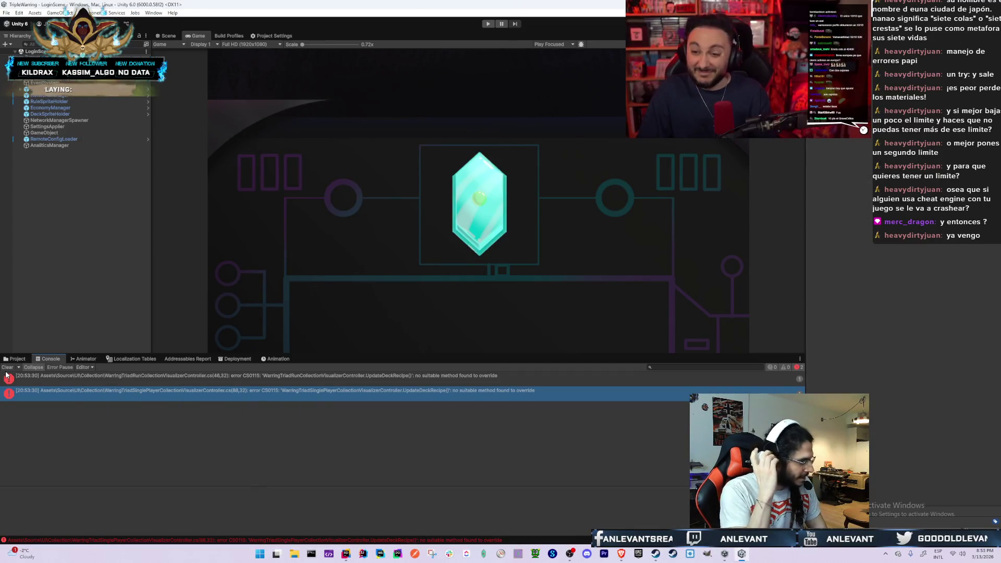
- Open the code for both CS0115 UpdateDeckRecipe errors, ending on the single-player controller's override
{"action": "double_click", "coordinate": [80, 376]}
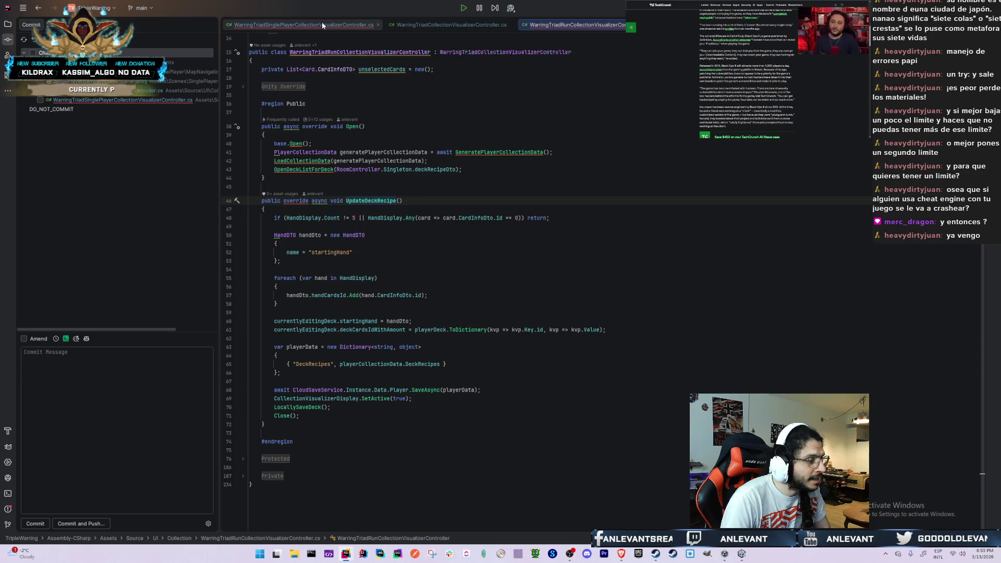
{"action": "key", "text": "alt+Tab"}
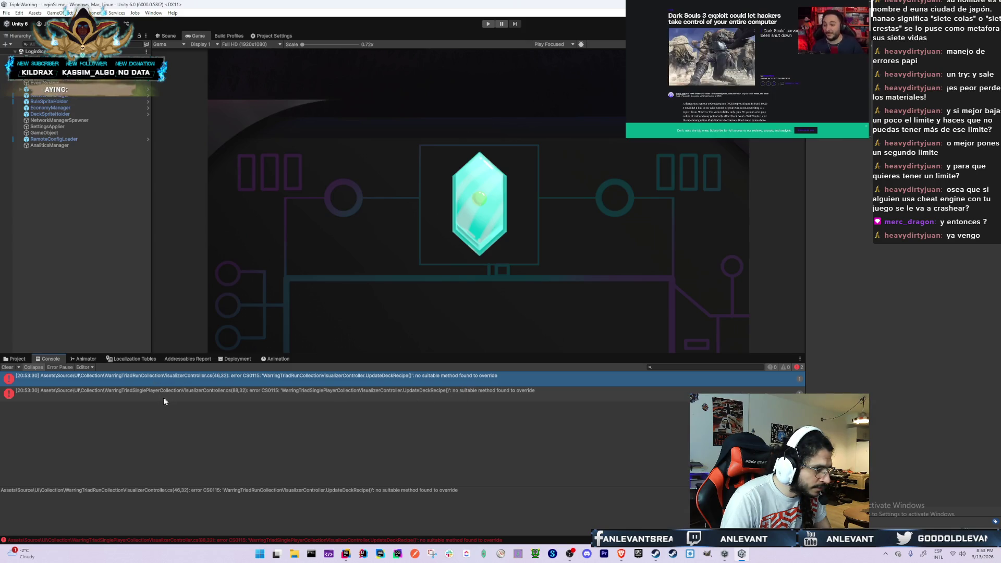
{"action": "double_click", "coordinate": [407, 395]}
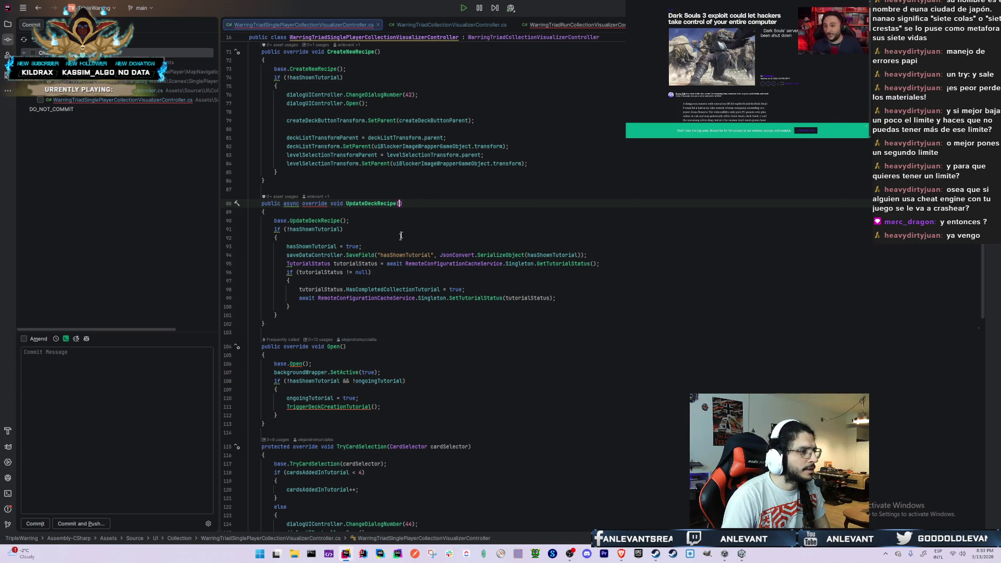
- Search UpdateDeckRecipe usages, jump to the run controller's override, then view the base controller
{"action": "left_click", "coordinate": [576, 24]}
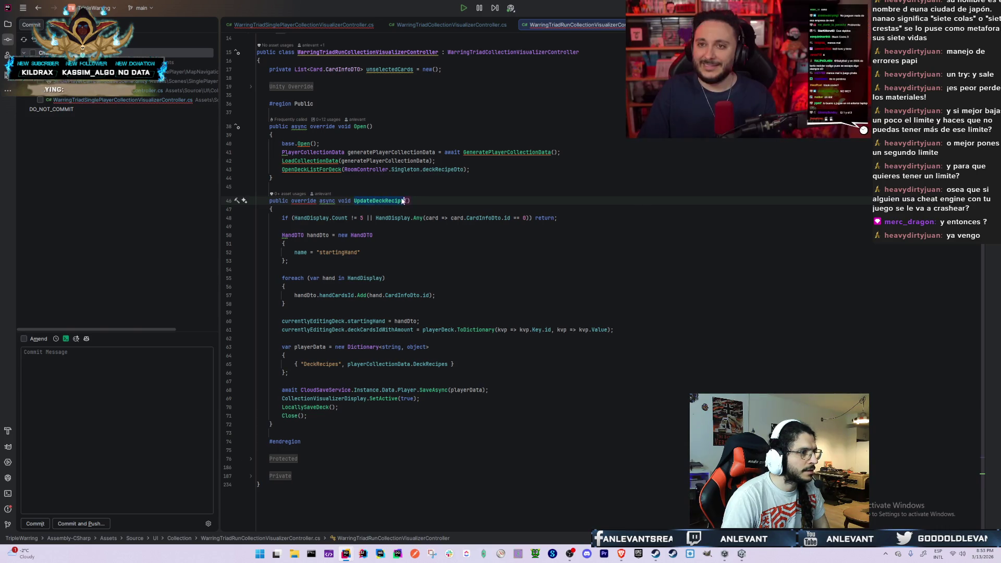
{"action": "key", "text": "ctrl+shift+f"}
{"action": "double_click", "coordinate": [417, 131]}
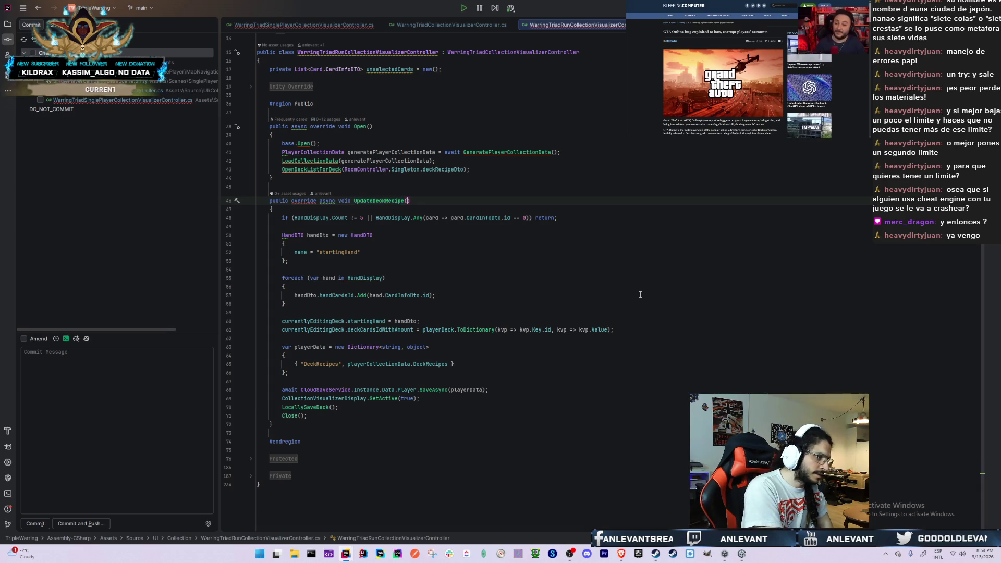
{"action": "type", "text": "Hi"}
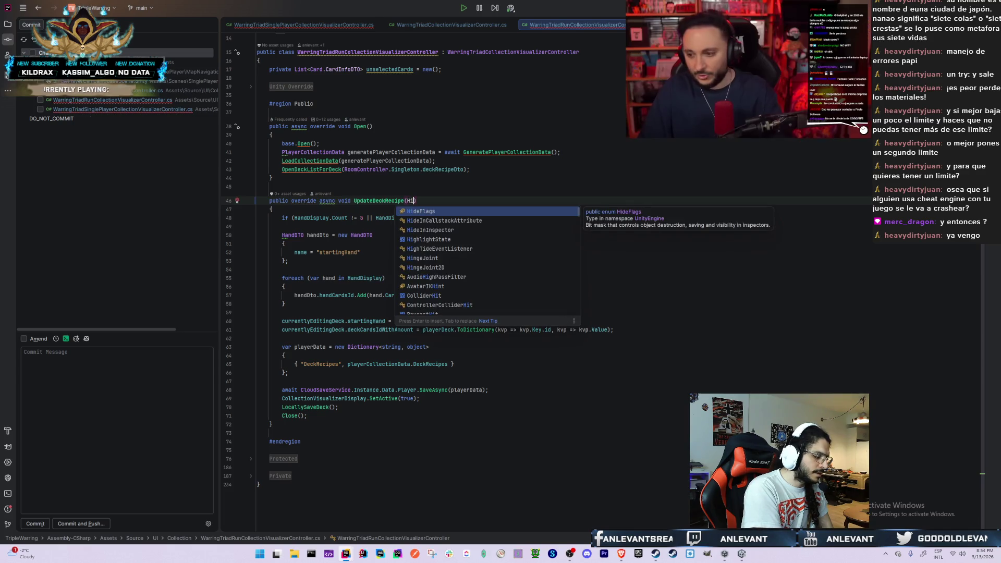
{"action": "key", "text": "BackSpace"}
{"action": "left_click", "coordinate": [452, 25]}
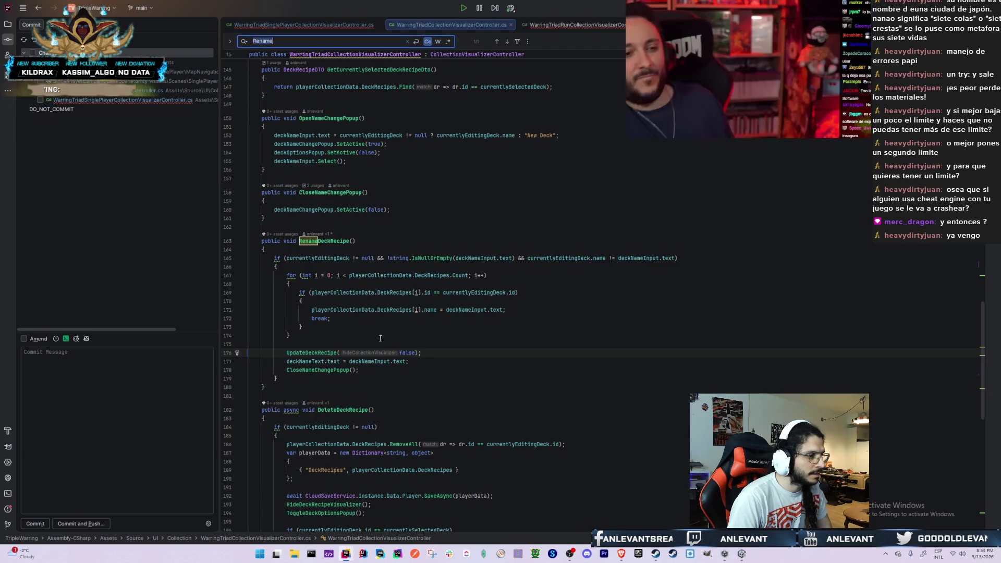
- Copy the base method's bool hideCollectionVisualizer = true parameter into the run controller's UpdateDeckRecipe
{"action": "key", "text": "ctrl+f"}
{"action": "type", "text": "UpdateRec"}
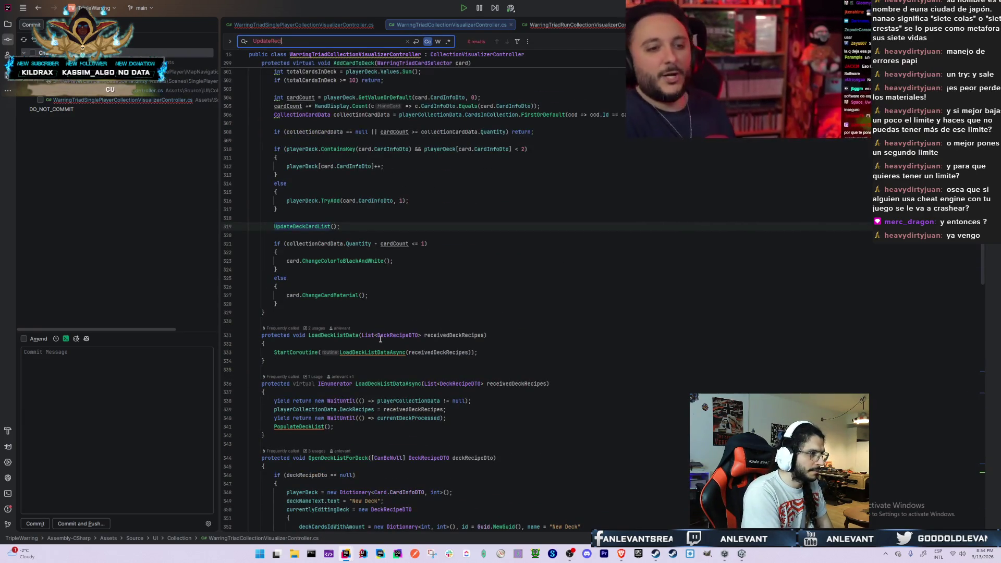
{"action": "key", "text": "BackSpace"}
{"action": "key", "text": "BackSpace"}
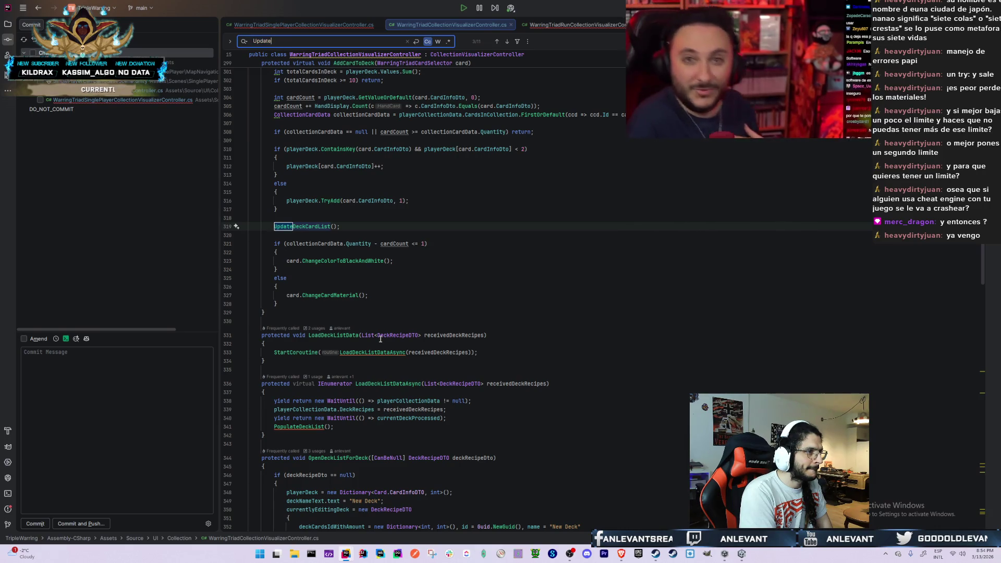
{"action": "key", "text": "Return"}
{"action": "key", "text": "Return"}
{"action": "key", "text": "Return"}
{"action": "key", "text": "Return"}
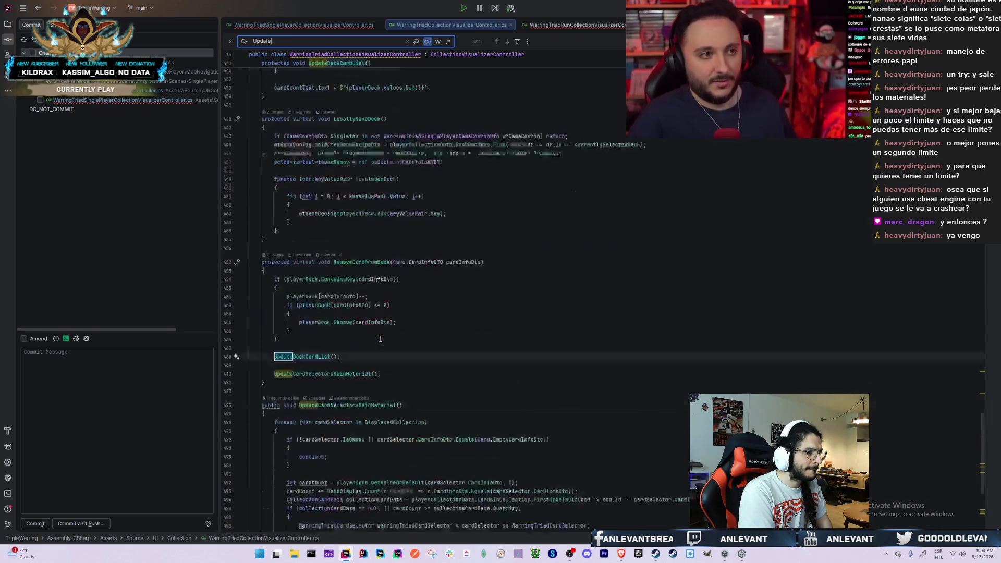
{"action": "key", "text": "Return"}
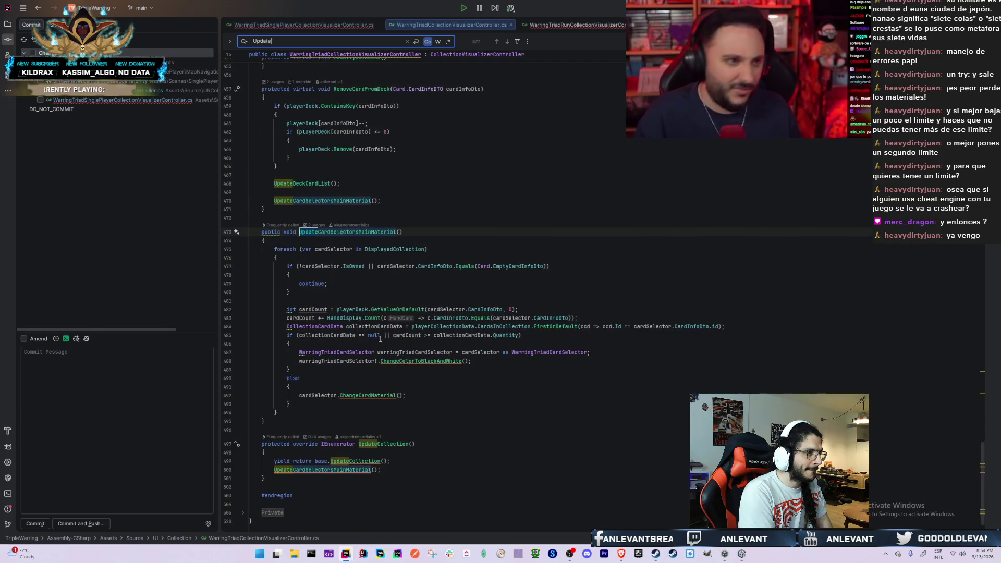
{"action": "type", "text": "Dec"}
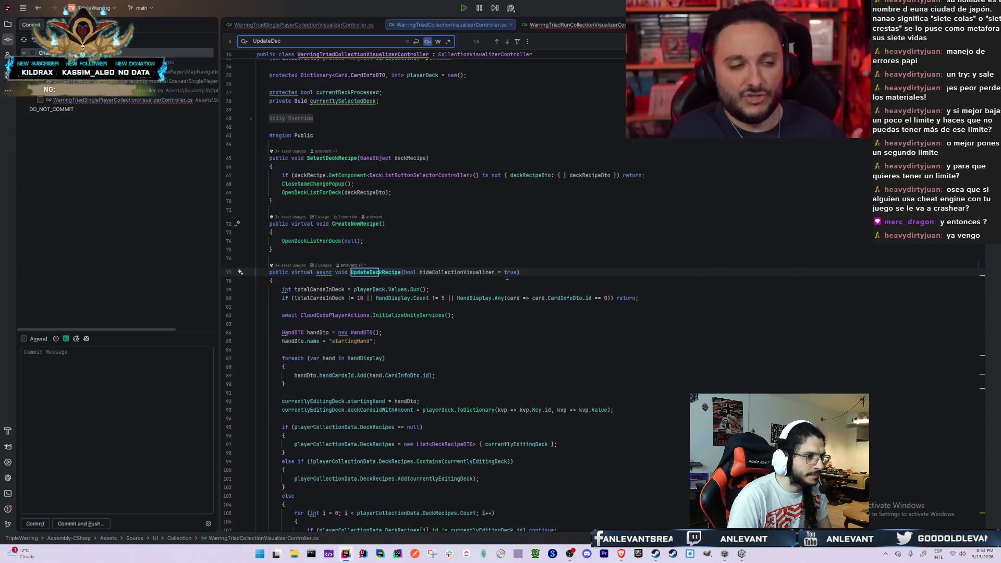
{"action": "left_click", "coordinate": [522, 268]}
{"action": "key", "text": "shift+Home"}
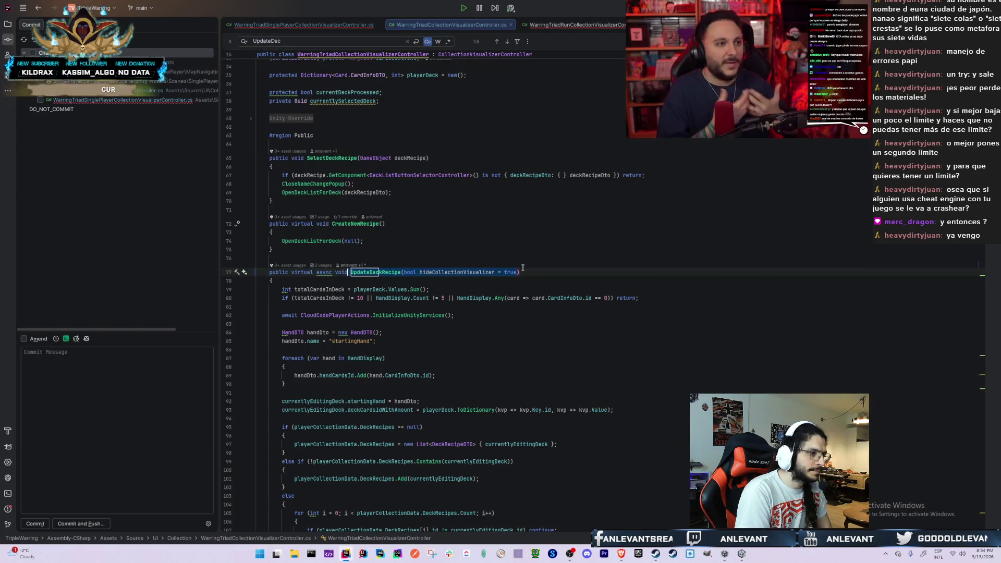
{"action": "left_click", "coordinate": [583, 23]}
{"action": "type", "text": "bool hideCollectionVisualizer = true"}
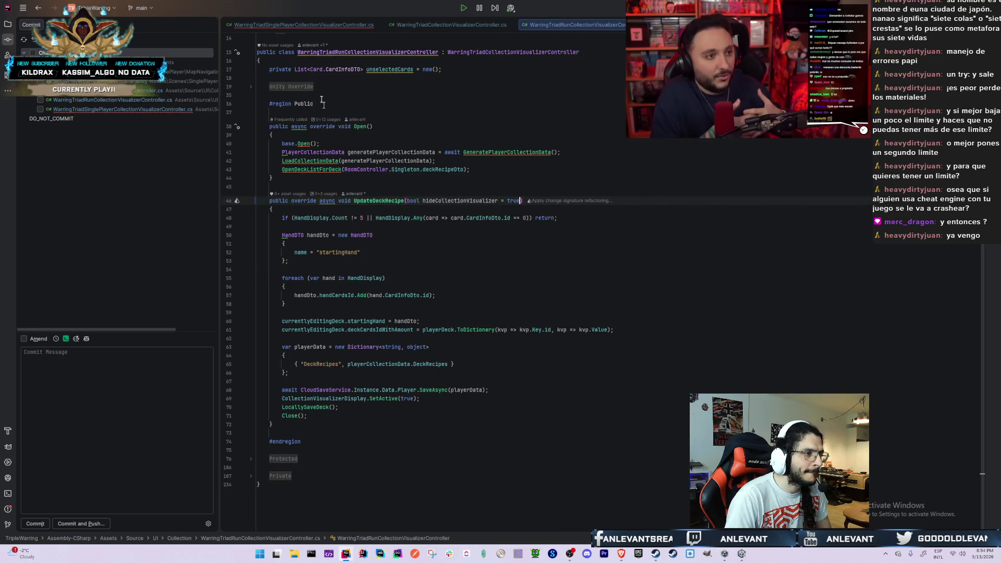
- Add hideCollectionVisualizer to the single-player override's signature and pass it into its base call
{"action": "left_click", "coordinate": [313, 25]}
{"action": "type", "text": "bool hideCollectionVisualizer = true"}
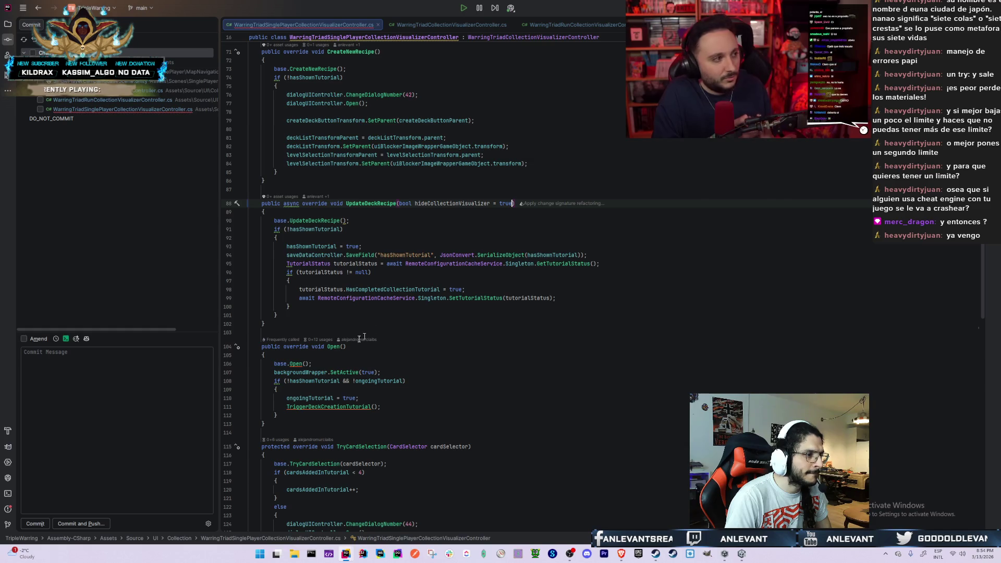
{"action": "left_click", "coordinate": [348, 221]}
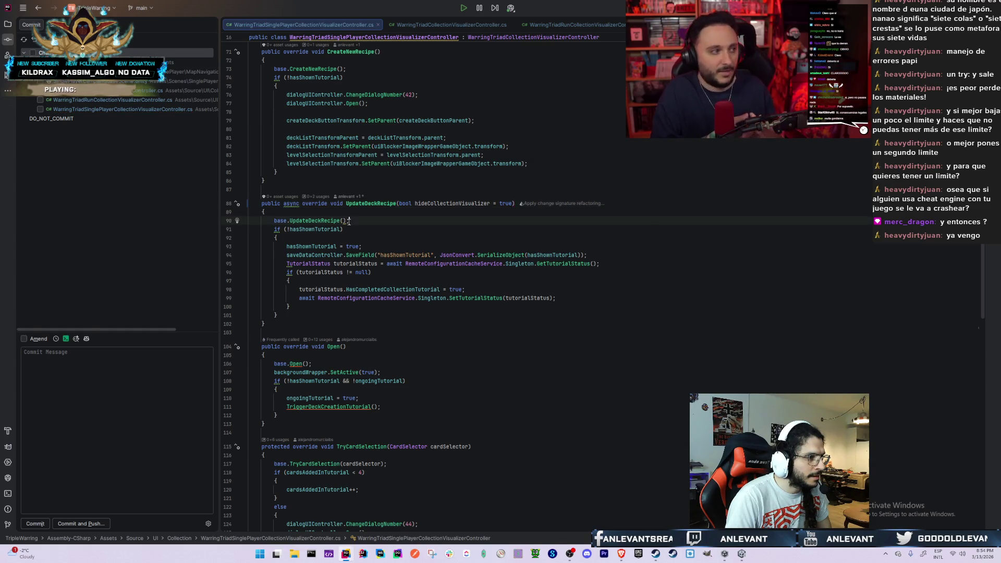
{"action": "left_click", "coordinate": [491, 204]}
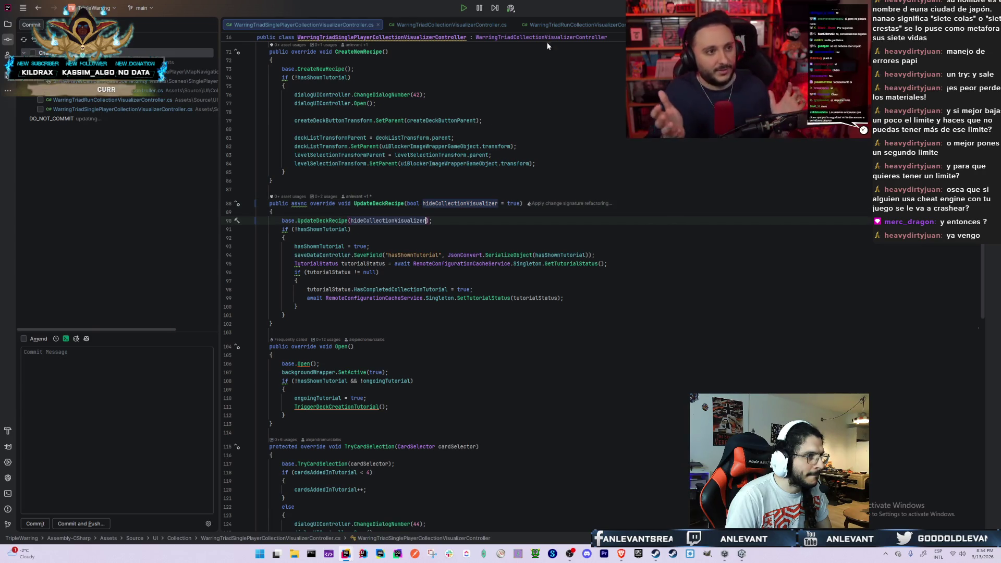
- In the run controller, wrap Close() in if (hideCollectionVisualizer) after LocallySaveDeck()
{"action": "left_click", "coordinate": [562, 29]}
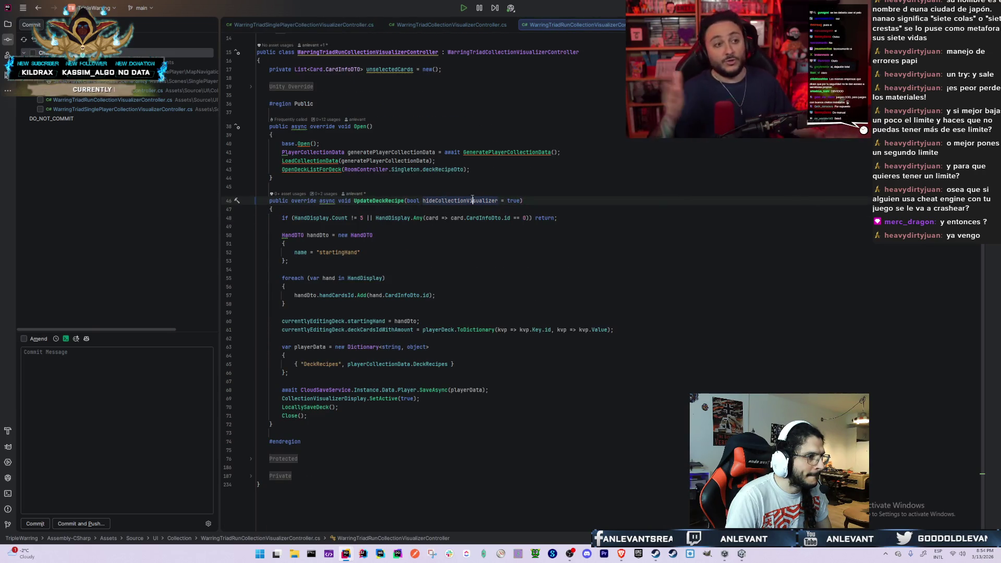
{"action": "left_click", "coordinate": [345, 409]}
{"action": "key", "text": "Return"}
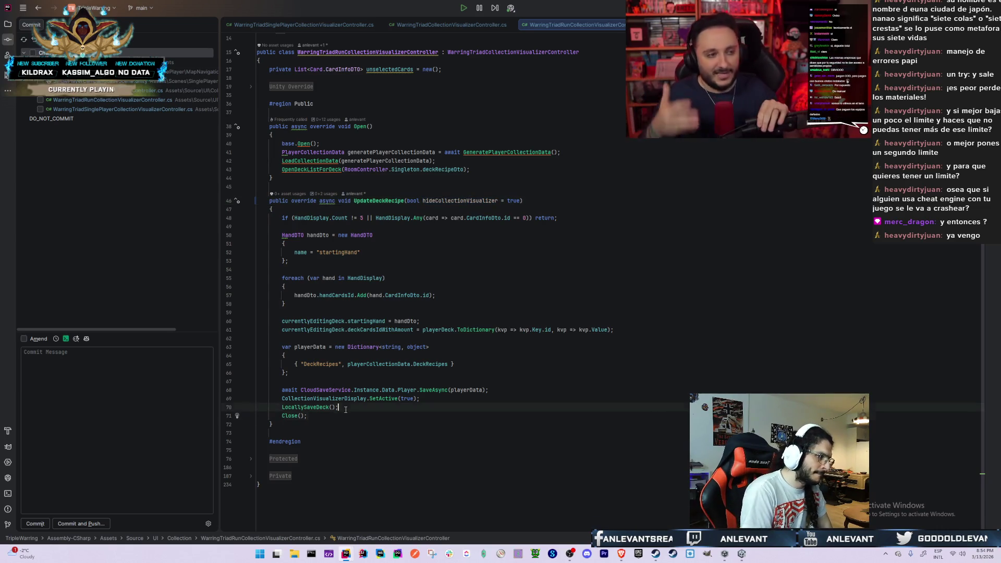
{"action": "type", "text": "if(hideCollectionVisualizer"}
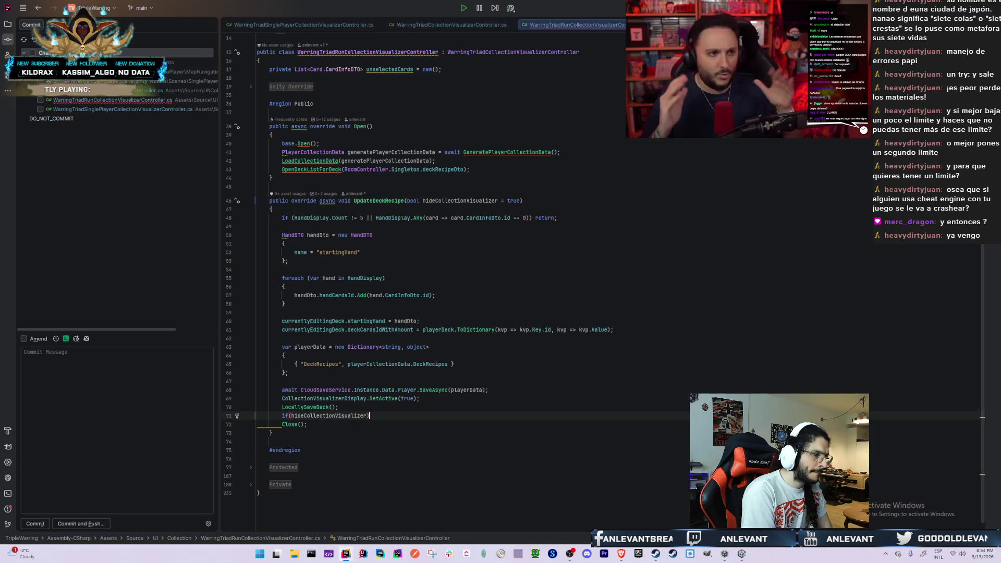
{"action": "key", "text": "Return"}
{"action": "type", "text": "}"}
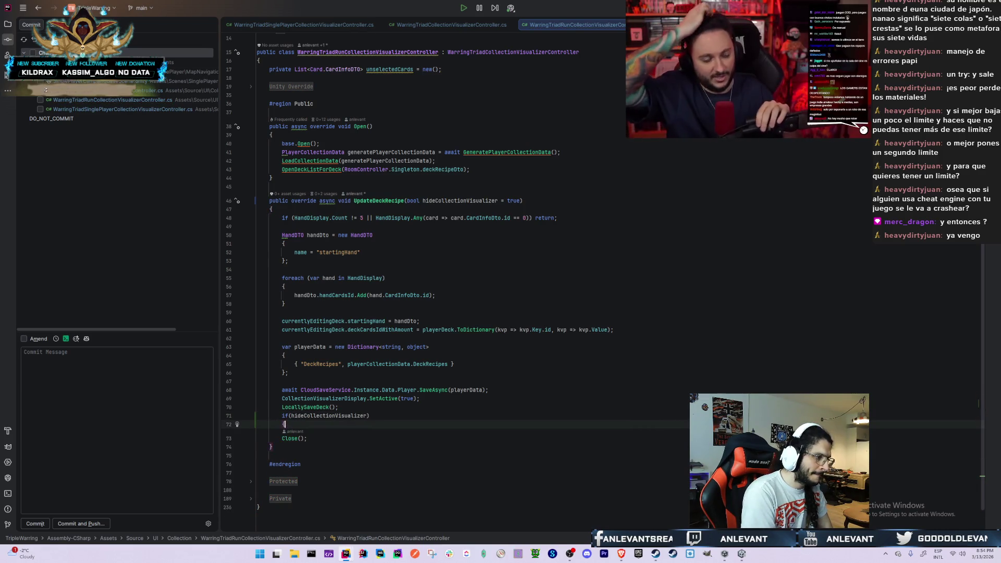
{"action": "key", "text": "ctrl+z"}
{"action": "key", "text": "Return"}
{"action": "type", "text": "}"}
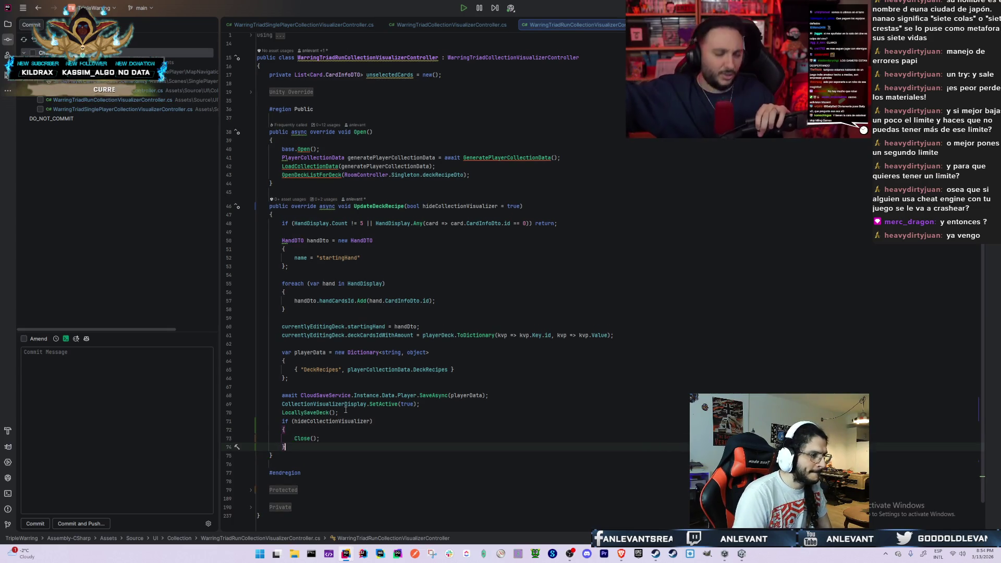
- Review the base UpdateDeckRecipe, close the base controller file, and return to Unity
{"action": "left_click", "coordinate": [456, 25]}
{"action": "left_click", "coordinate": [458, 162]}
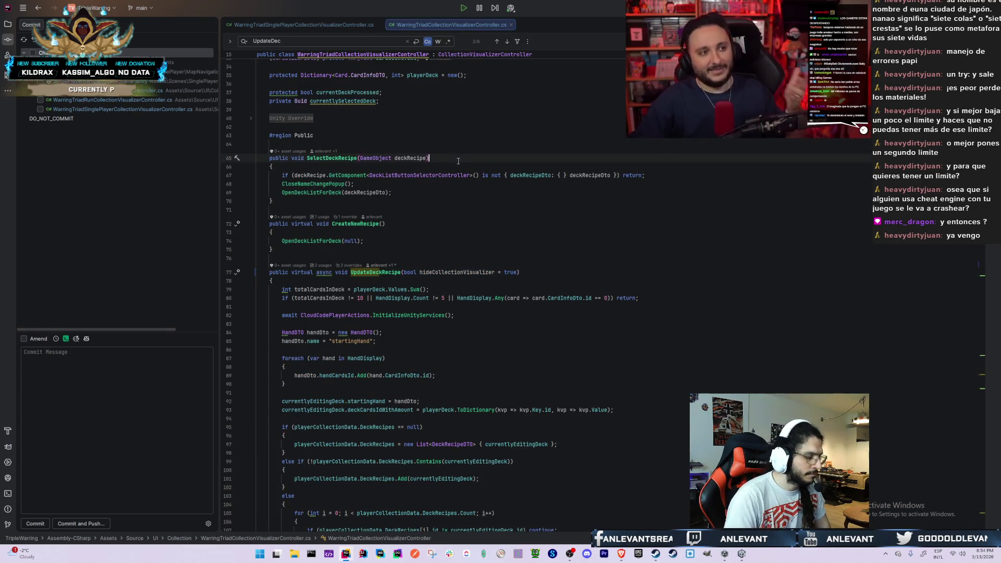
{"action": "left_click", "coordinate": [304, 25]}
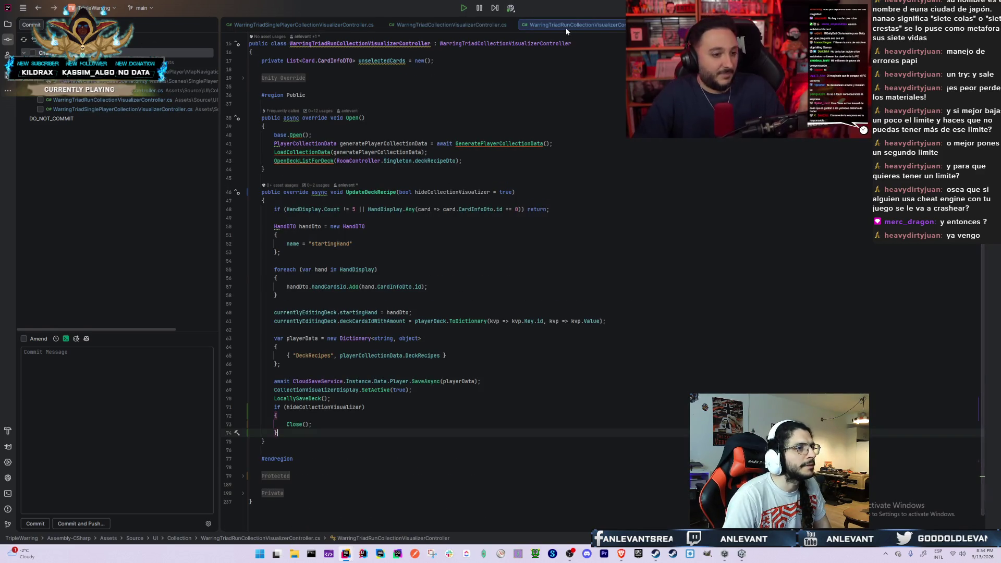
{"action": "left_click", "coordinate": [394, 27]}
{"action": "middle_click", "coordinate": [394, 26]}
{"action": "left_click", "coordinate": [558, 275]}
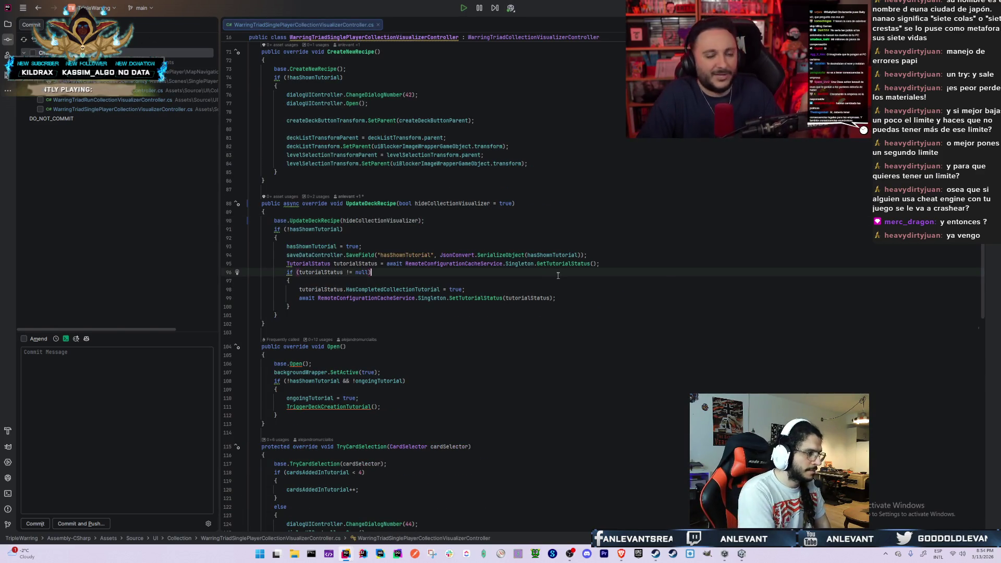
{"action": "scroll", "coordinate": [558, 276], "scroll_direction": "down", "scroll_amount": 1}
{"action": "key", "text": "alt+Tab"}
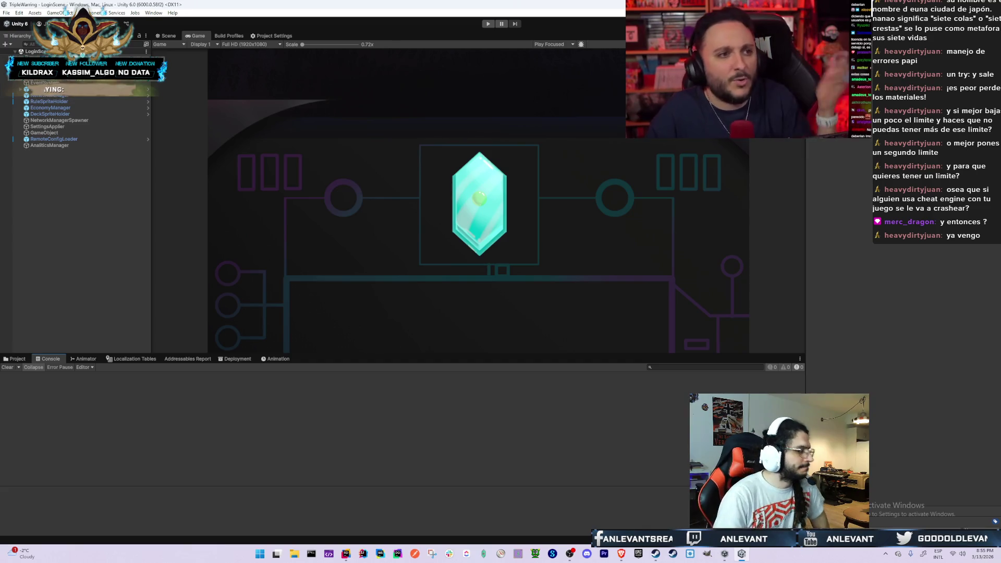
- Open LoginScene from the Project panel, then open File Explorer at Home
{"action": "left_click", "coordinate": [14, 359]}
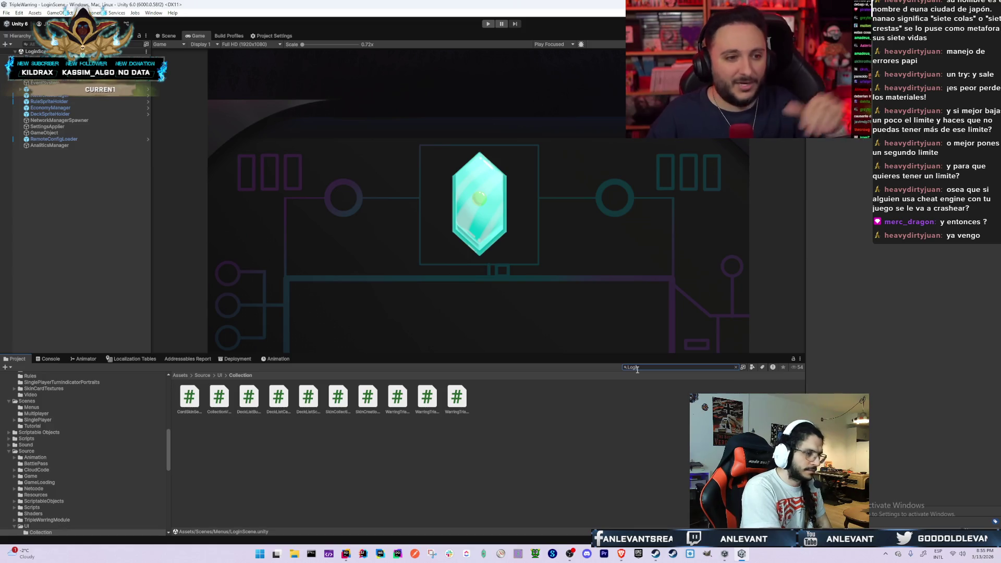
{"action": "double_click", "coordinate": [433, 403]}
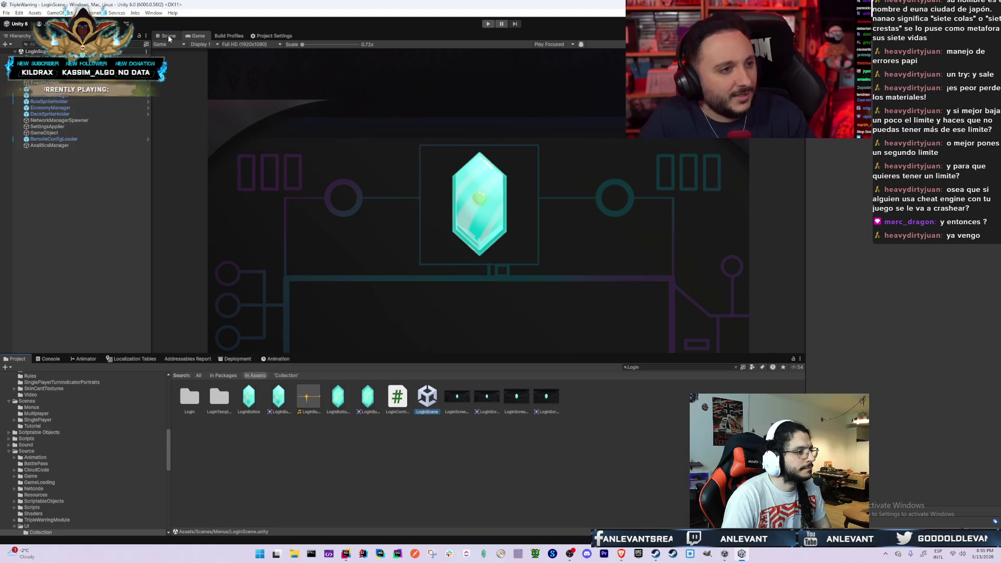
{"action": "key", "text": "alt+Tab"}
{"action": "key", "text": "Escape"}
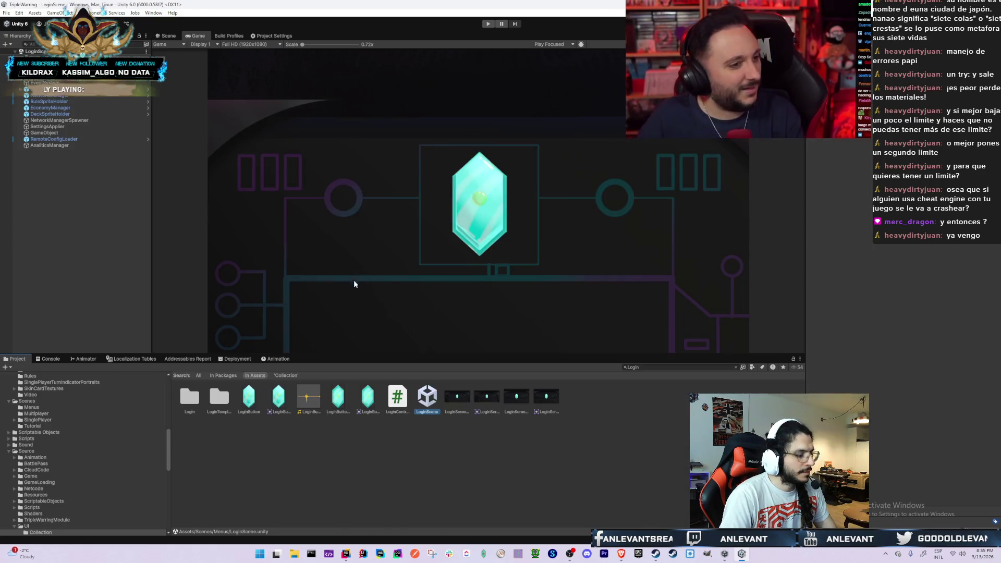
{"action": "key", "text": "super+e"}
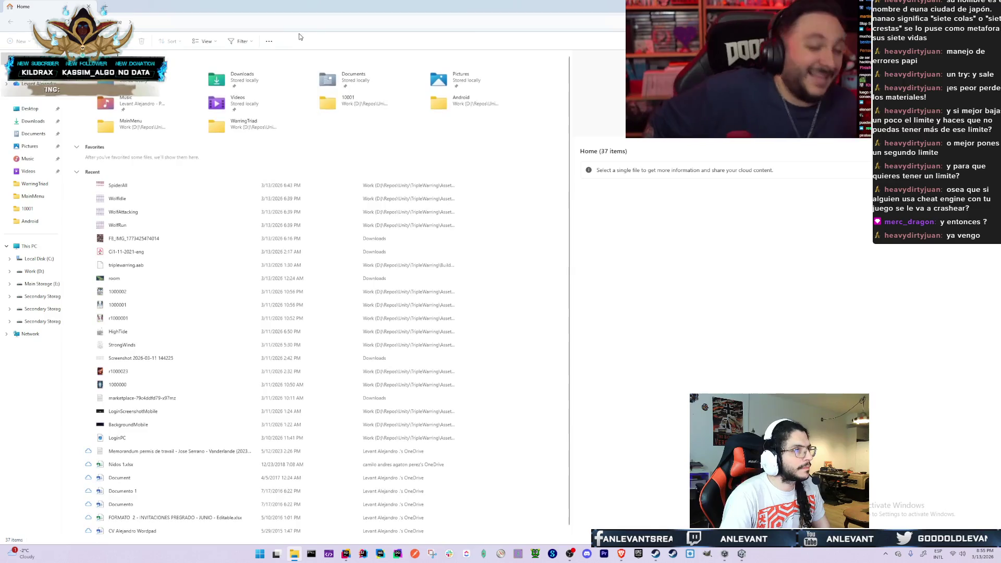
- Browse to AppData\LocalLow\FractalForge\TripleWarring\saves and select the 15 KB save file
{"action": "left_click", "coordinate": [300, 22]}
{"action": "key", "text": "Escape"}
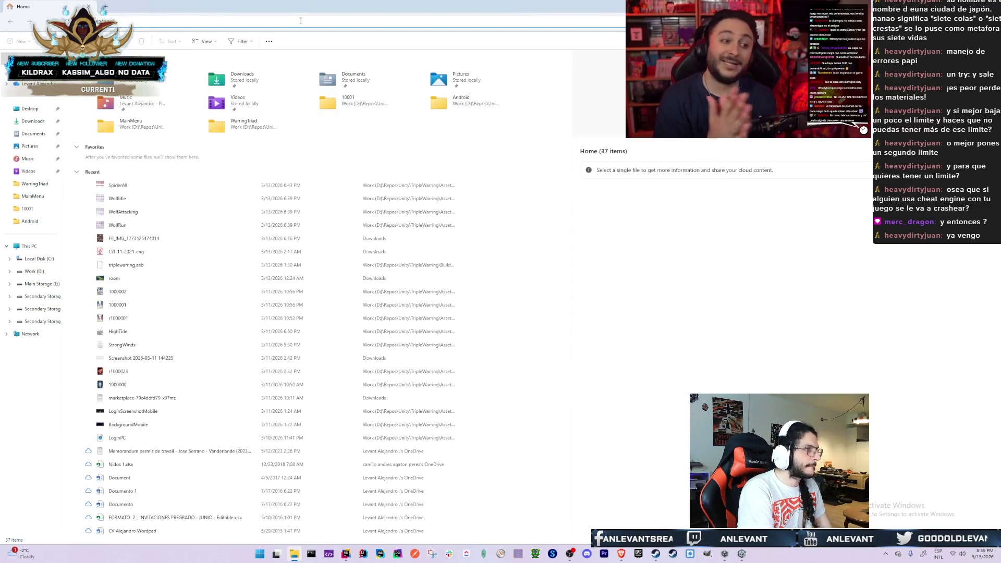
{"action": "key", "text": "Return"}
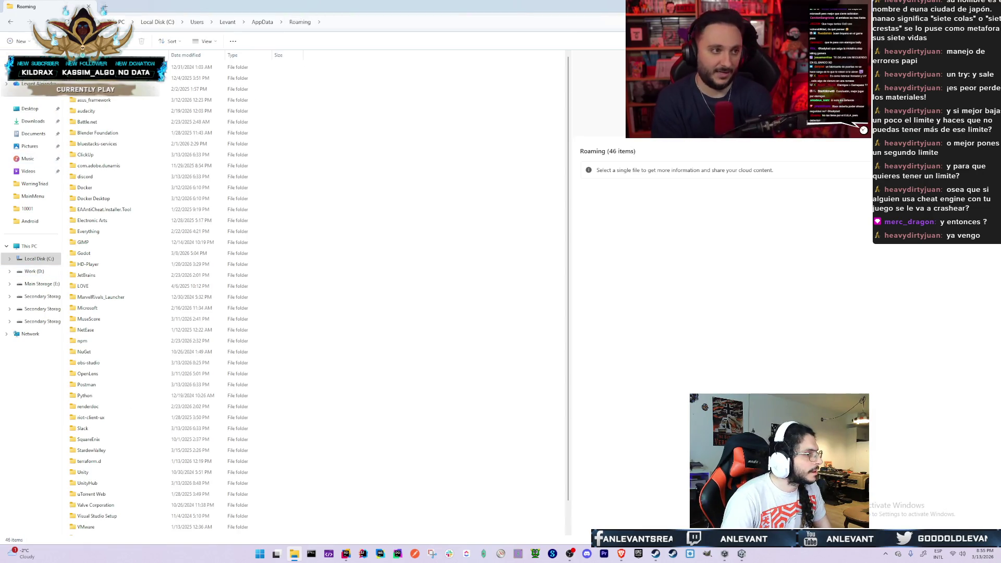
{"action": "left_click", "coordinate": [262, 22]}
{"action": "double_click", "coordinate": [198, 78]}
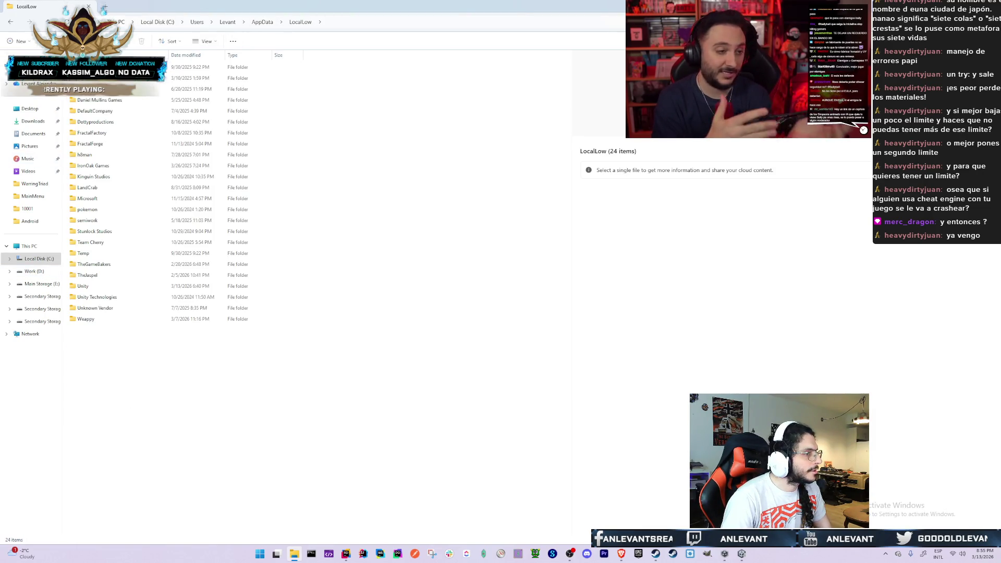
{"action": "double_click", "coordinate": [91, 144]}
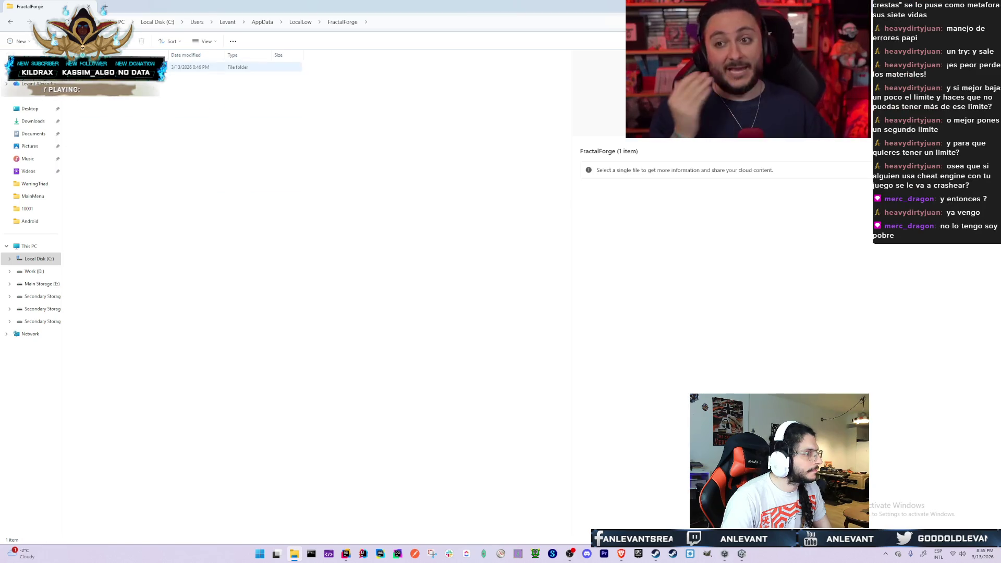
{"action": "double_click", "coordinate": [199, 66]}
{"action": "double_click", "coordinate": [198, 67]}
{"action": "left_click", "coordinate": [198, 67]}
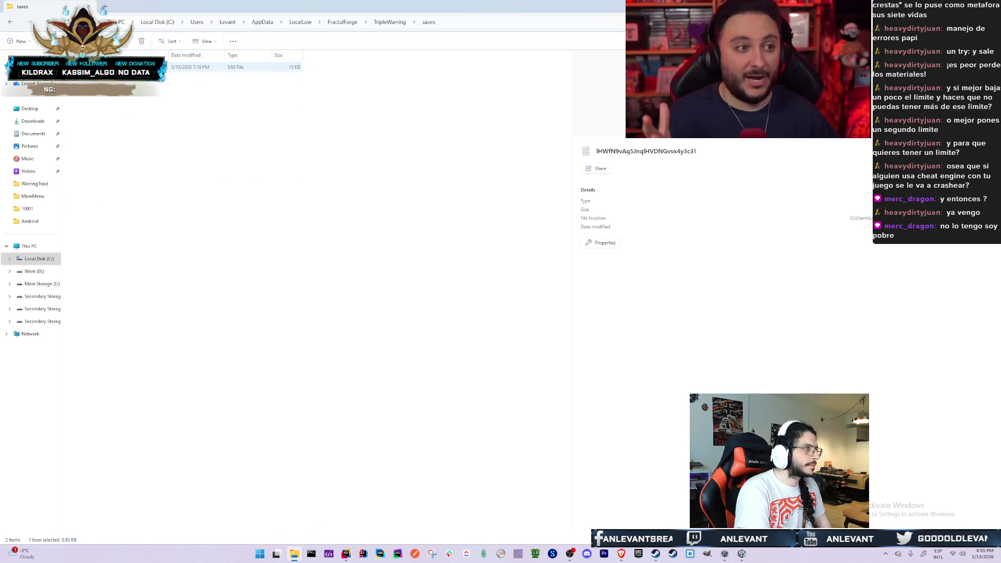
{"action": "key", "text": "alt+Tab"}
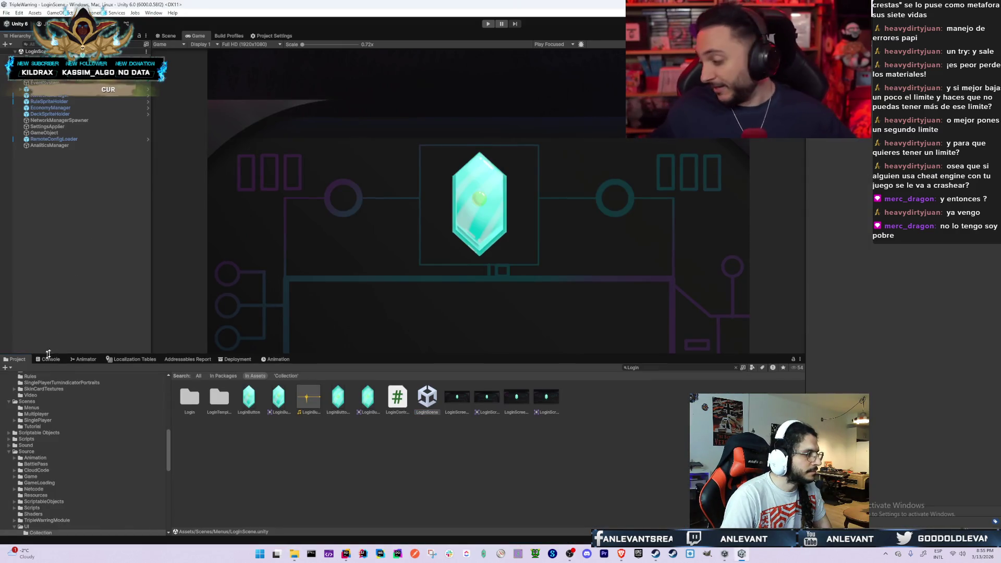
- Enter Play mode on LoginScene and bring the Steam library to the front
{"action": "left_click", "coordinate": [46, 359]}
{"action": "left_click", "coordinate": [18, 359]}
{"action": "key", "text": "ctrl+p"}
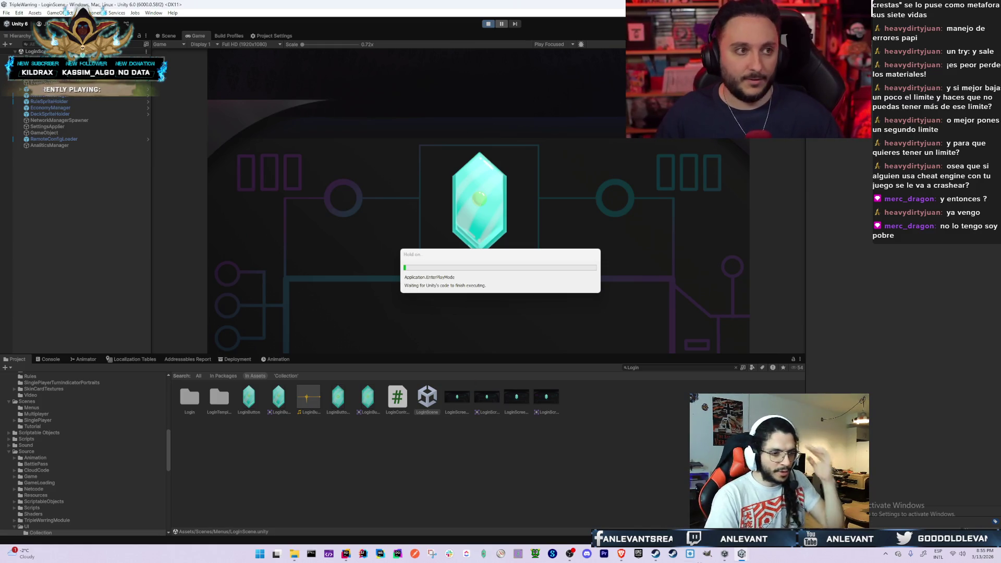
{"action": "left_click", "coordinate": [661, 556]}
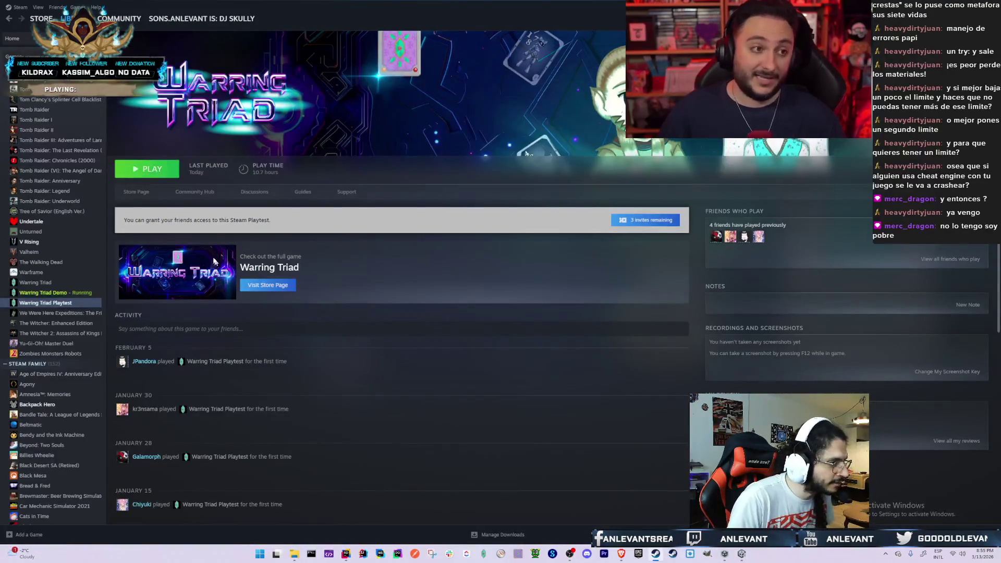
- Select R.E.P.O. [beta] in the Steam library sidebar
{"action": "scroll", "coordinate": [45, 264], "scroll_direction": "up", "scroll_amount": 3}
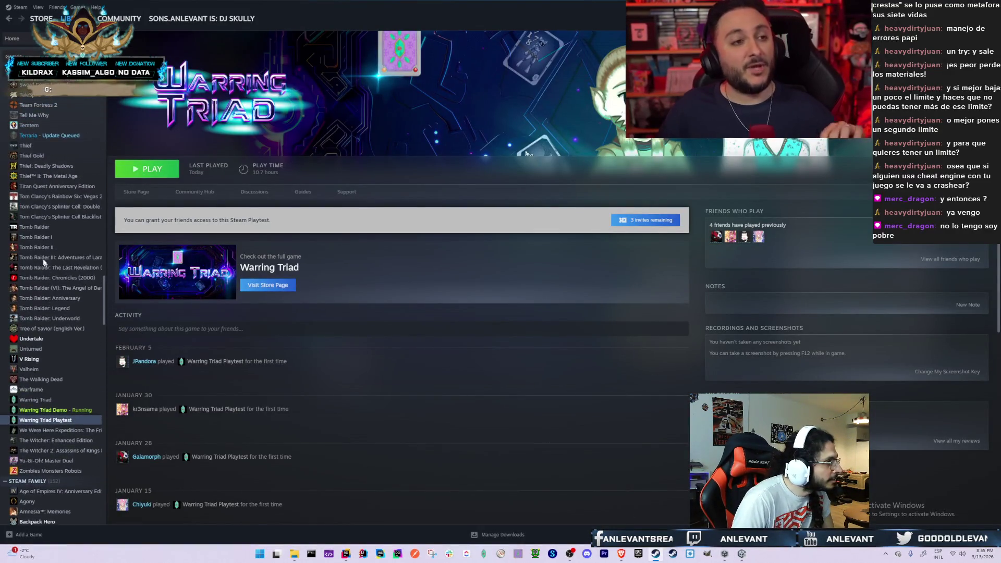
{"action": "scroll", "coordinate": [44, 263], "scroll_direction": "up", "scroll_amount": 10}
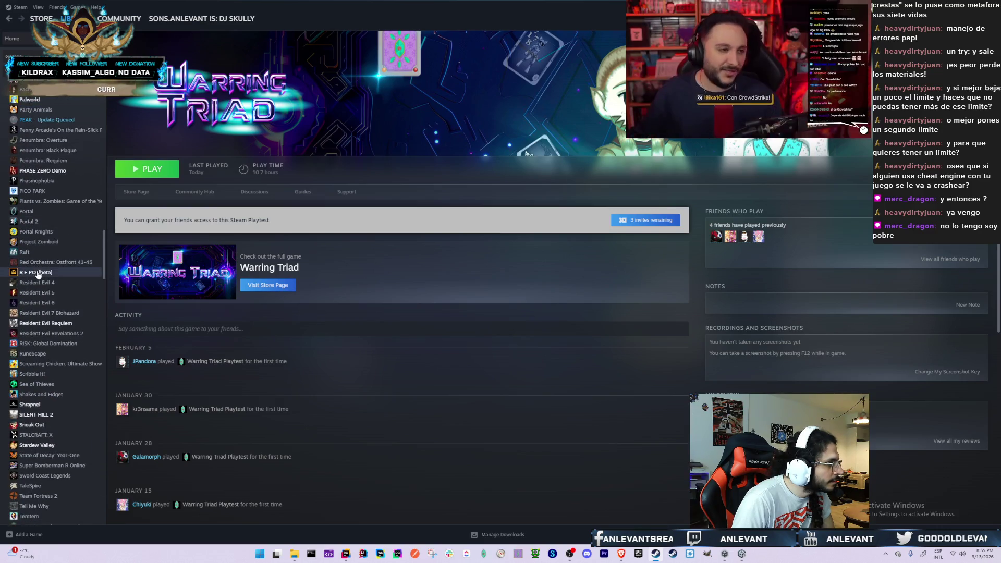
{"action": "left_click", "coordinate": [38, 273]}
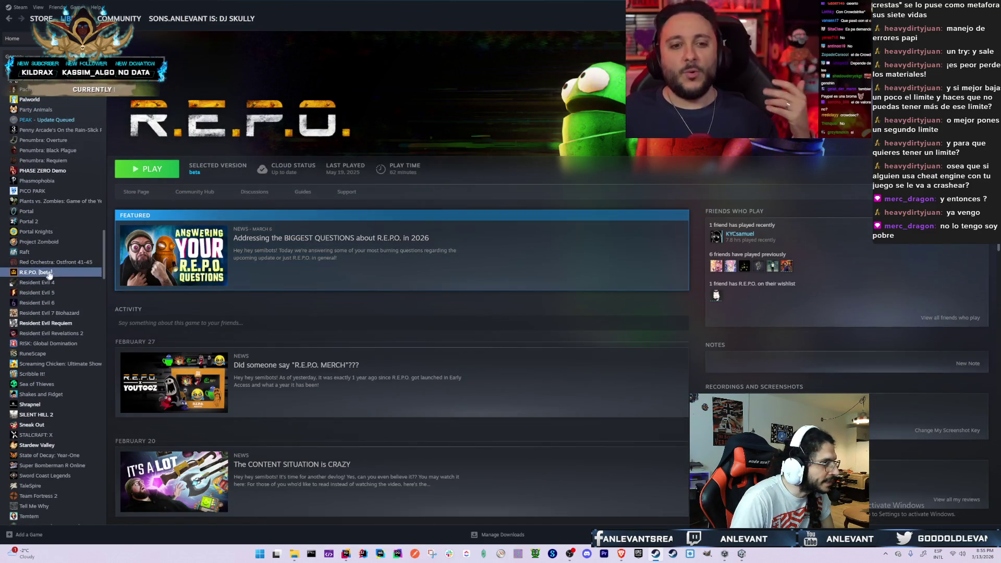
- Scroll through R.E.P.O.'s news feed and open its Community Hub
{"action": "scroll", "coordinate": [447, 344], "scroll_direction": "down", "scroll_amount": 2}
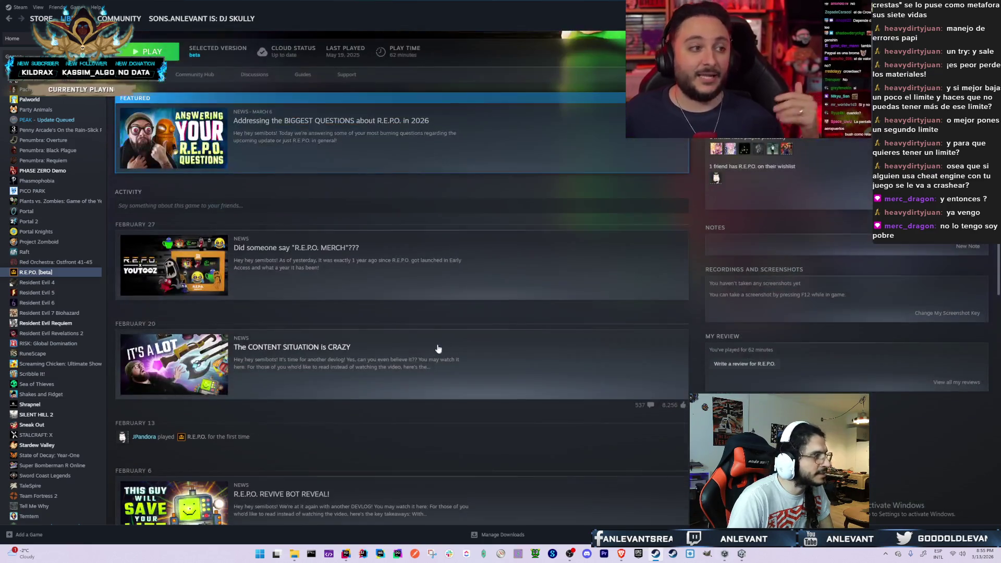
{"action": "scroll", "coordinate": [339, 351], "scroll_direction": "down", "scroll_amount": 2}
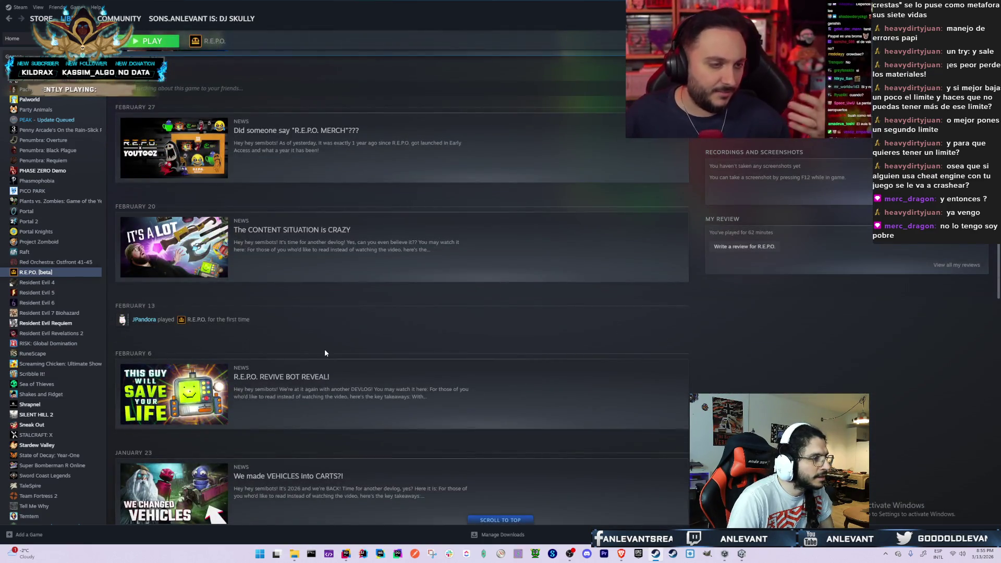
{"action": "scroll", "coordinate": [325, 349], "scroll_direction": "up", "scroll_amount": 4}
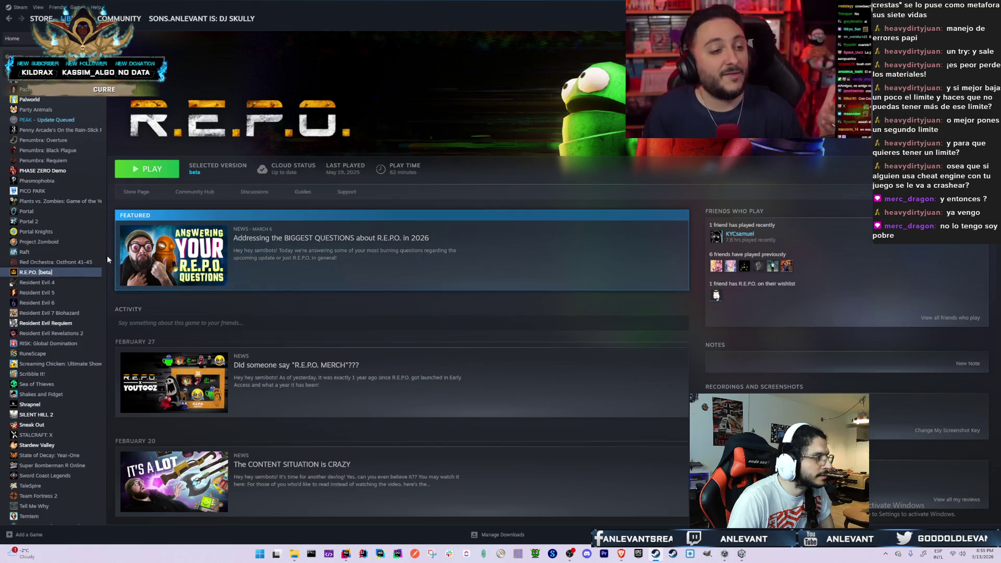
{"action": "mouse_move", "coordinate": [103, 268]}
{"action": "left_mouse_down"}
{"action": "mouse_move", "coordinate": [90, 532]}
{"action": "mouse_move", "coordinate": [105, 455]}
{"action": "mouse_move", "coordinate": [104, 114]}
{"action": "left_mouse_up"}
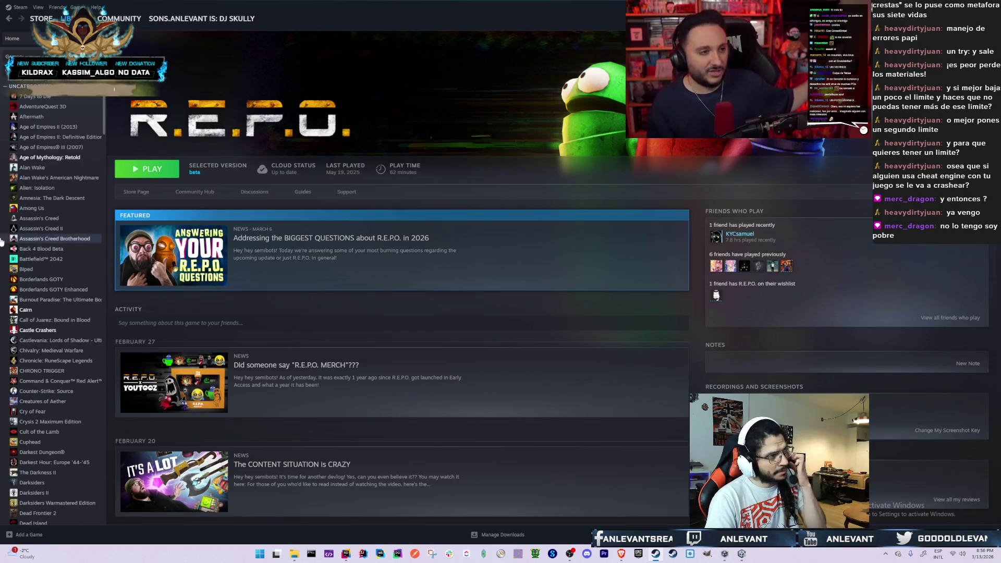
{"action": "scroll", "coordinate": [52, 256], "scroll_direction": "down", "scroll_amount": 3}
{"action": "scroll", "coordinate": [52, 255], "scroll_direction": "down", "scroll_amount": 15}
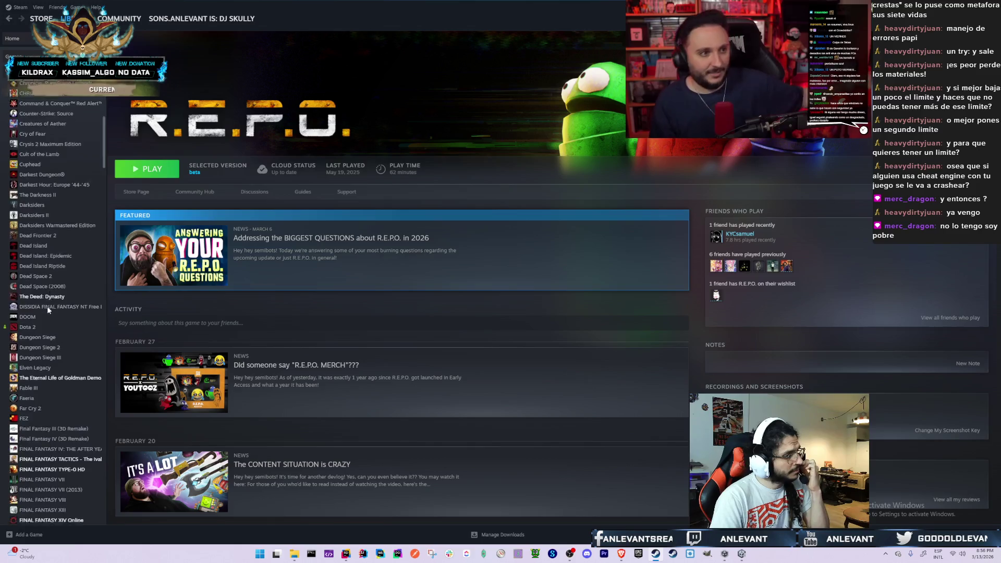
{"action": "scroll", "coordinate": [396, 261], "scroll_direction": "down", "scroll_amount": 3}
{"action": "scroll", "coordinate": [363, 391], "scroll_direction": "down", "scroll_amount": 20}
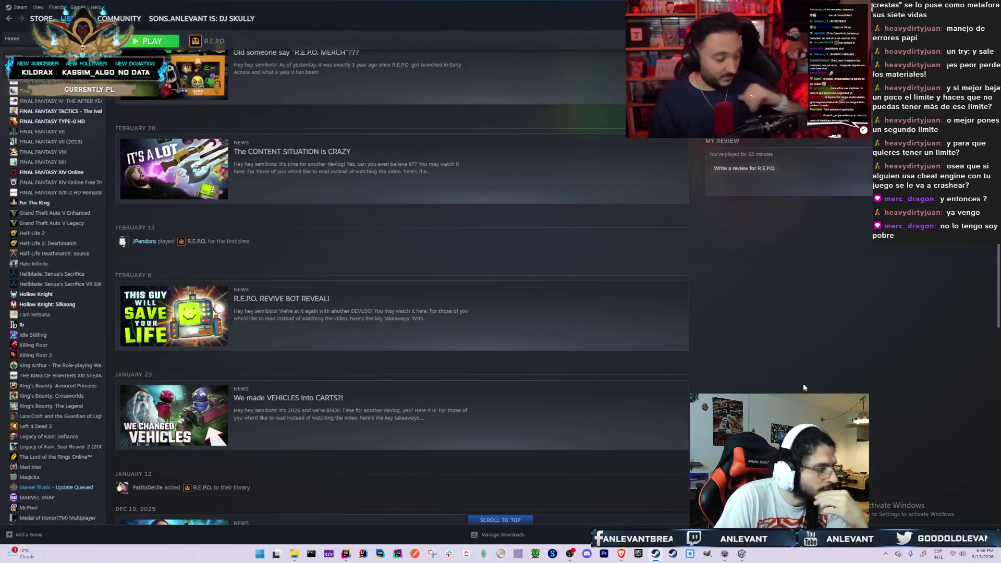
{"action": "scroll", "coordinate": [364, 391], "scroll_direction": "up", "scroll_amount": 20}
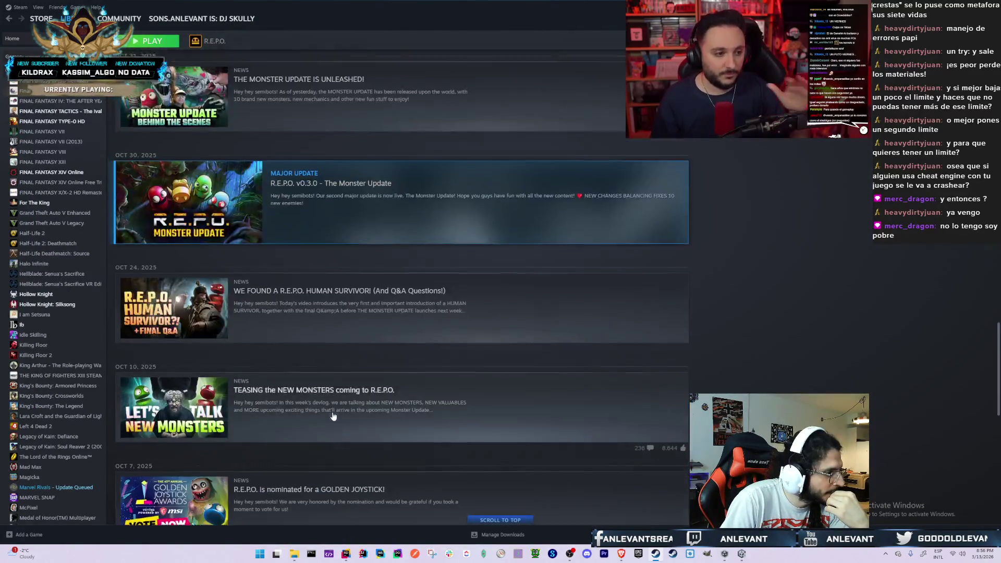
{"action": "scroll", "coordinate": [286, 365], "scroll_direction": "up", "scroll_amount": 1}
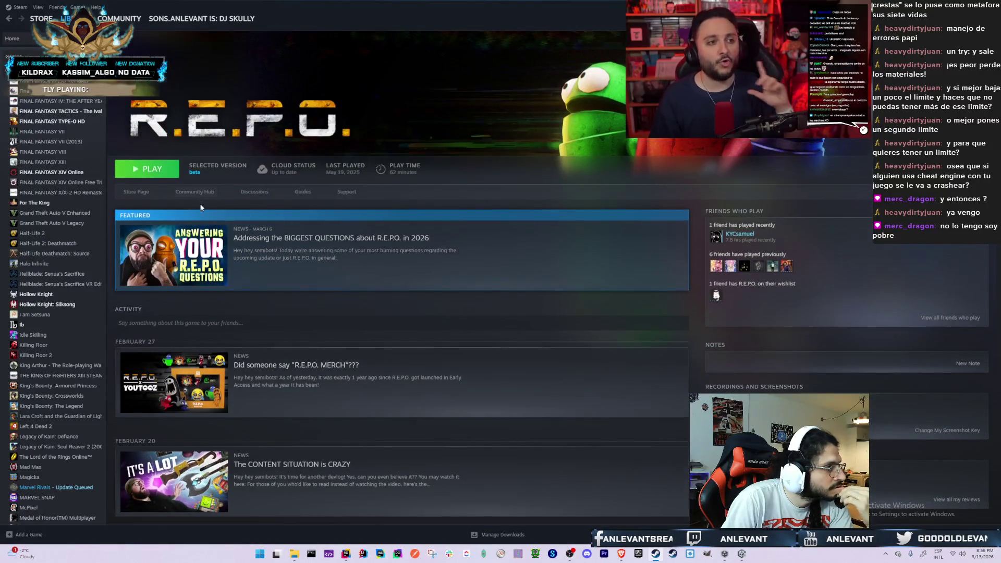
{"action": "left_click", "coordinate": [204, 192]}
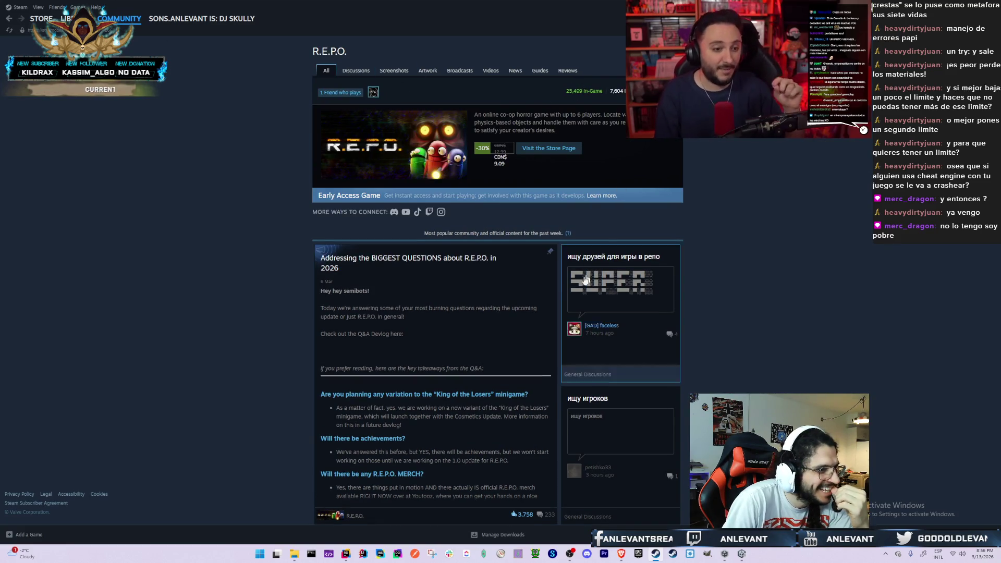
- Go back to R.E.P.O.'s store page and scroll to its 30%-off CDN$ 9.09 purchase section
{"action": "key", "text": "alt+Left"}
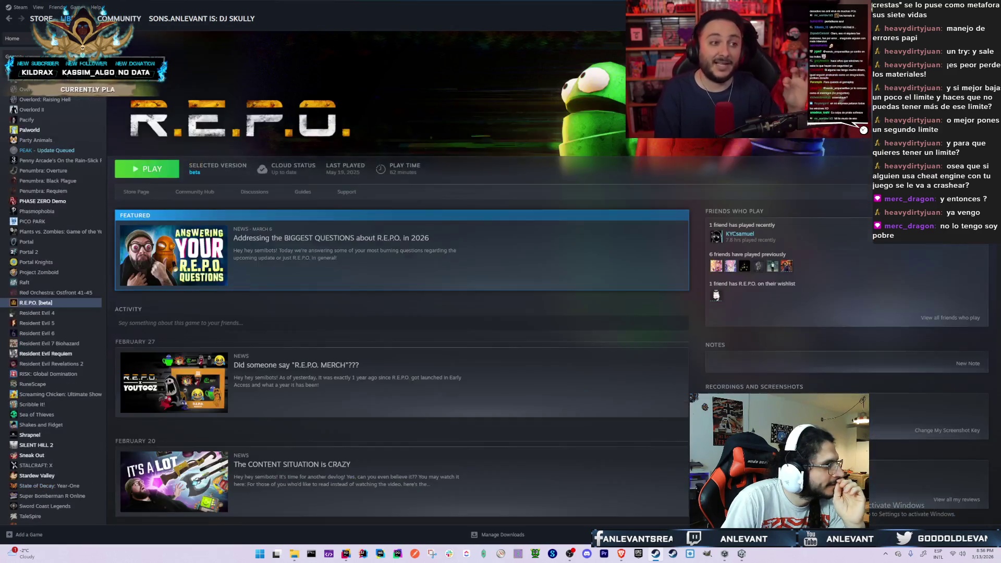
{"action": "left_click", "coordinate": [137, 193]}
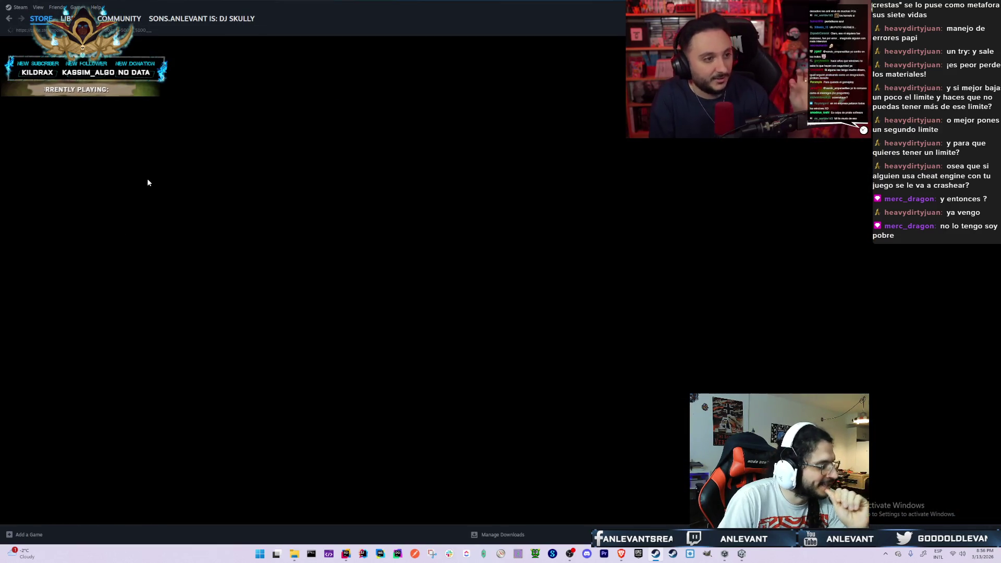
{"action": "scroll", "coordinate": [521, 385], "scroll_direction": "down", "scroll_amount": 3}
{"action": "scroll", "coordinate": [514, 384], "scroll_direction": "down", "scroll_amount": 2}
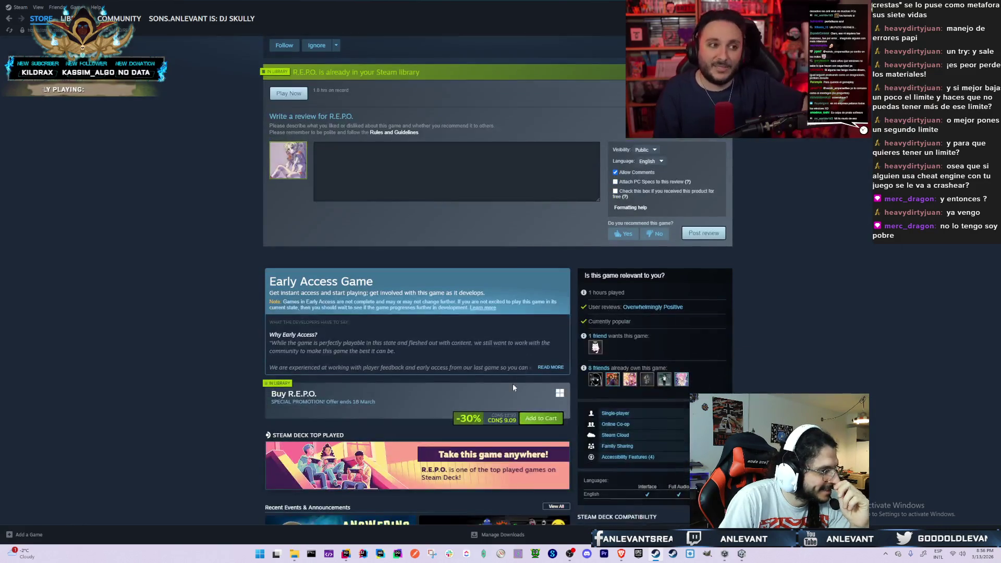
{"action": "scroll", "coordinate": [509, 386], "scroll_direction": "down", "scroll_amount": 1}
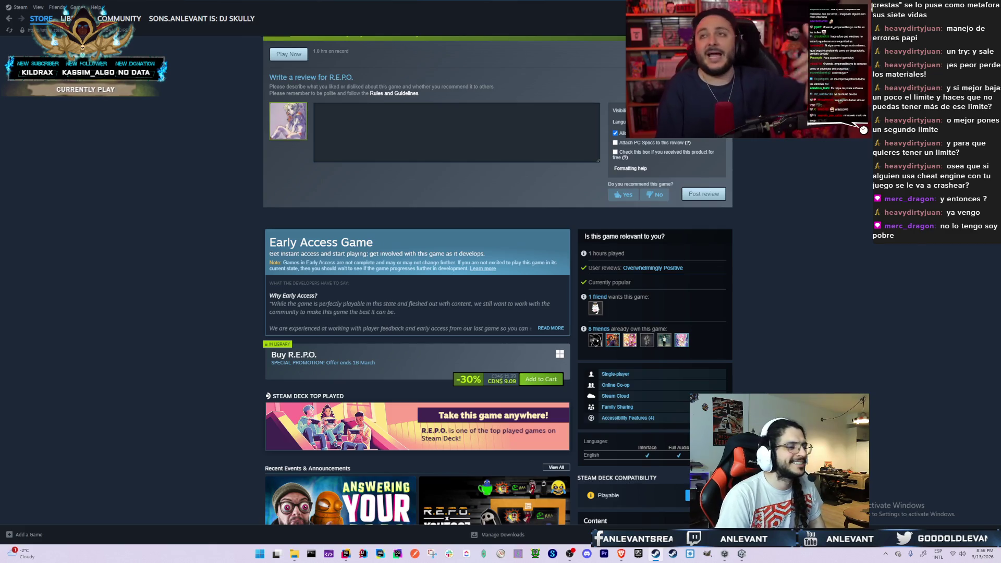
{"action": "key", "text": "alt+Tab"}
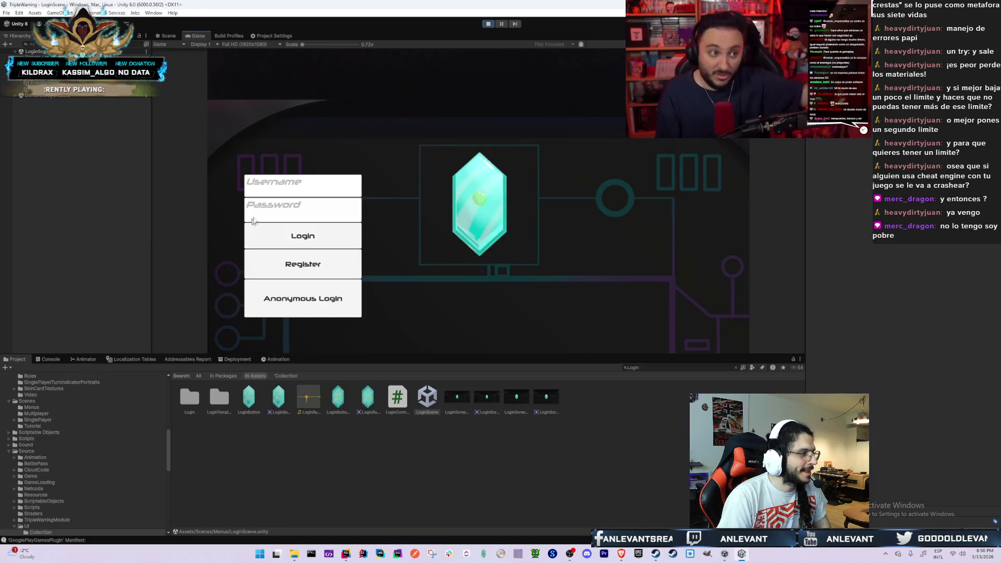
- Enter the username and password, submit, then clear the login errors from the Console
{"action": "left_click", "coordinate": [281, 188]}
{"action": "type", "text": "admin"}
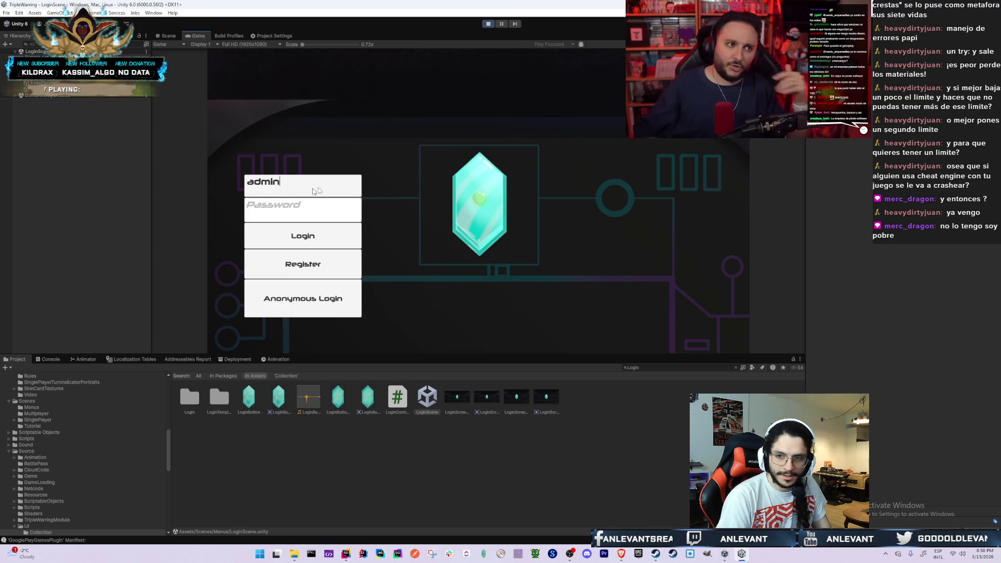
{"action": "left_click", "coordinate": [271, 204]}
{"action": "type", "text": "***"}
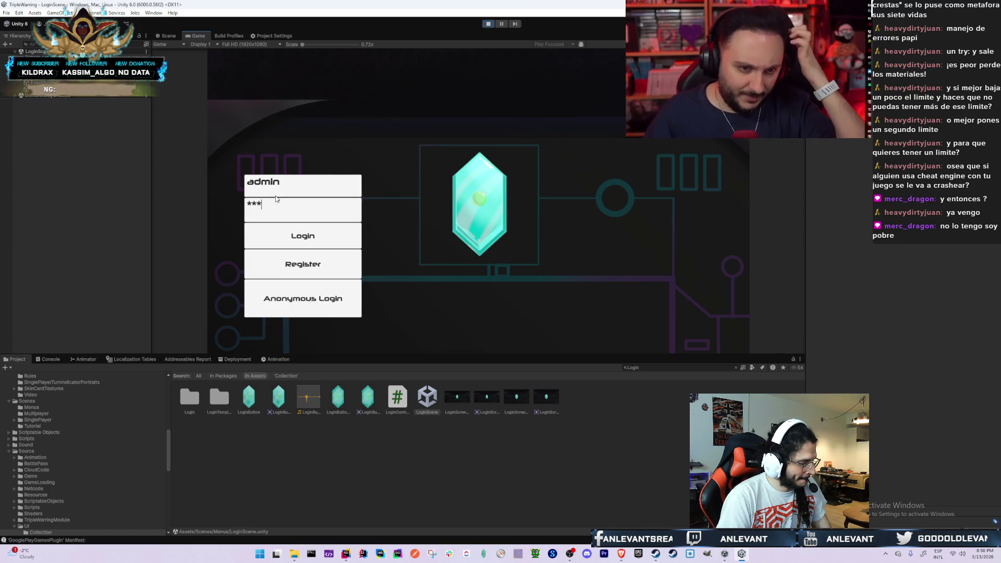
{"action": "type", "text": "****"}
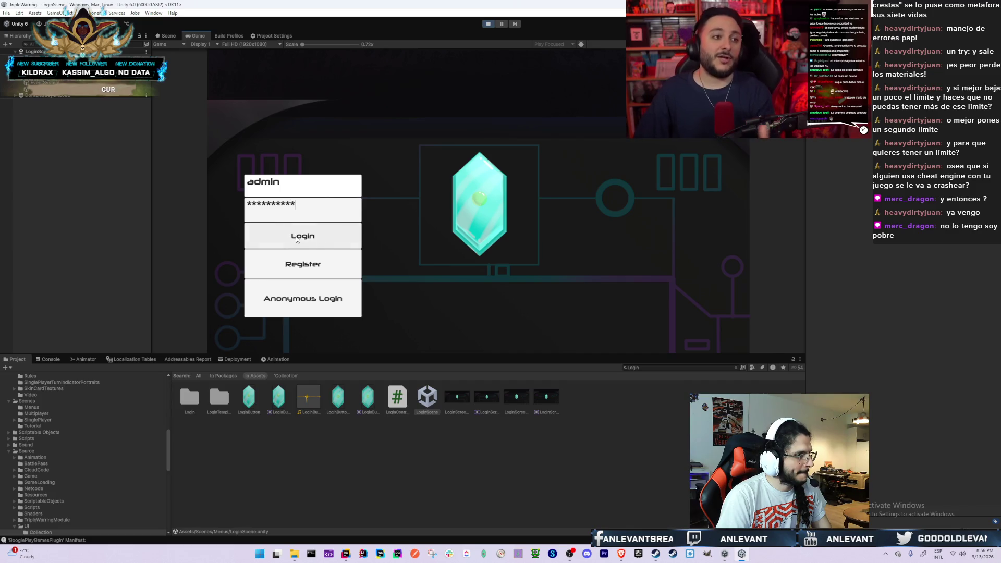
{"action": "left_click", "coordinate": [298, 238]}
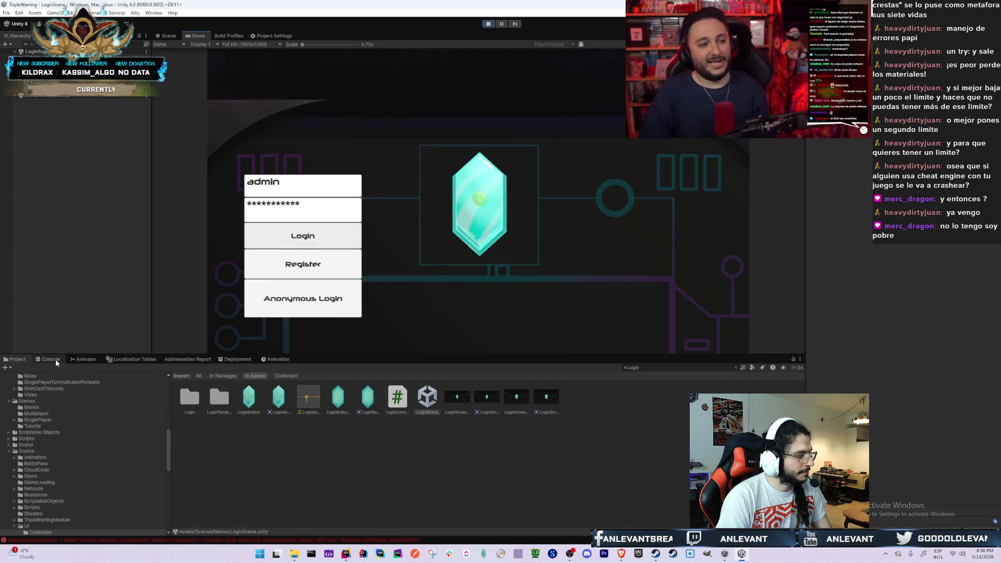
{"action": "left_click", "coordinate": [55, 360]}
{"action": "left_click", "coordinate": [8, 368]}
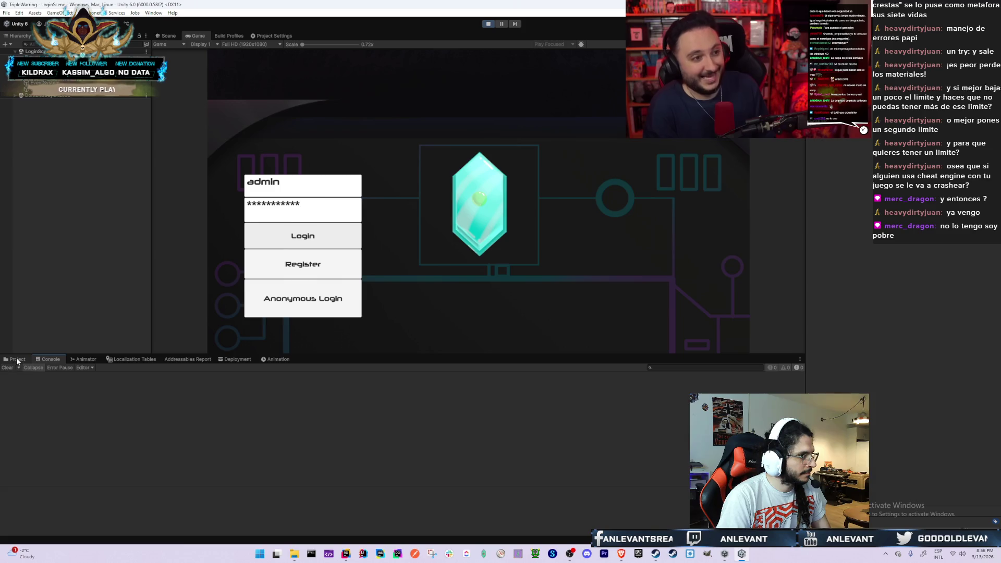
- Retype the password and log in to reach the game's main menu
{"action": "left_click", "coordinate": [350, 215]}
{"action": "type", "text": "*********"}
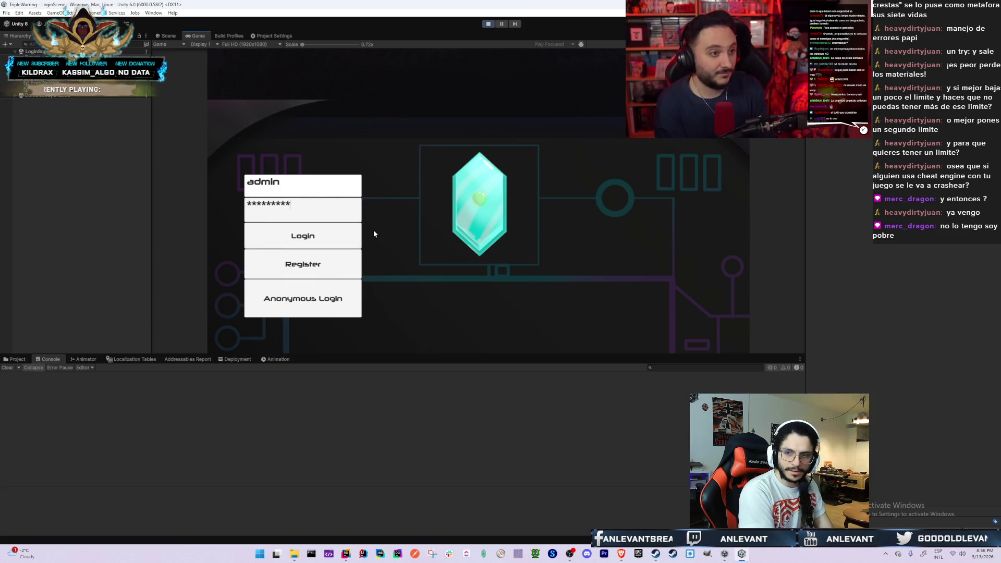
{"action": "type", "text": "**"}
{"action": "left_click", "coordinate": [331, 238]}
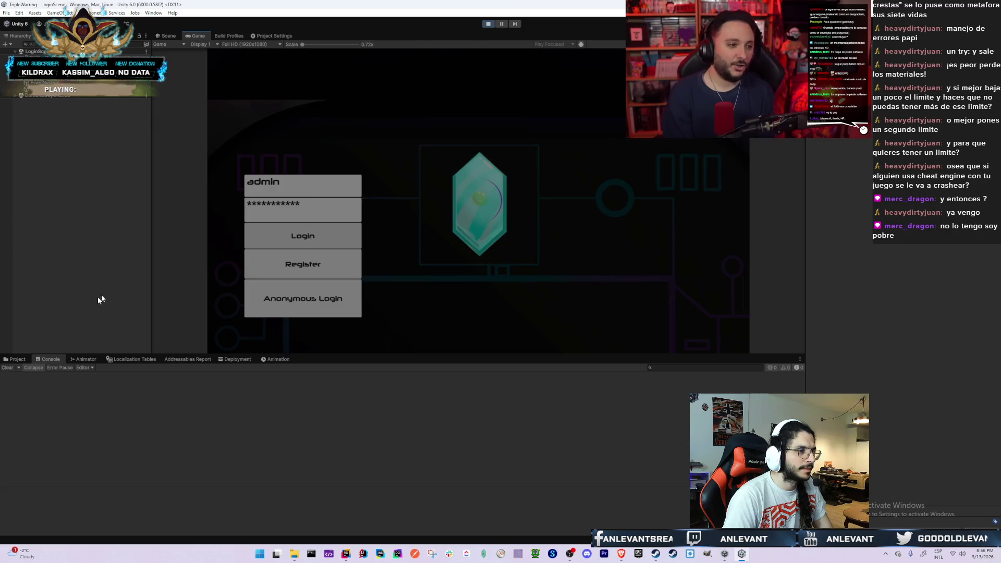
{"action": "left_click", "coordinate": [4, 371]}
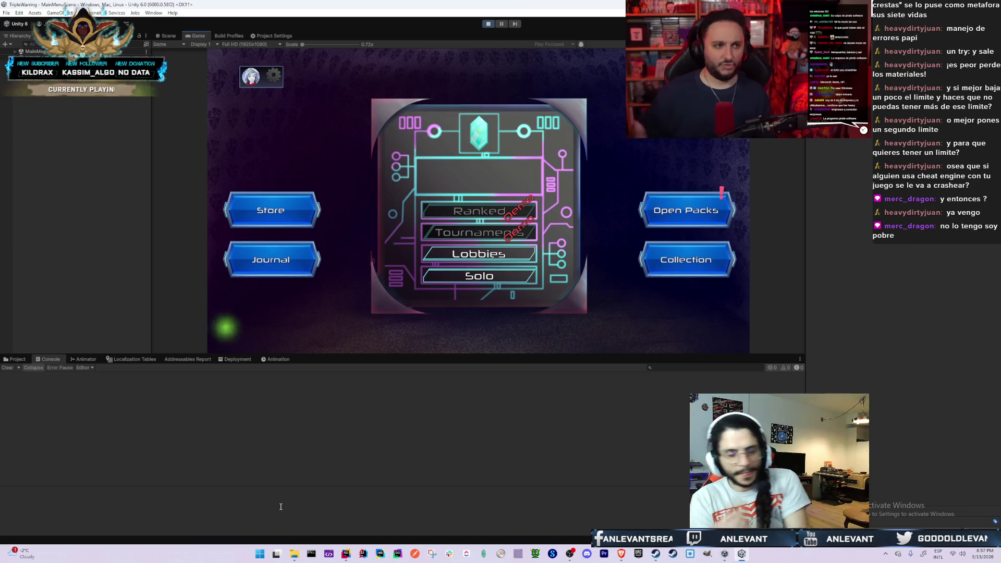
- Start a solo Story campaign run and dismiss the movement tutorial message
{"action": "left_click", "coordinate": [485, 273]}
{"action": "left_click", "coordinate": [484, 211]}
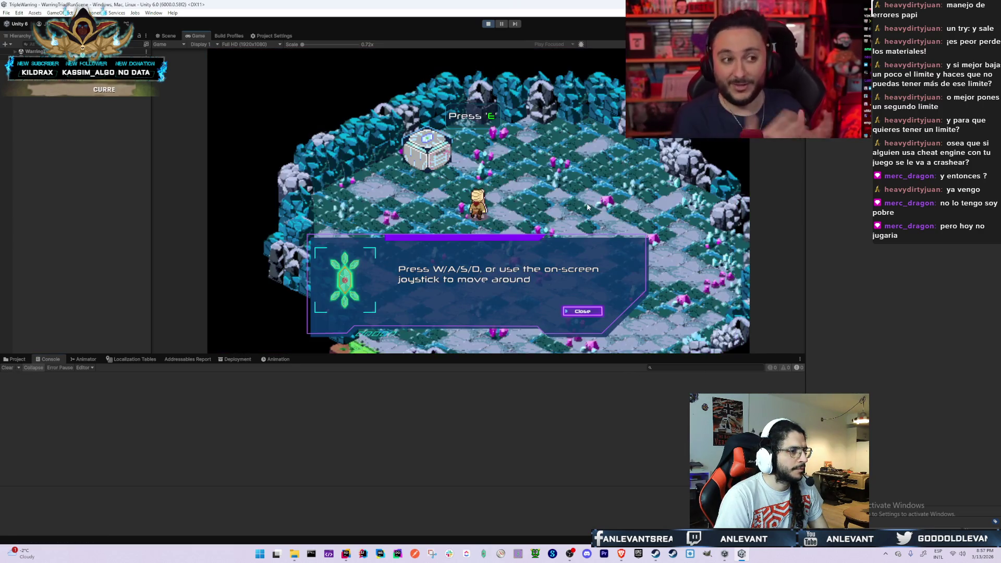
{"action": "left_click", "coordinate": [587, 312]}
{"action": "key", "text": "s"}
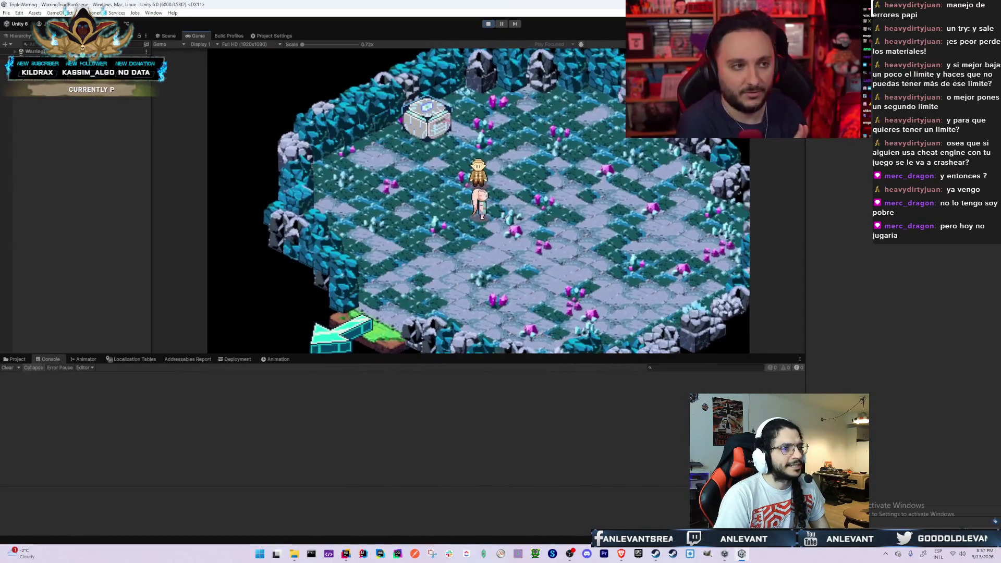
- Open and close the in-game Settings panel twice with Escape, then stop Play mode
{"action": "key", "text": "Escape"}
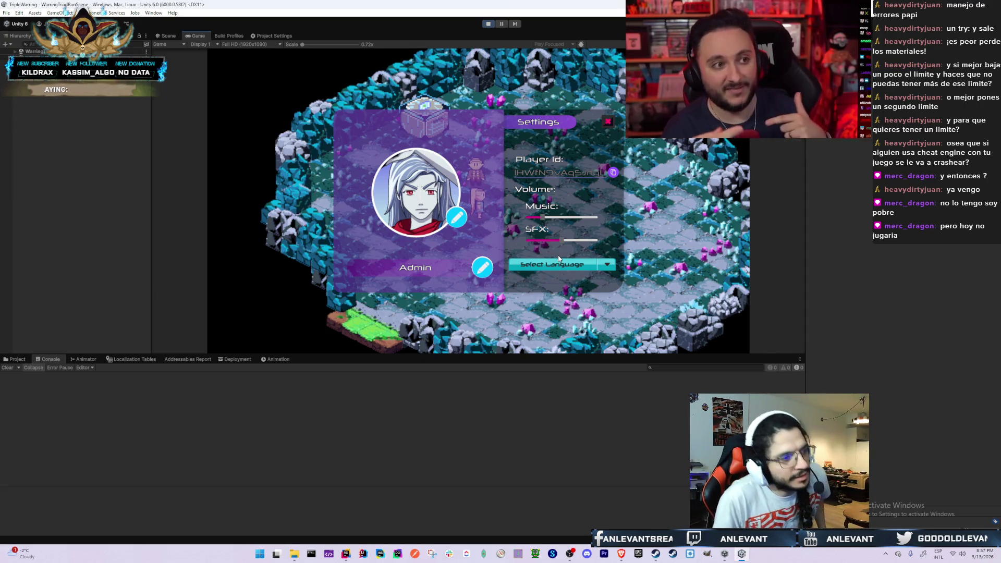
{"action": "left_click", "coordinate": [609, 123]}
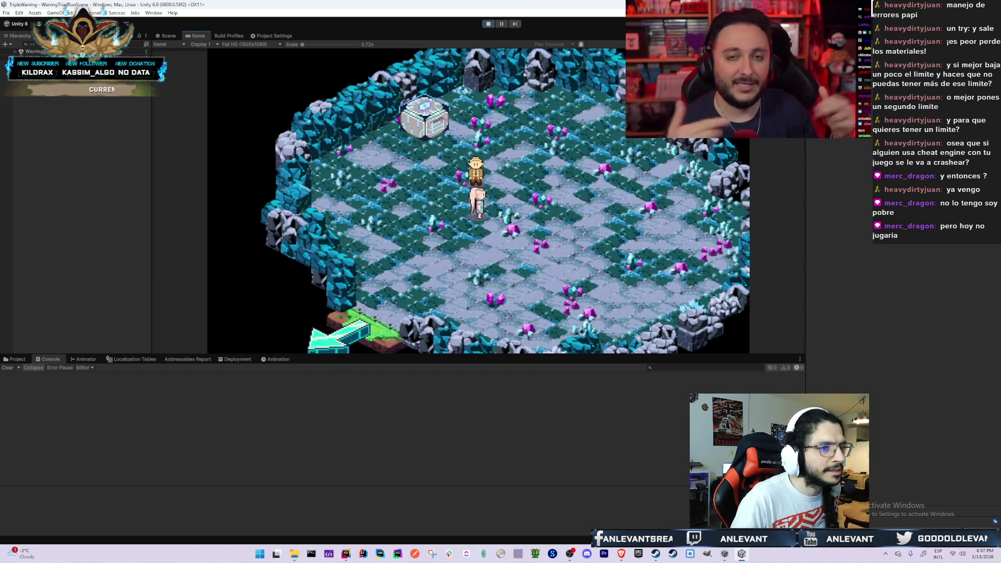
{"action": "key", "text": "Escape"}
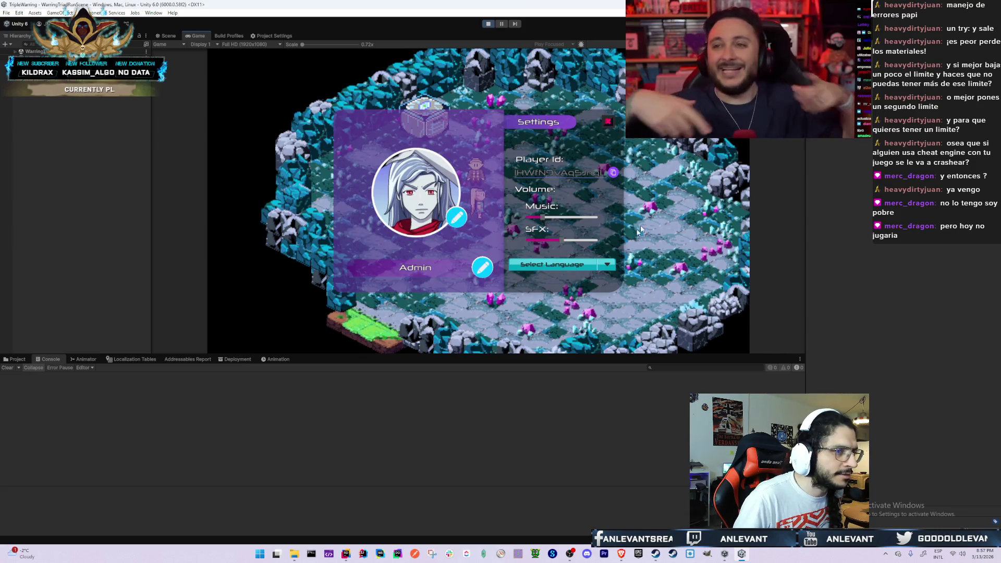
{"action": "left_click", "coordinate": [608, 122]}
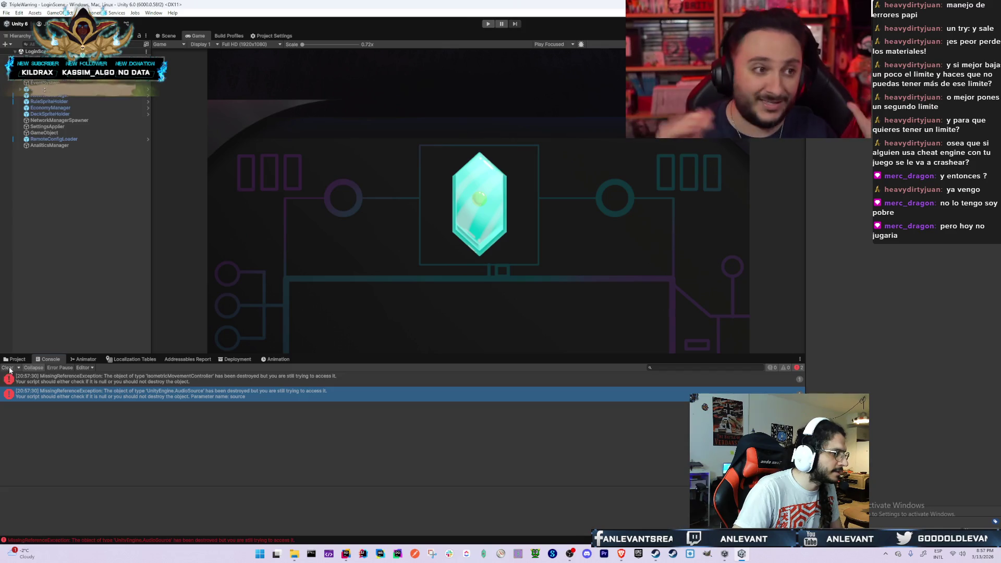
{"action": "left_click", "coordinate": [15, 360]}
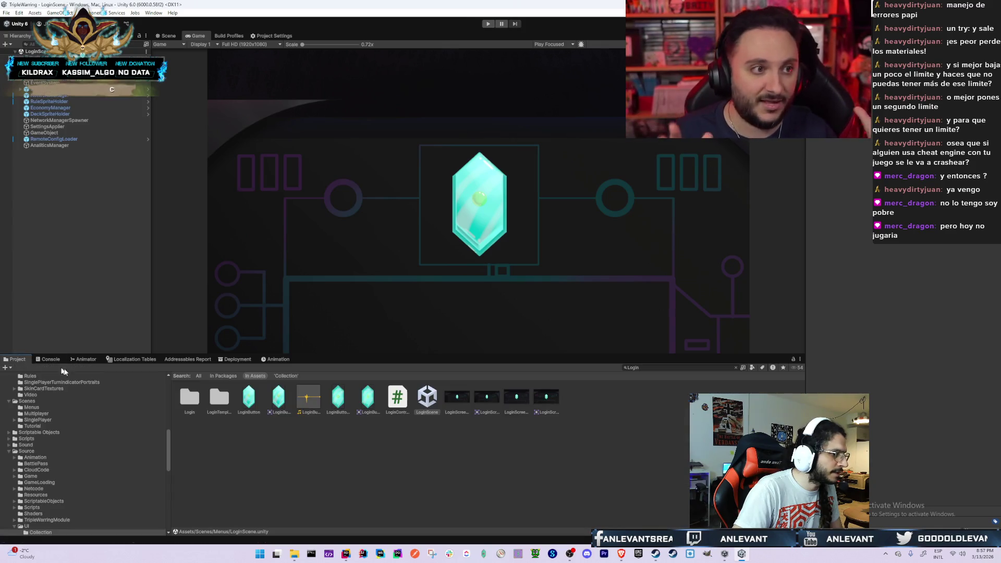
- Search the Project for 'warringTriad' and open WarringTriadRunScene
{"action": "type", "text": "warringTriad"}
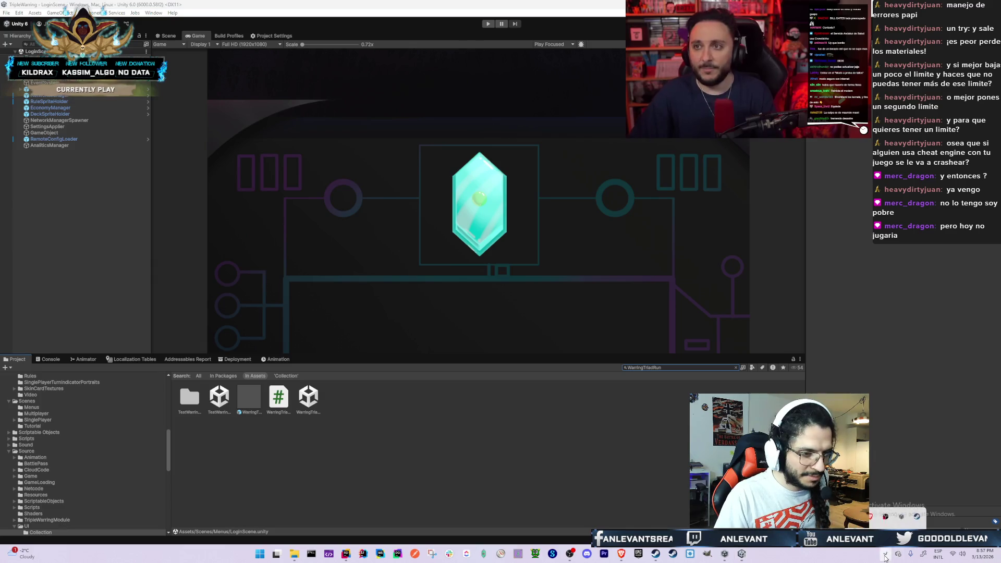
{"action": "left_click", "coordinate": [313, 401]}
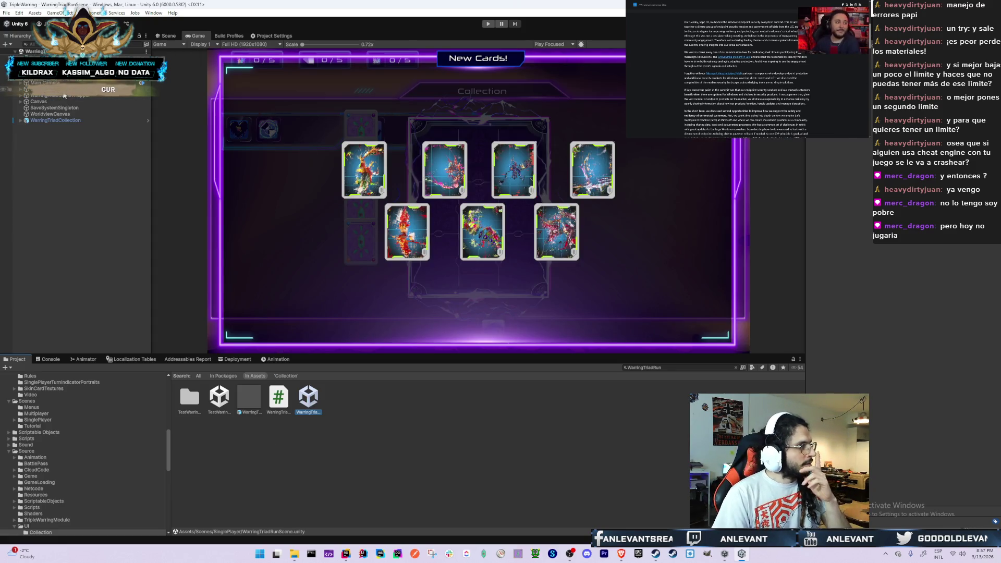
{"action": "left_click", "coordinate": [43, 82]}
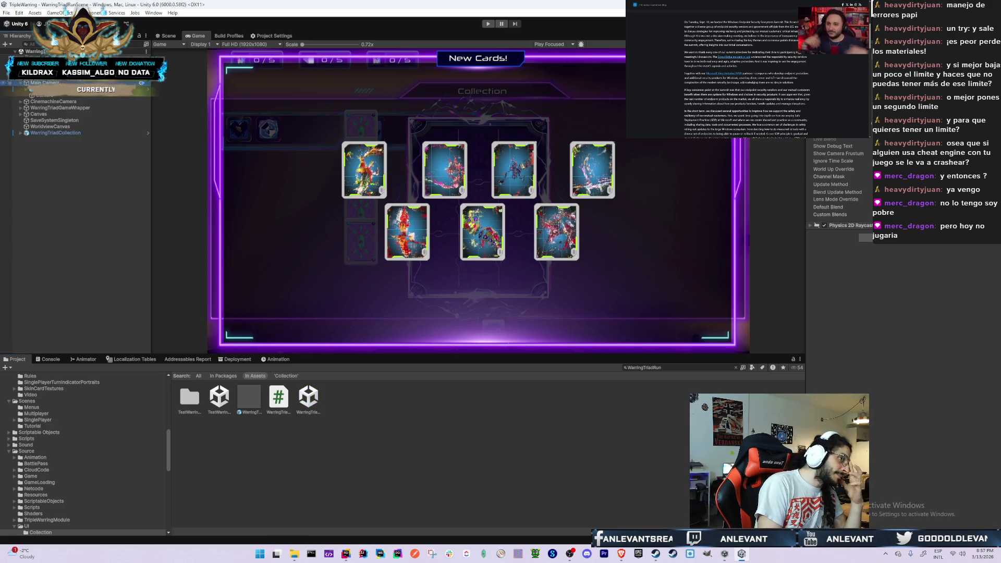
- Browse the scene hierarchy through the map and Canvas objects and select RunHUD
{"action": "key", "text": "Down"}
{"action": "key", "text": "Right"}
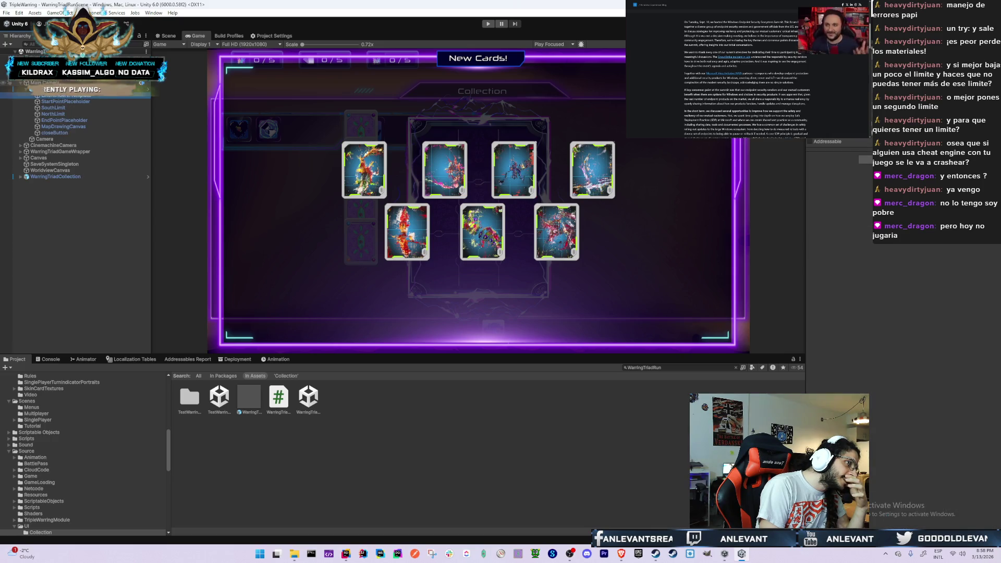
{"action": "key", "text": "Left"}
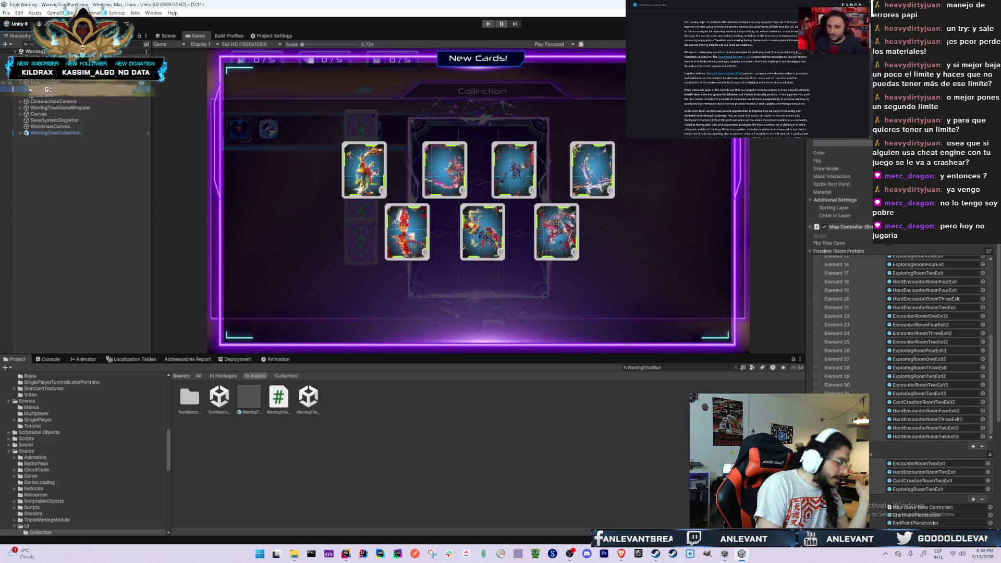
{"action": "key", "text": "Up"}
{"action": "key", "text": "Up"}
{"action": "key", "text": "Up"}
{"action": "key", "text": "Right"}
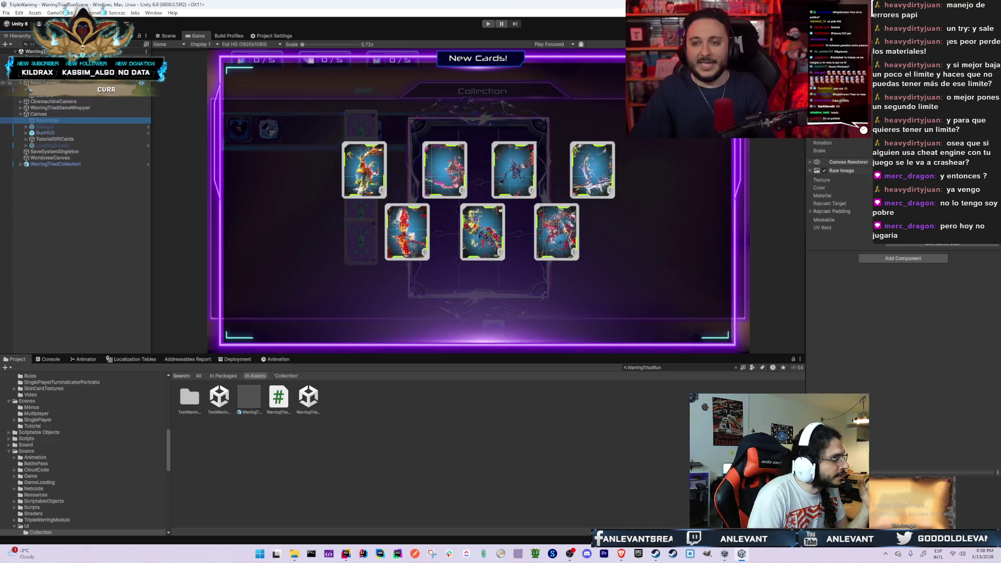
{"action": "key", "text": "Down"}
{"action": "key", "text": "Down"}
{"action": "key", "text": "Down"}
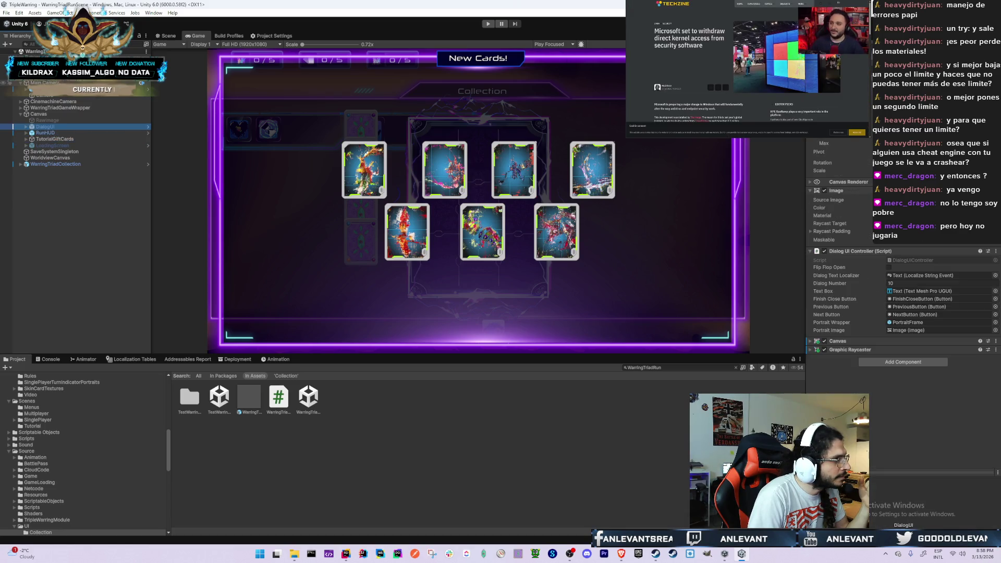
{"action": "key", "text": "Down"}
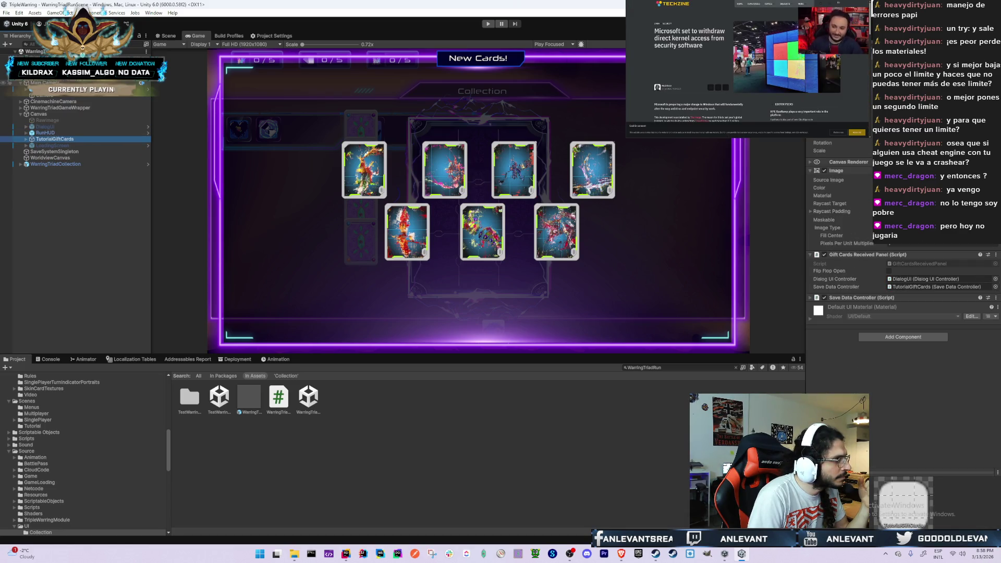
{"action": "left_click", "coordinate": [38, 114]}
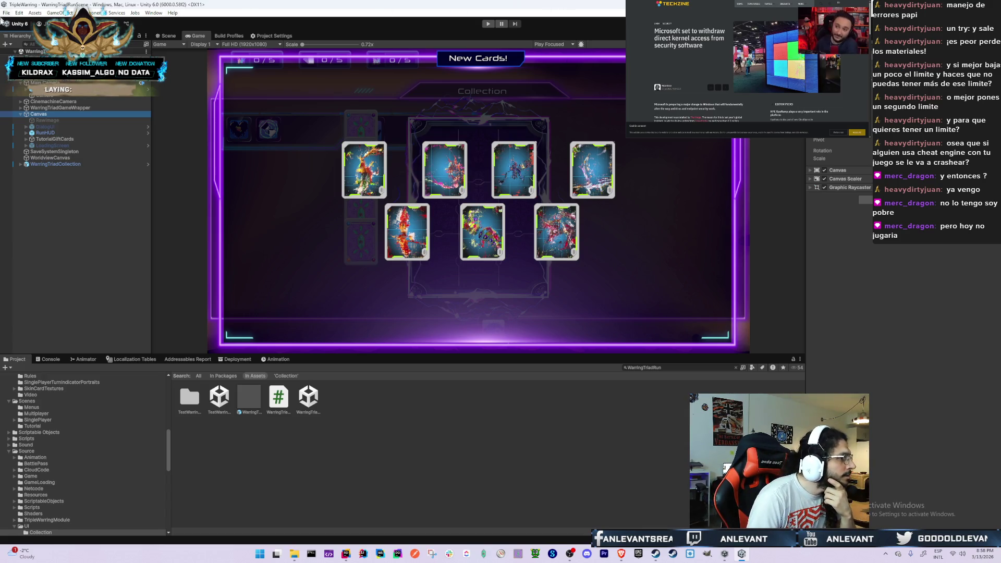
{"action": "key", "text": "ctrl+f"}
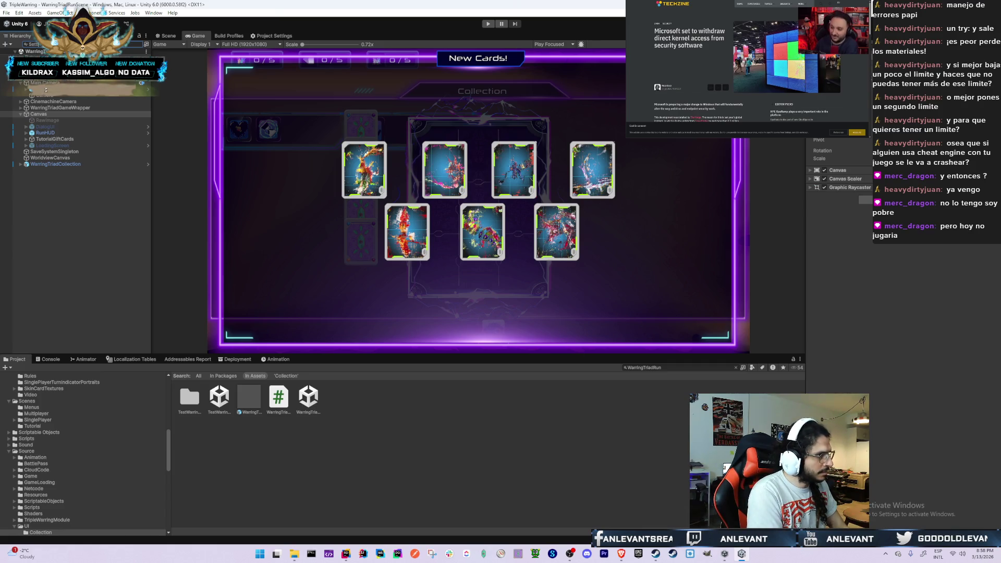
{"action": "type", "text": "c"}
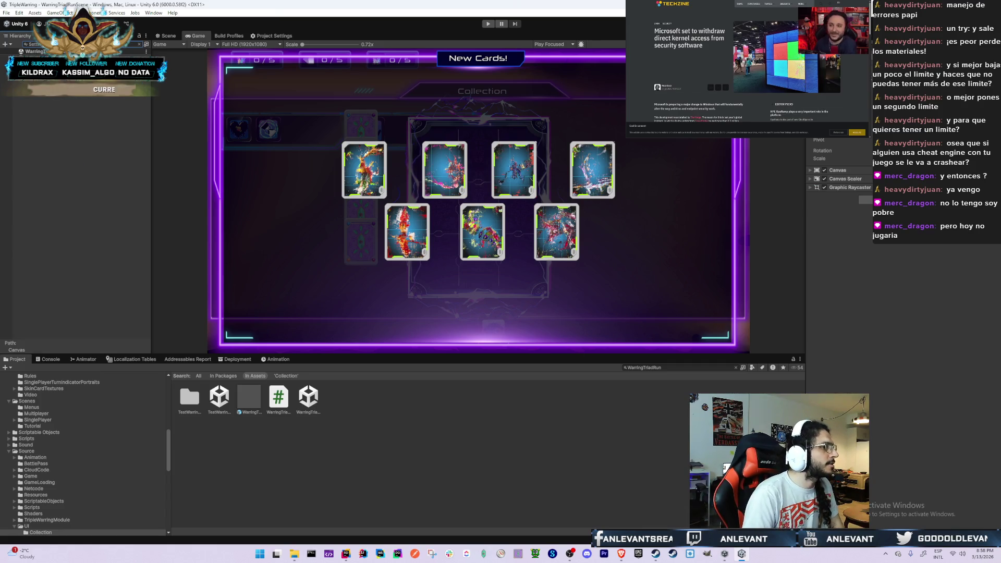
{"action": "key", "text": "BackSpace"}
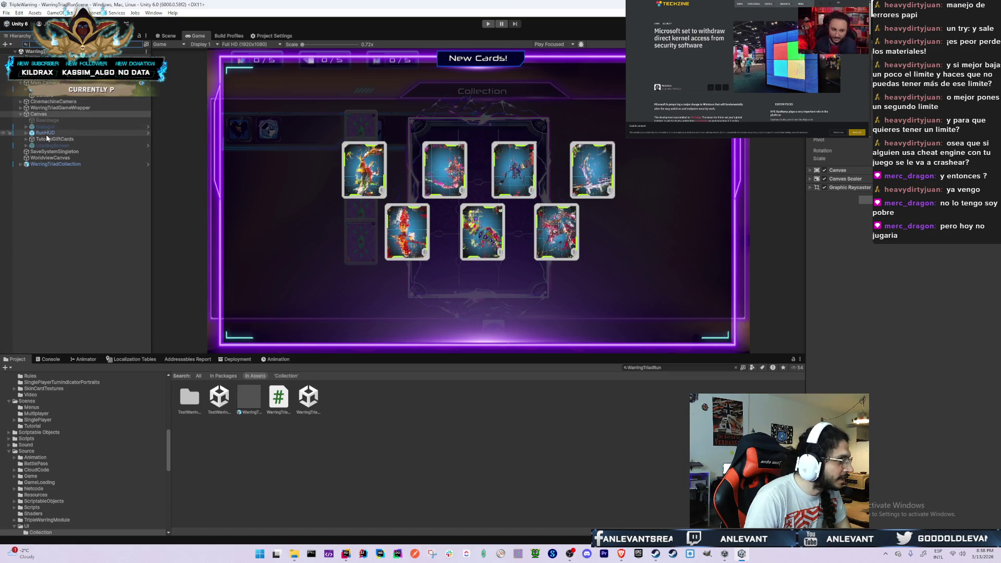
{"action": "left_click", "coordinate": [45, 133]}
- Open RunHUD in prefab isolation, inspect its settings button, CloseButton and panel, then exit
{"action": "right_click", "coordinate": [76, 133]}
{"action": "mouse_move", "coordinate": [125, 263]}
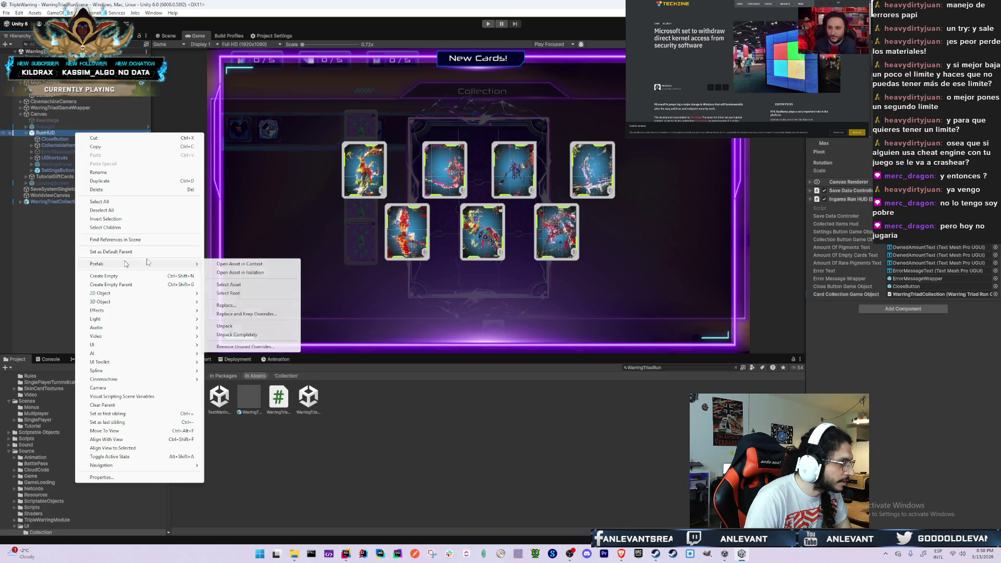
{"action": "left_click", "coordinate": [239, 264]}
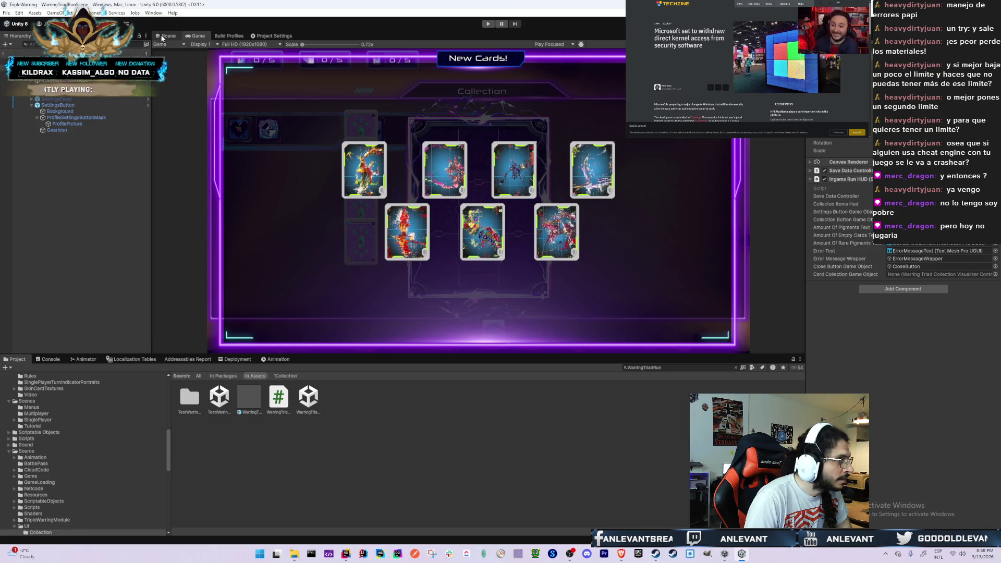
{"action": "left_click", "coordinate": [166, 35]}
{"action": "left_click", "coordinate": [83, 112]}
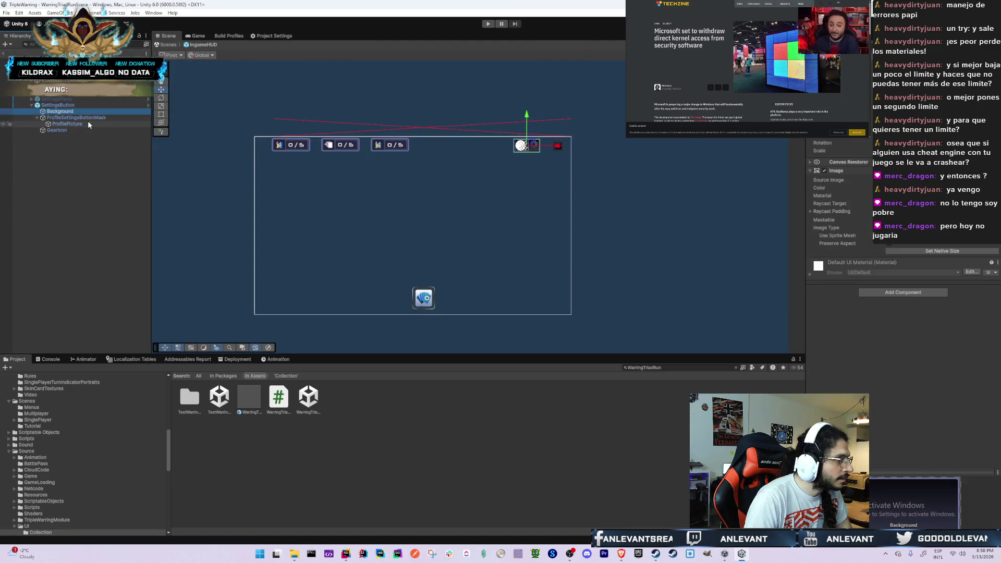
{"action": "left_click", "coordinate": [91, 119]}
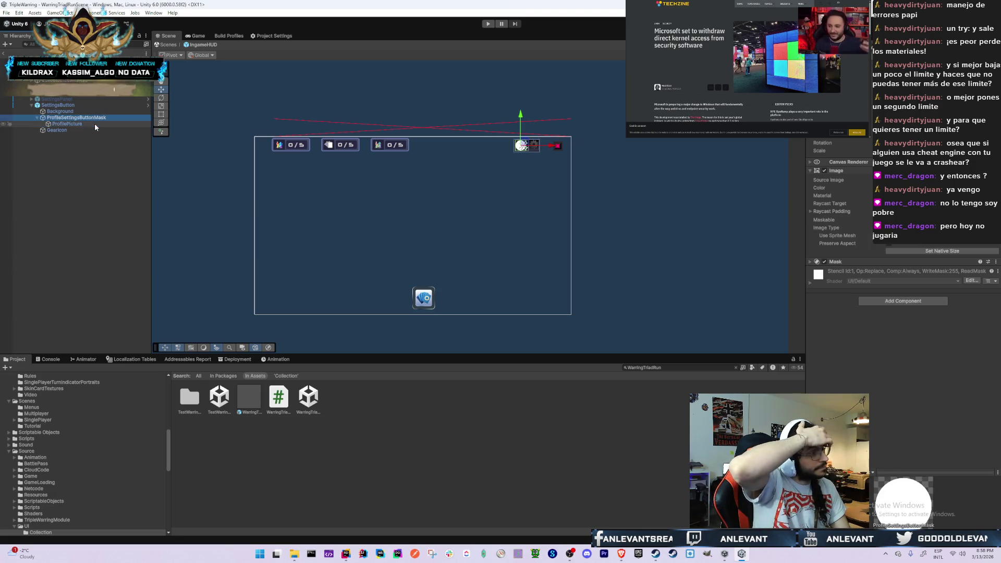
{"action": "left_click", "coordinate": [557, 145]}
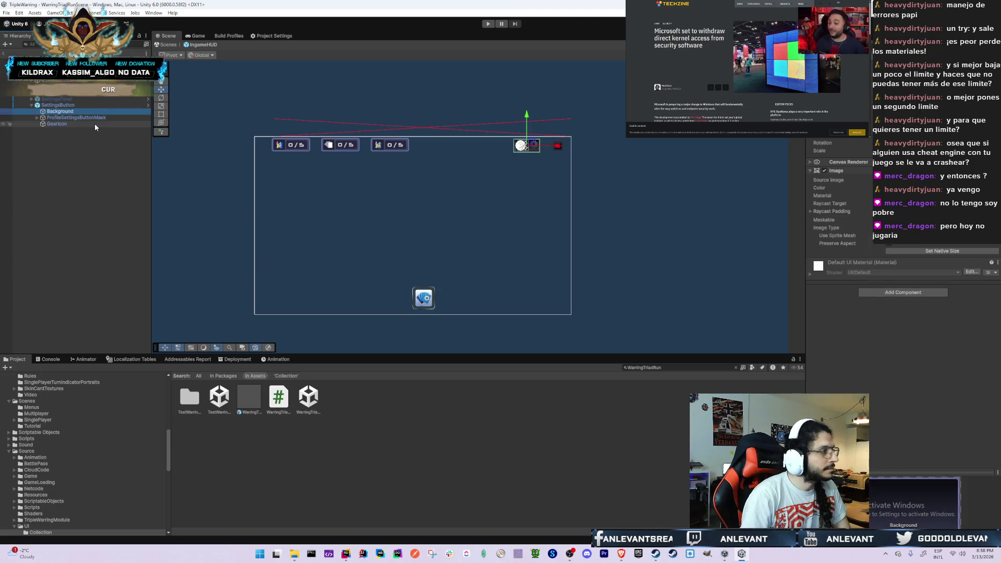
{"action": "left_click", "coordinate": [424, 298]}
{"action": "left_click", "coordinate": [520, 146]}
{"action": "left_click", "coordinate": [413, 219]}
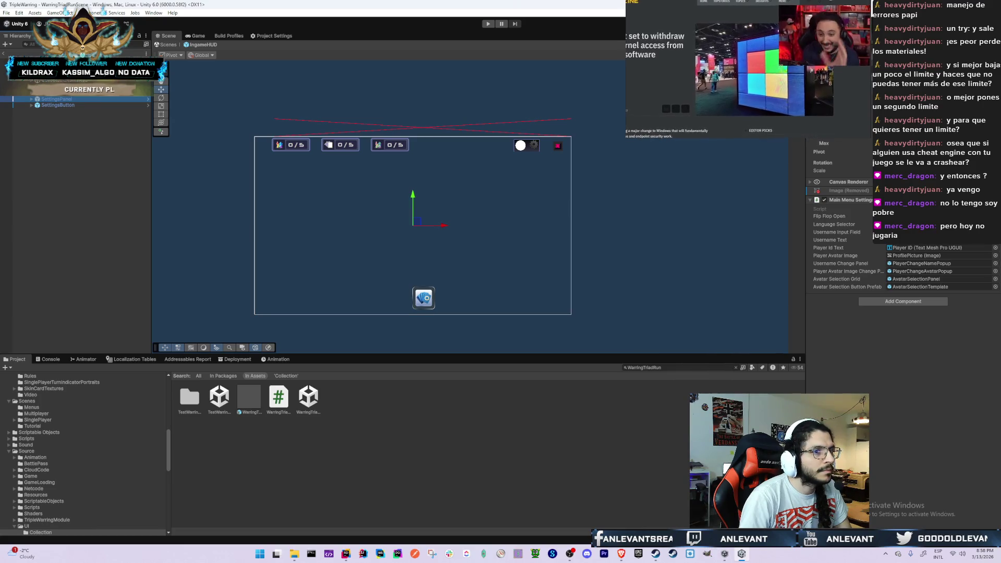
{"action": "left_click", "coordinate": [4, 53]}
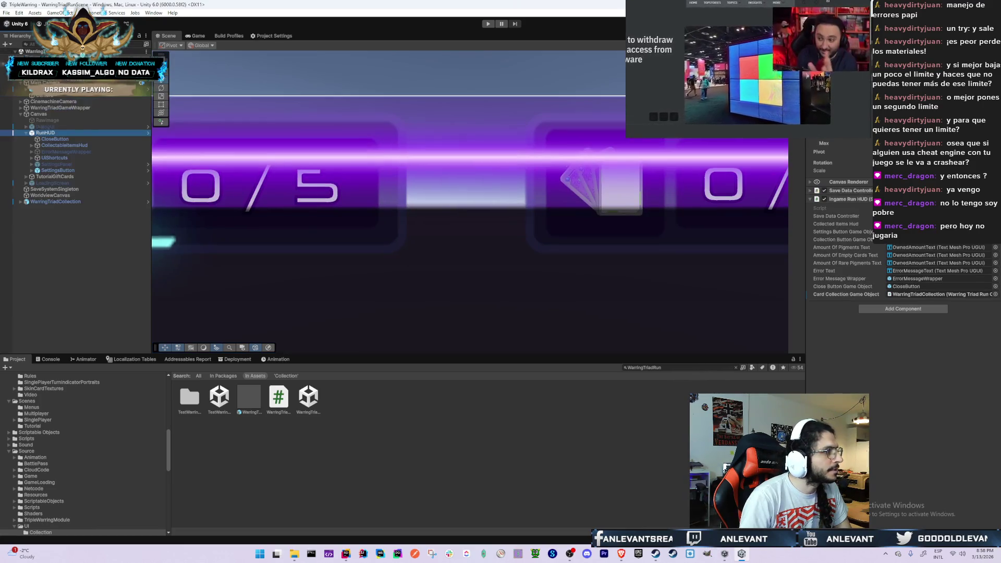
- Select SettingsPanel under RunHUD, frame it with F, and select its child ContentPanel
{"action": "left_click", "coordinate": [71, 134]}
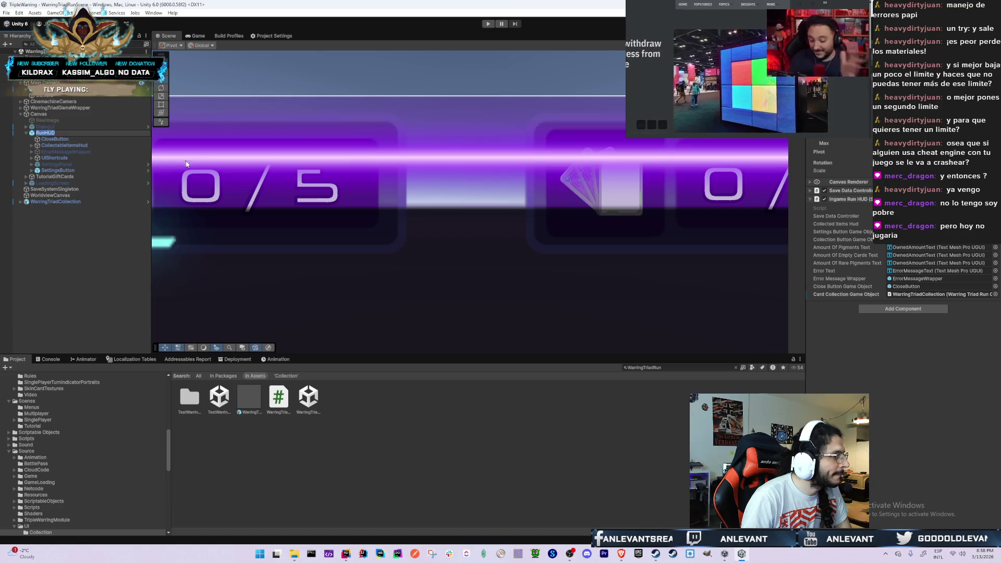
{"action": "scroll", "coordinate": [437, 121], "scroll_direction": "down", "scroll_amount": 5}
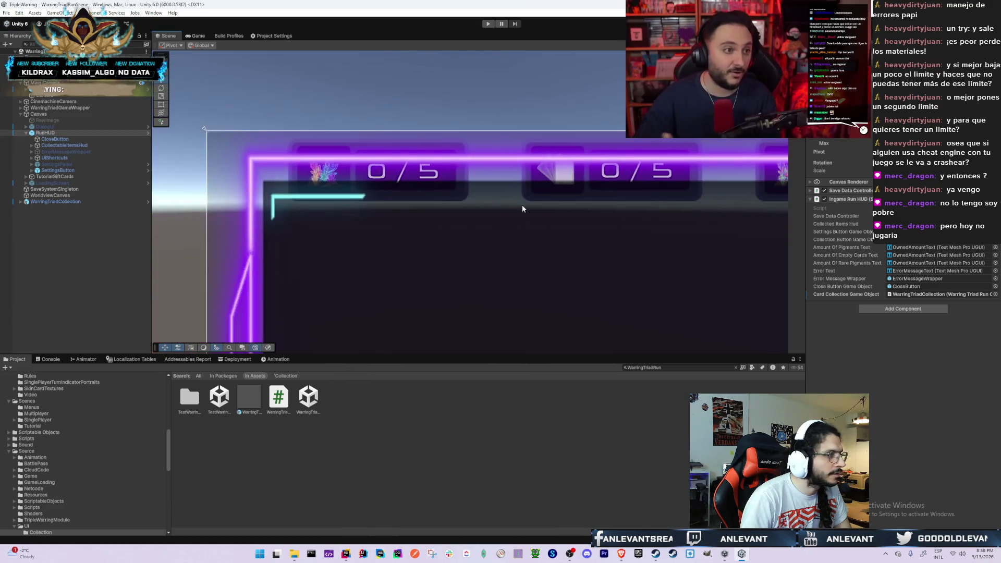
{"action": "scroll", "coordinate": [524, 207], "scroll_direction": "down", "scroll_amount": 5}
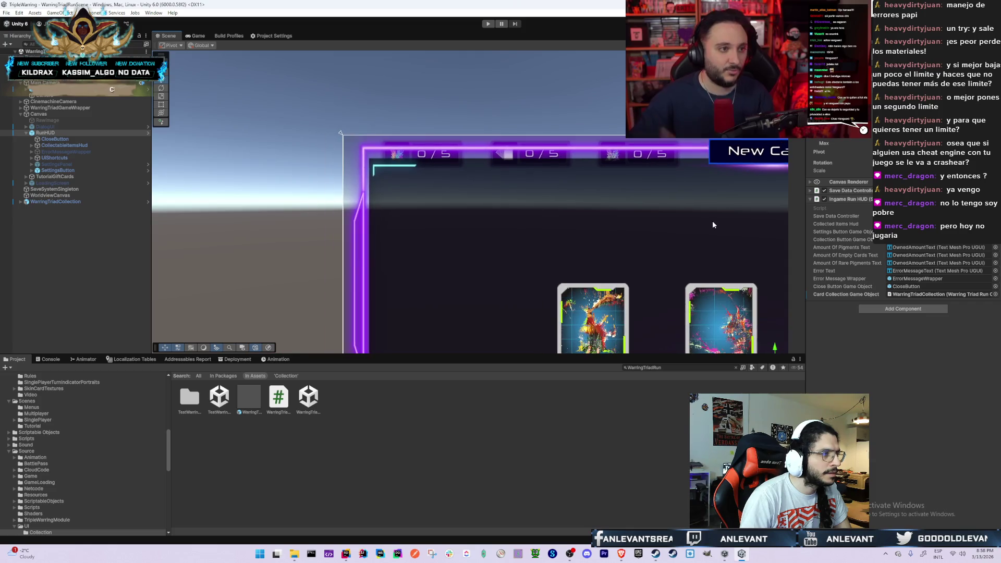
{"action": "mouse_move", "coordinate": [712, 221]}
{"action": "left_mouse_down"}
{"action": "mouse_move", "coordinate": [566, 217]}
{"action": "mouse_move", "coordinate": [400, 158]}
{"action": "left_mouse_up"}
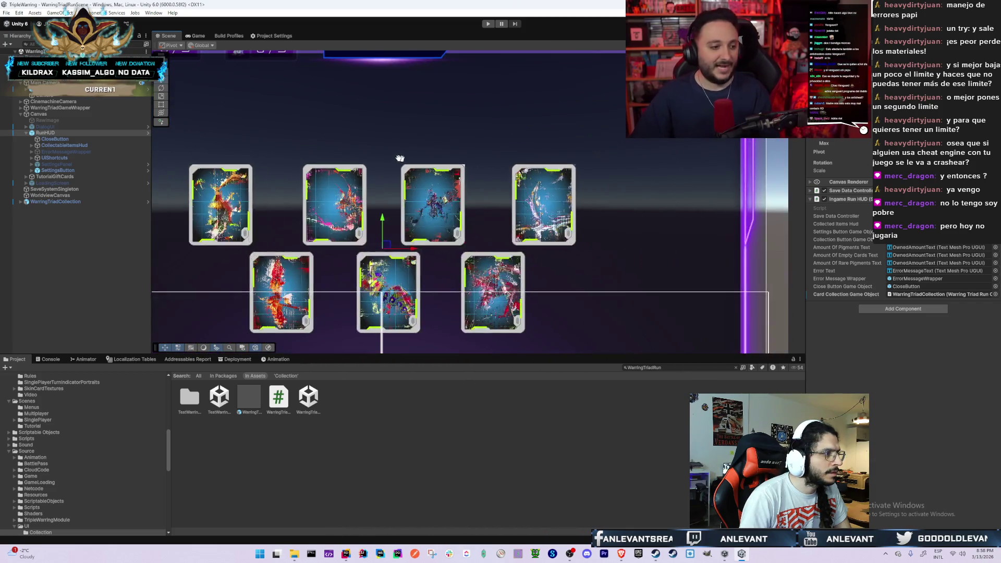
{"action": "left_click", "coordinate": [56, 164]}
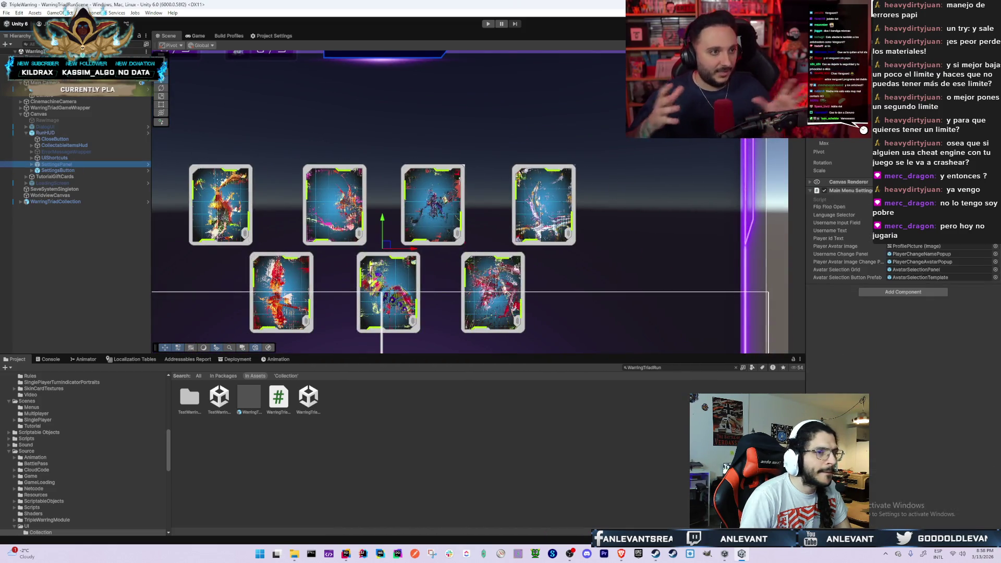
{"action": "key", "text": "f"}
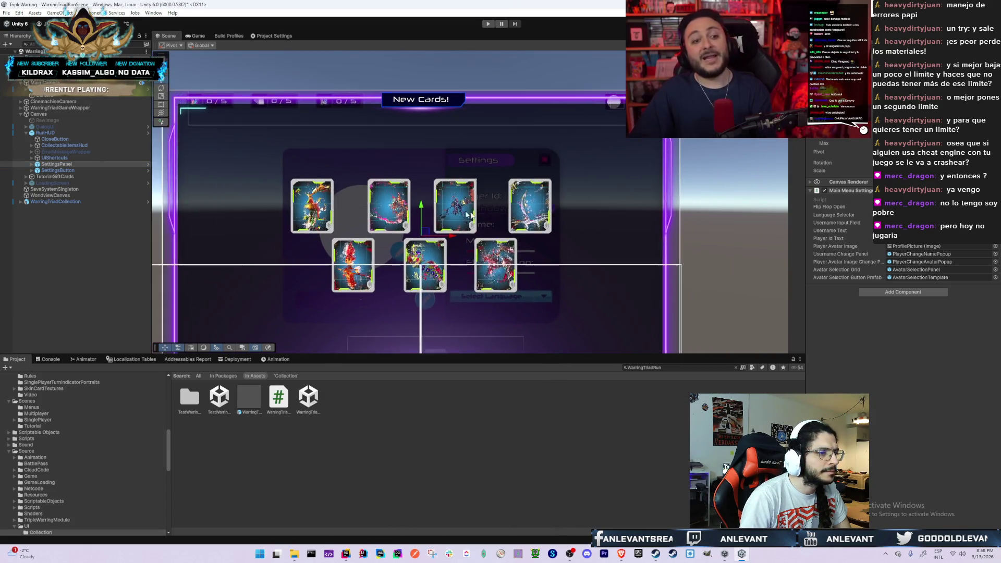
{"action": "left_click", "coordinate": [32, 164]}
{"action": "left_click", "coordinate": [103, 172]}
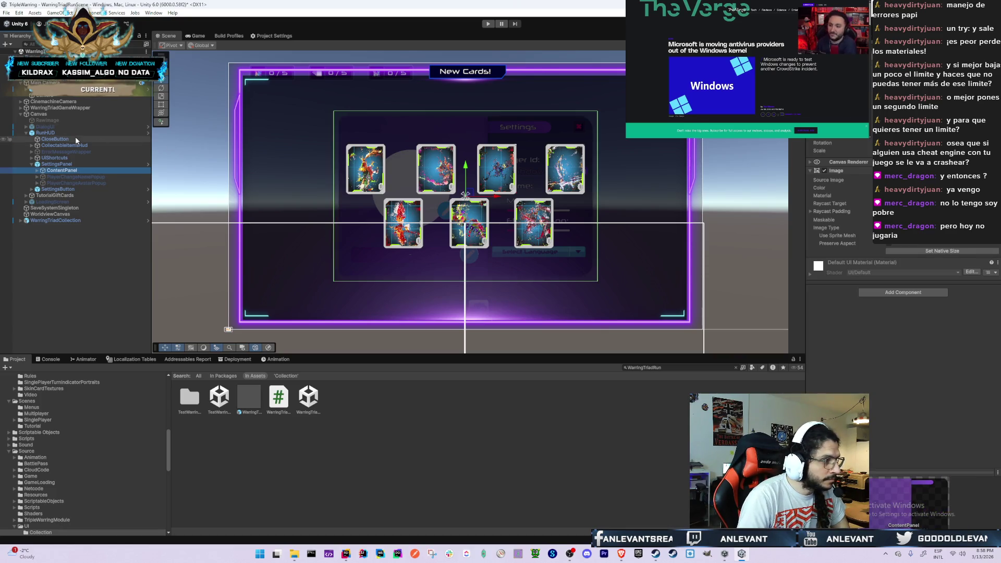
- Add a UI Button - TextMeshPro under ContentPanel and drag it toward the panel's lower right
{"action": "left_click", "coordinate": [37, 170]}
{"action": "right_click", "coordinate": [81, 168]}
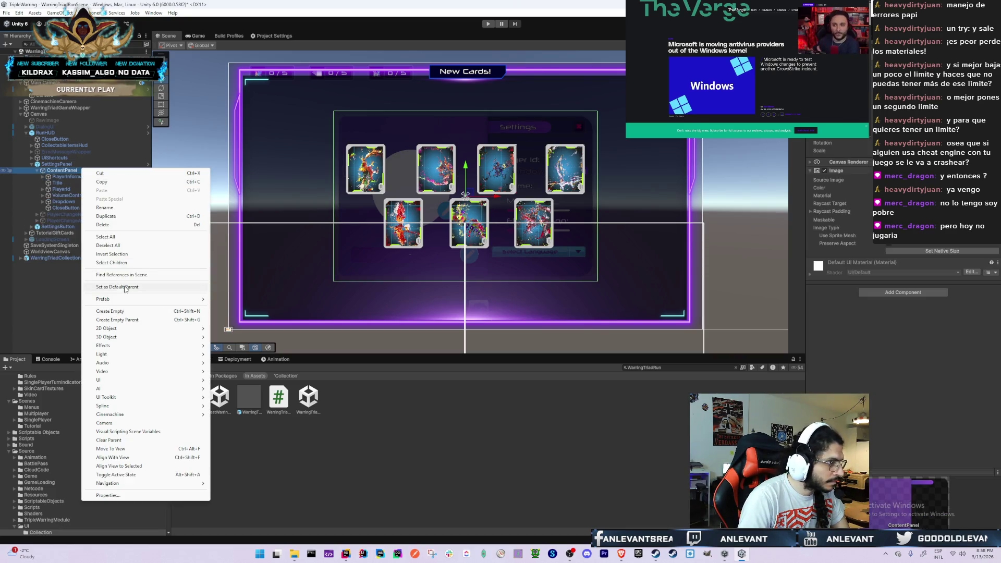
{"action": "mouse_move", "coordinate": [172, 380]}
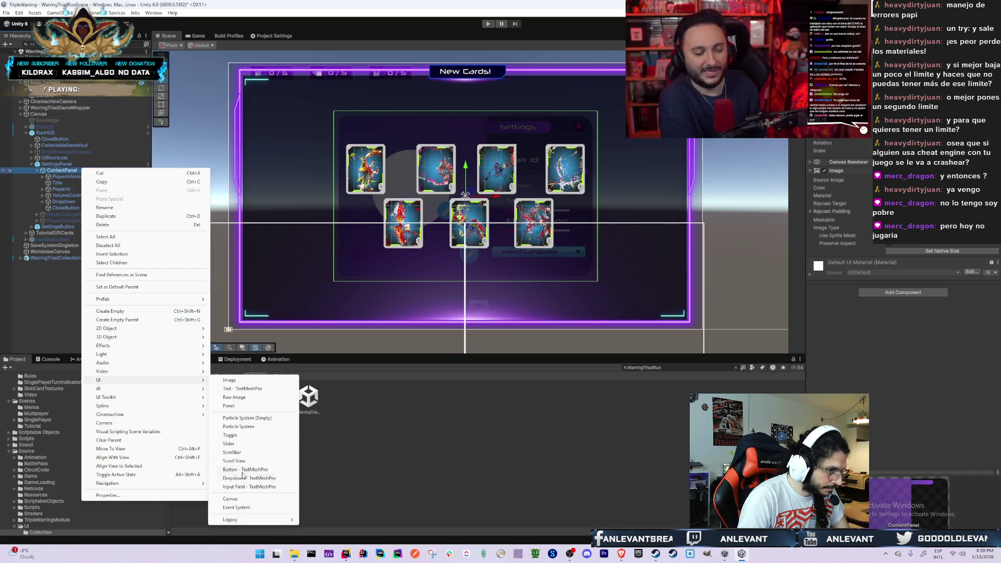
{"action": "left_click", "coordinate": [243, 470]}
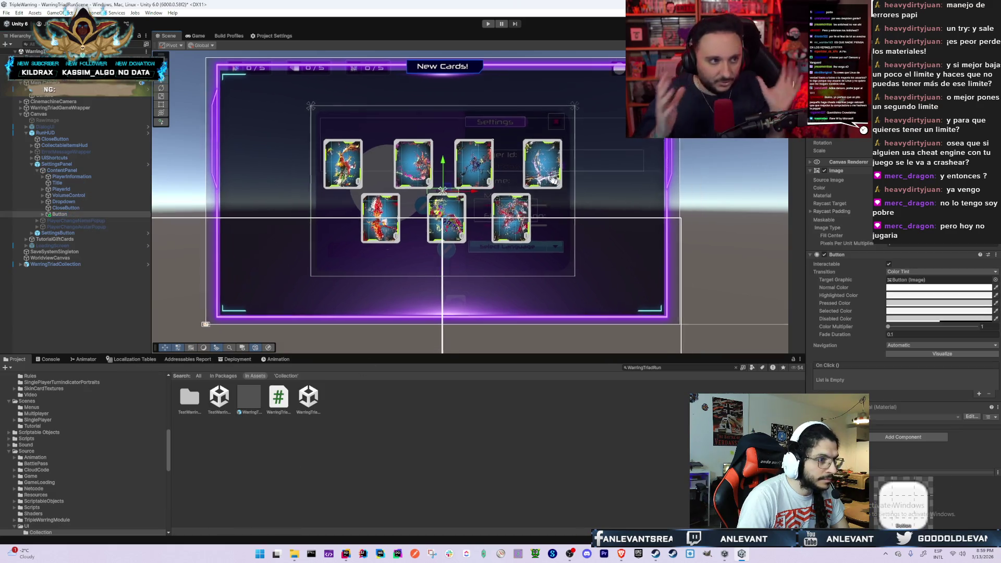
{"action": "left_click_drag", "start_coordinate": [553, 179], "coordinate": [538, 176]}
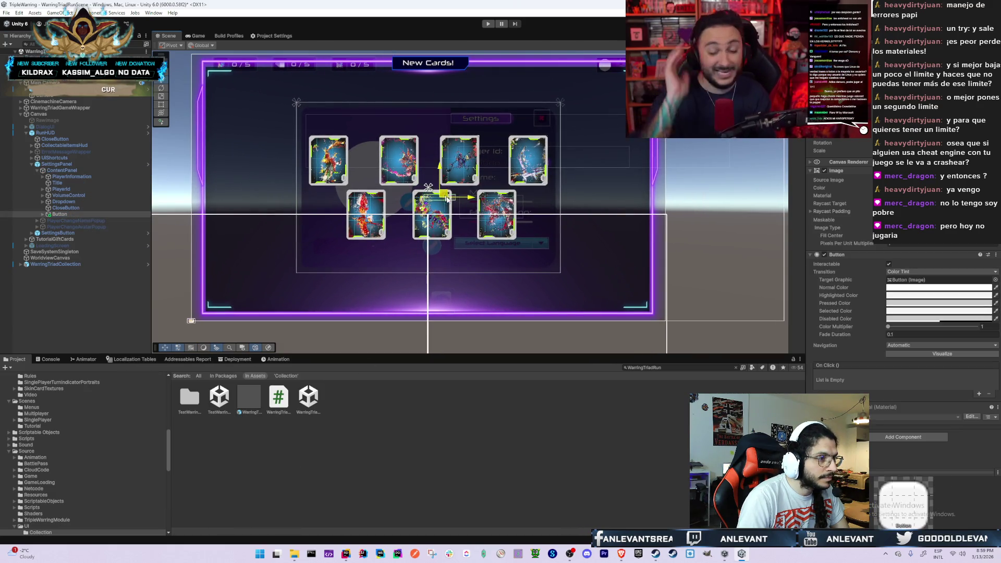
{"action": "left_click_drag", "start_coordinate": [436, 174], "coordinate": [500, 261]}
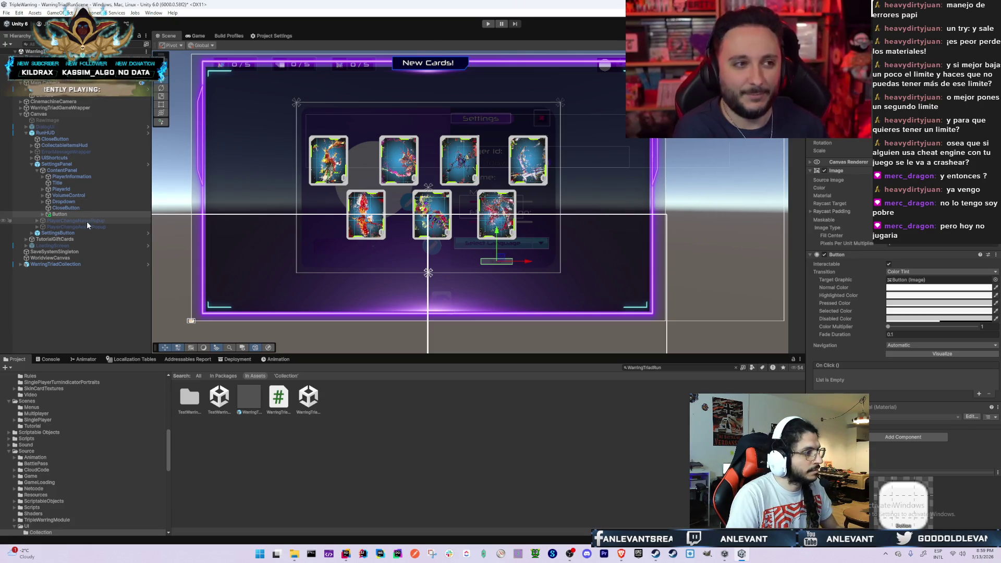
- Change the new button's label to 'Abandon Run' using the neuropolitical rg SDF font
{"action": "left_click", "coordinate": [66, 208]}
{"action": "left_click", "coordinate": [76, 214]}
{"action": "key", "text": "Right"}
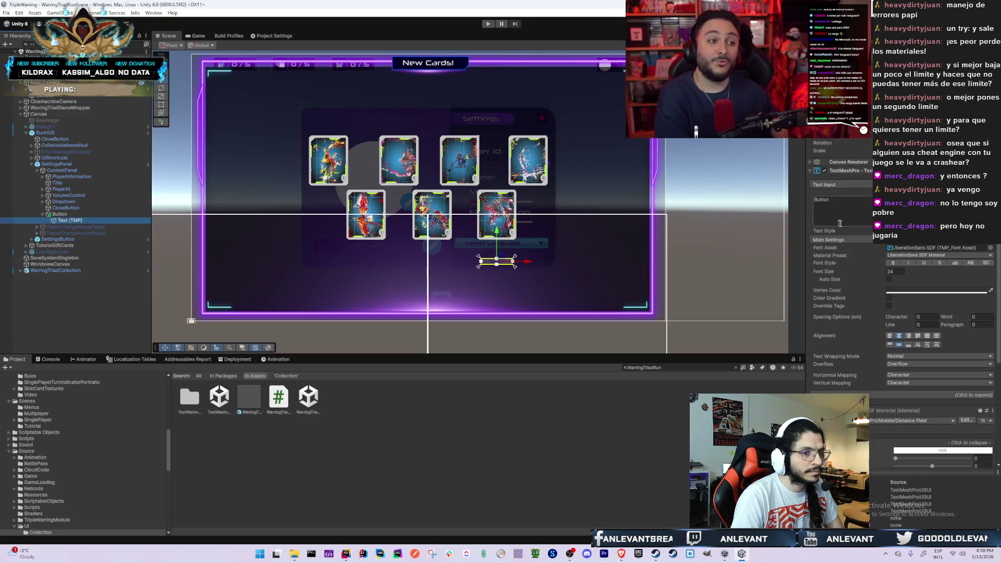
{"action": "key", "text": "Down"}
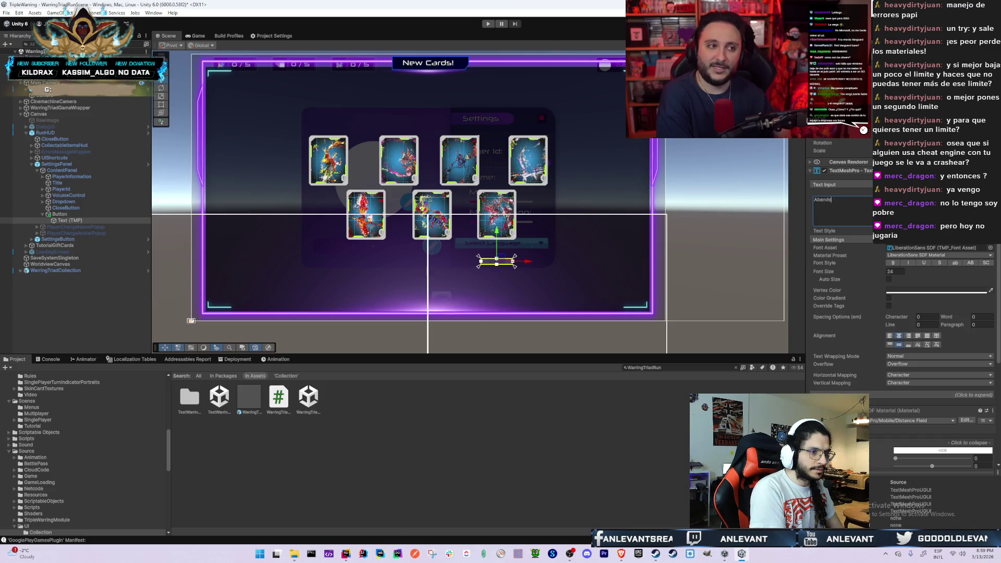
{"action": "type", "text": "n Run"}
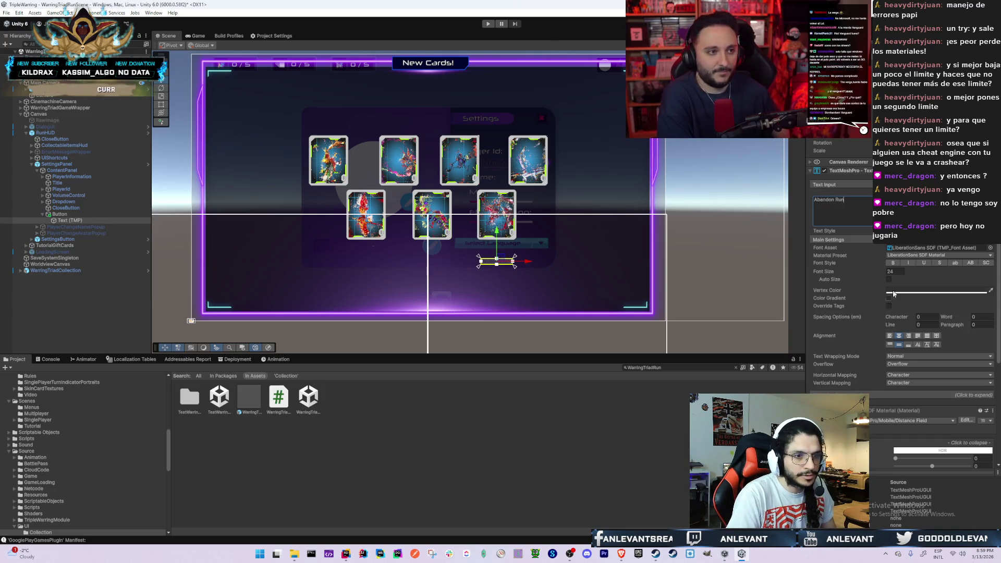
{"action": "left_click", "coordinate": [990, 248]}
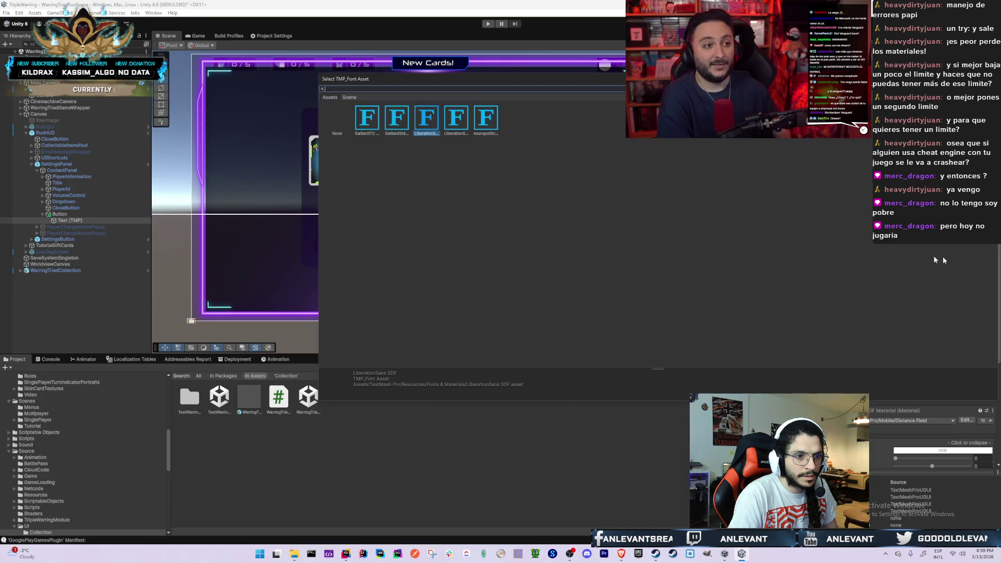
{"action": "double_click", "coordinate": [484, 122]}
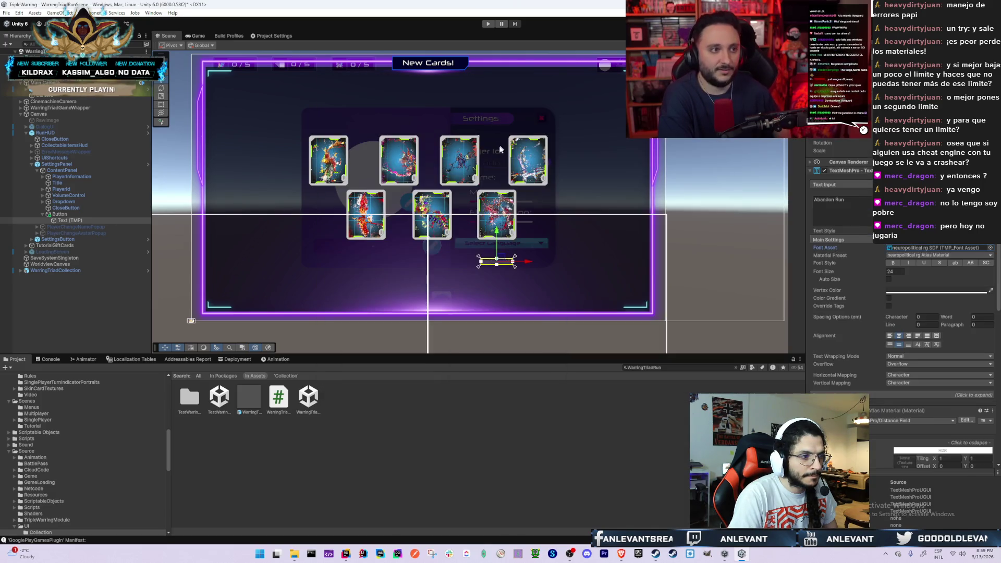
- Give the Button a button-style Source Image sprite
{"action": "left_click", "coordinate": [508, 188]}
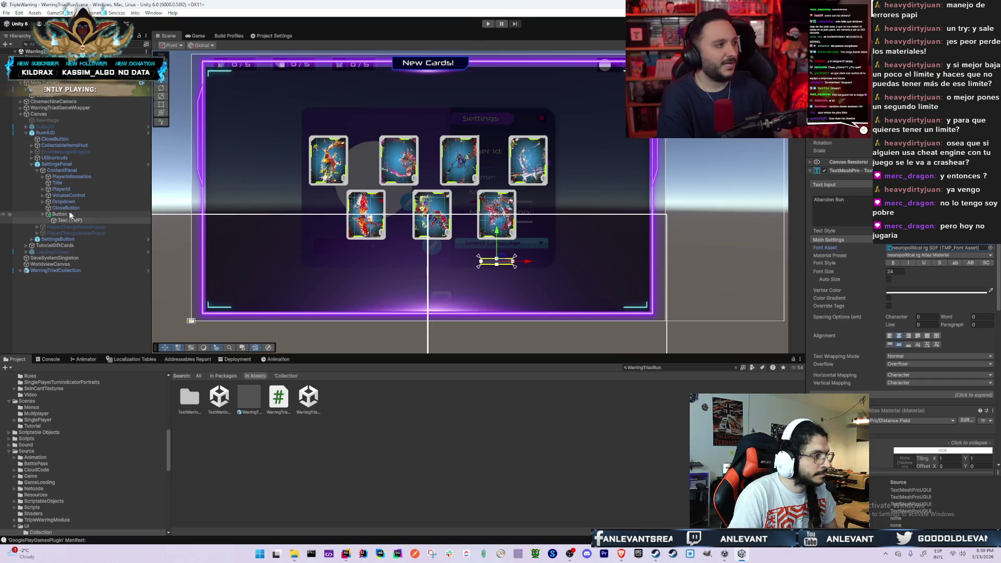
{"action": "left_click", "coordinate": [996, 180]}
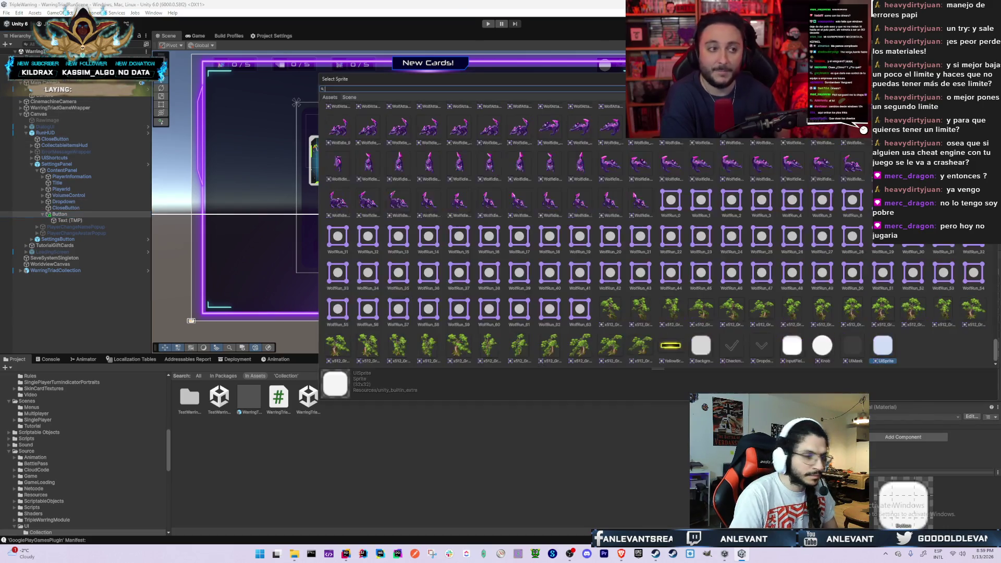
{"action": "type", "text": "ton"}
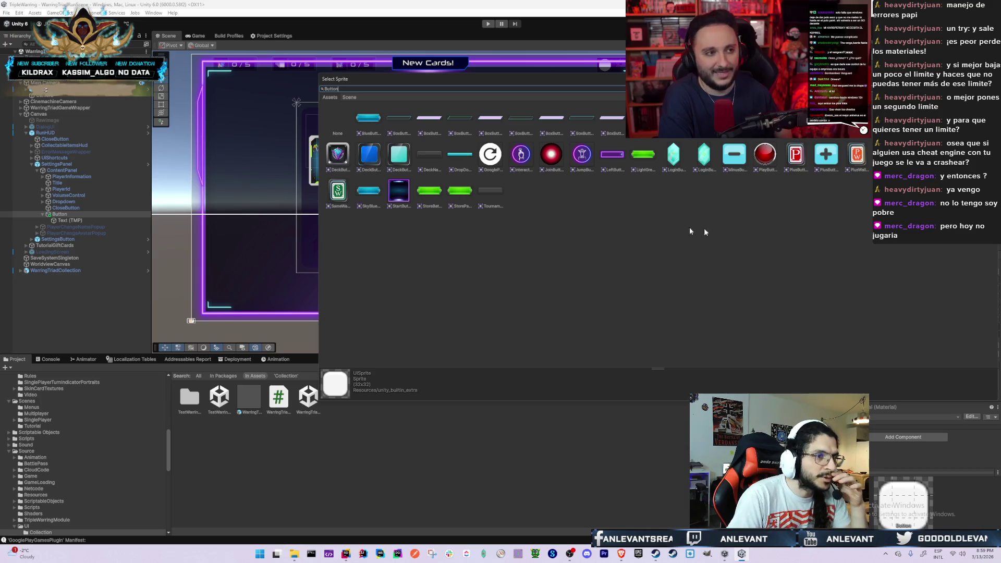
{"action": "key", "text": "Escape"}
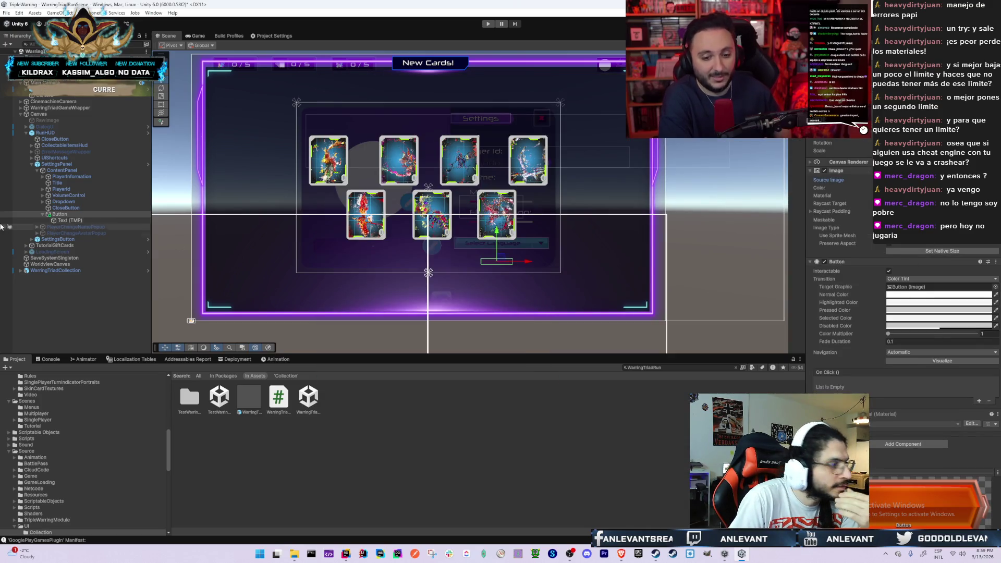
{"action": "left_click", "coordinate": [66, 222]}
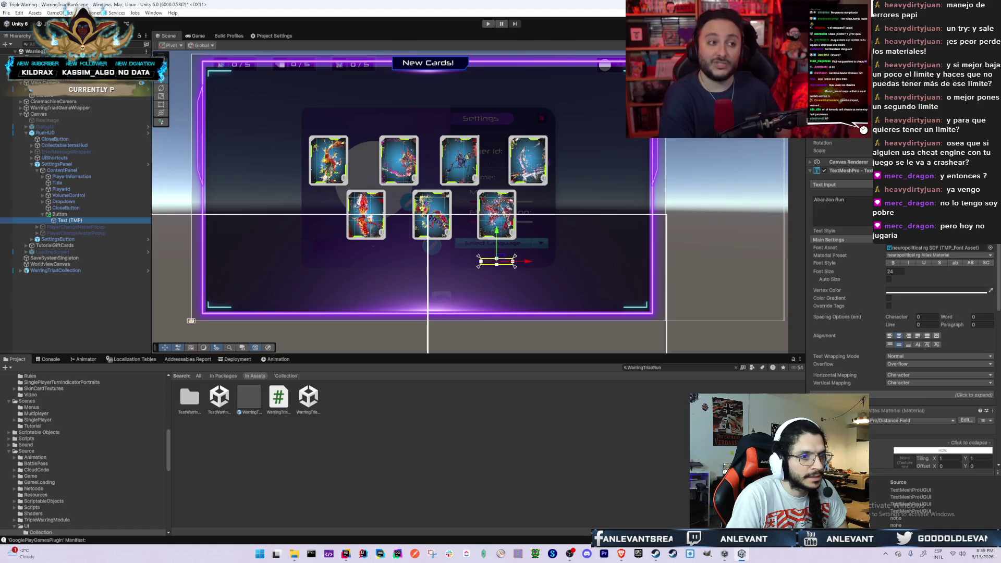
- Resize the Abandon Run button to its sprite's native size and centre it in view
{"action": "left_click", "coordinate": [936, 291]}
{"action": "left_click", "coordinate": [472, 240]}
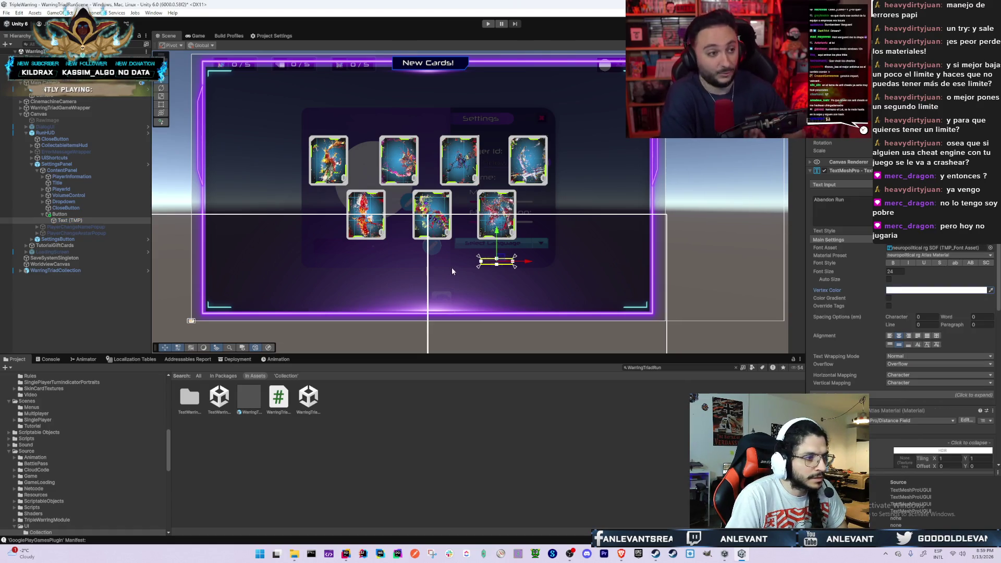
{"action": "left_click", "coordinate": [473, 239]}
{"action": "left_click", "coordinate": [473, 240]}
{"action": "left_click", "coordinate": [473, 240]}
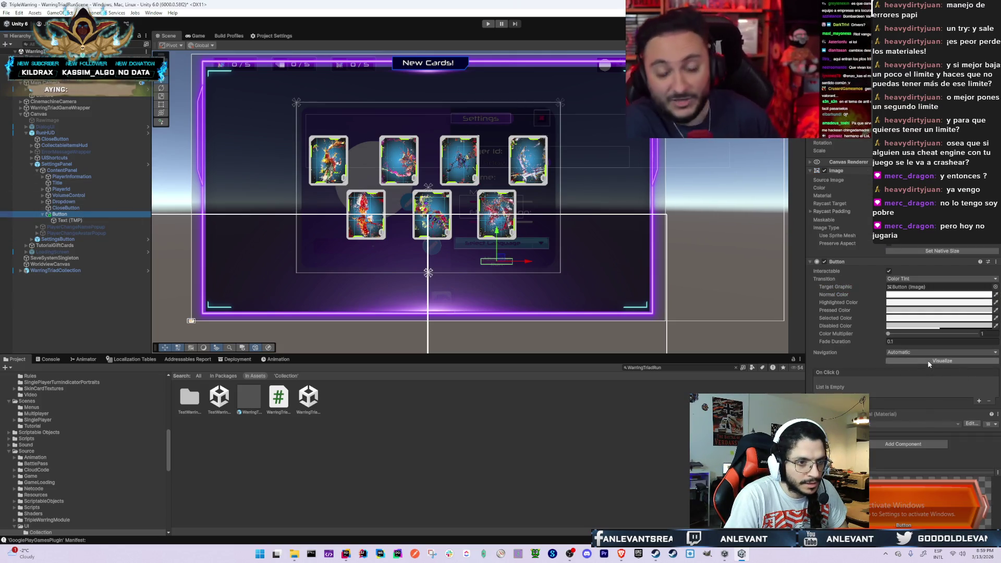
{"action": "left_click", "coordinate": [934, 251]}
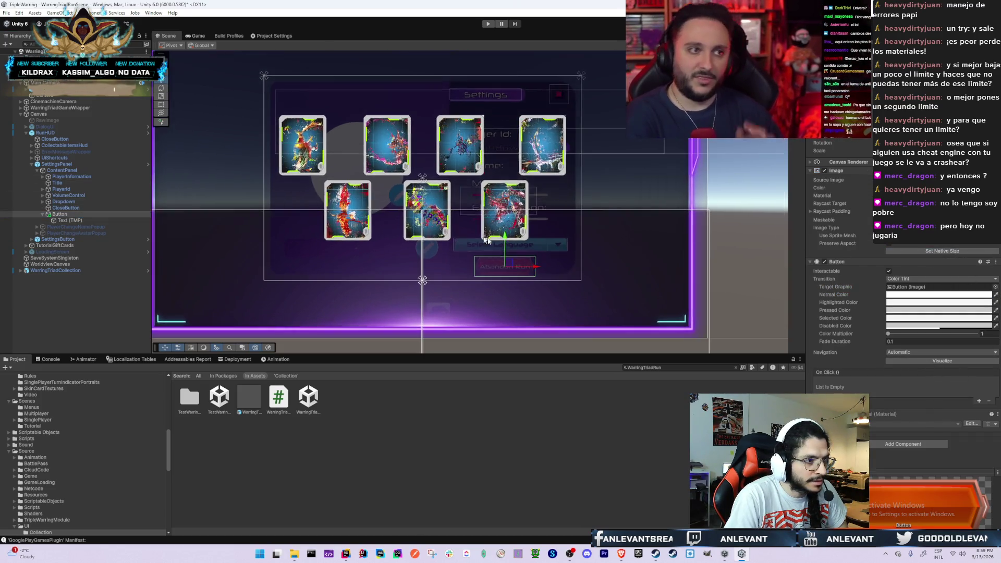
{"action": "scroll", "coordinate": [600, 288], "scroll_direction": "up", "scroll_amount": 10}
{"action": "left_click_drag", "start_coordinate": [407, 165], "coordinate": [592, 134]}
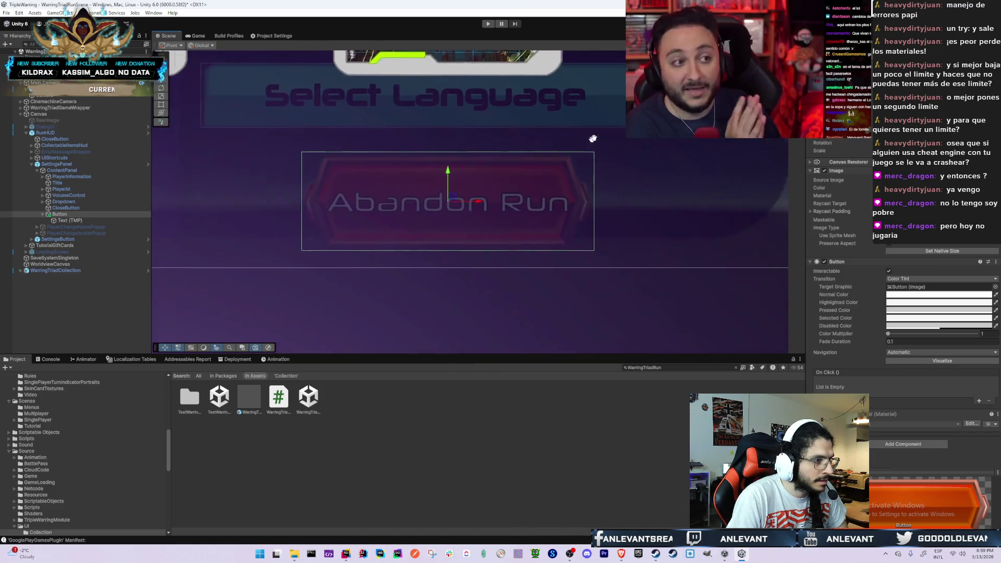
{"action": "scroll", "coordinate": [467, 185], "scroll_direction": "up", "scroll_amount": 1}
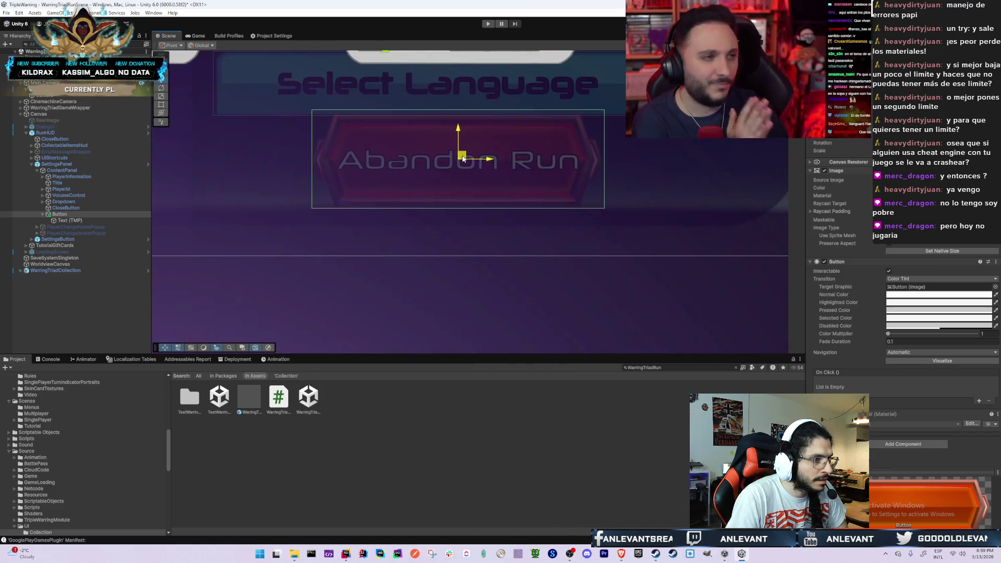
{"action": "left_click_drag", "start_coordinate": [467, 186], "coordinate": [488, 219]}
{"action": "scroll", "coordinate": [488, 219], "scroll_direction": "down", "scroll_amount": 5}
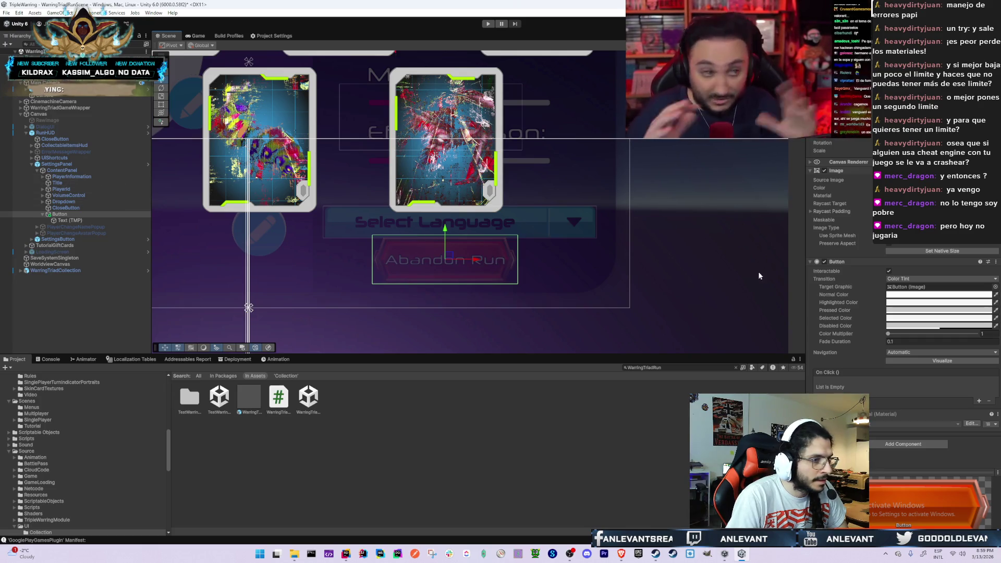
- Nudge the label, button and language dropdown upward, then set the button width to 270
{"action": "left_click", "coordinate": [73, 214]}
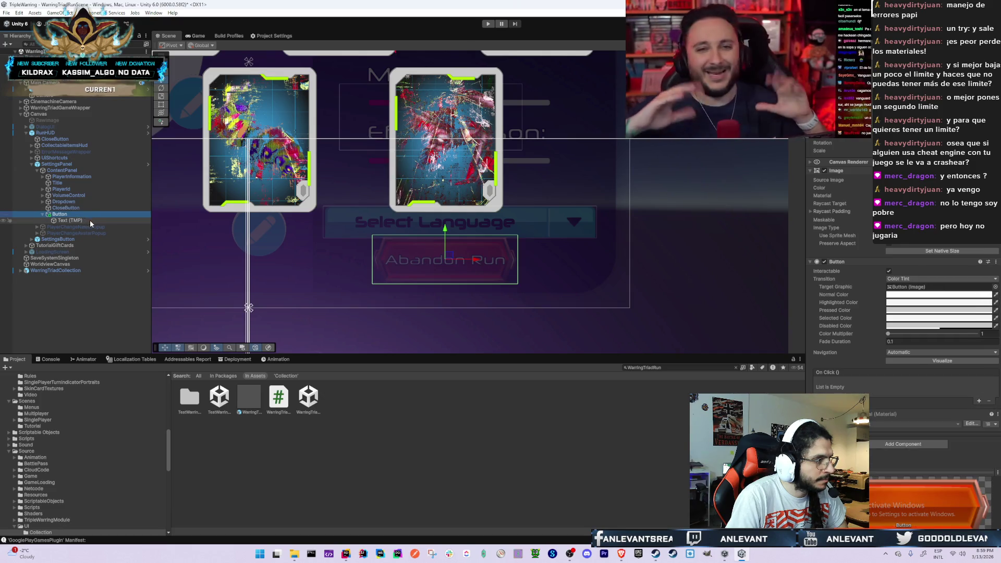
{"action": "left_click", "coordinate": [92, 221]}
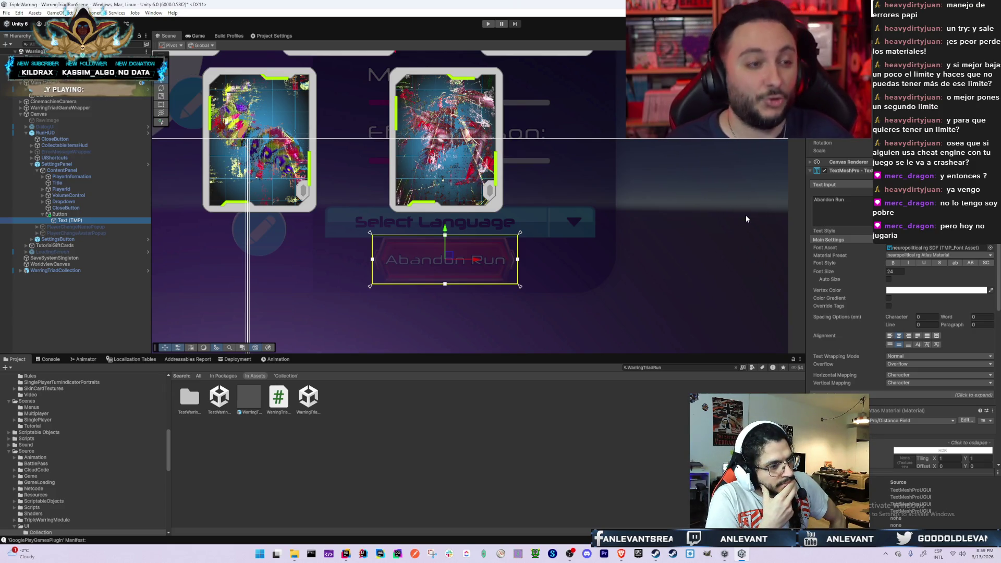
{"action": "left_click", "coordinate": [444, 233]}
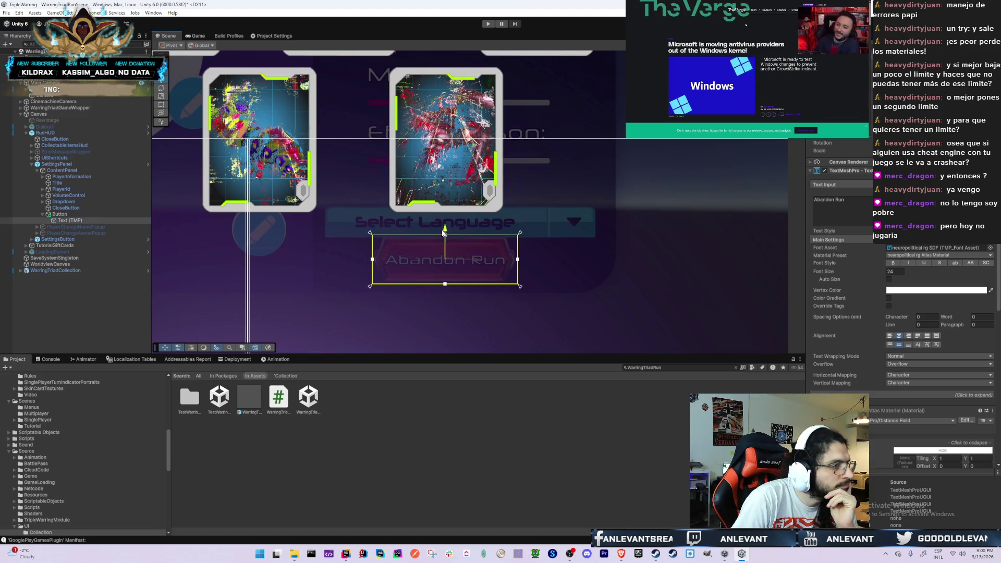
{"action": "left_click_drag", "start_coordinate": [443, 233], "coordinate": [442, 226]}
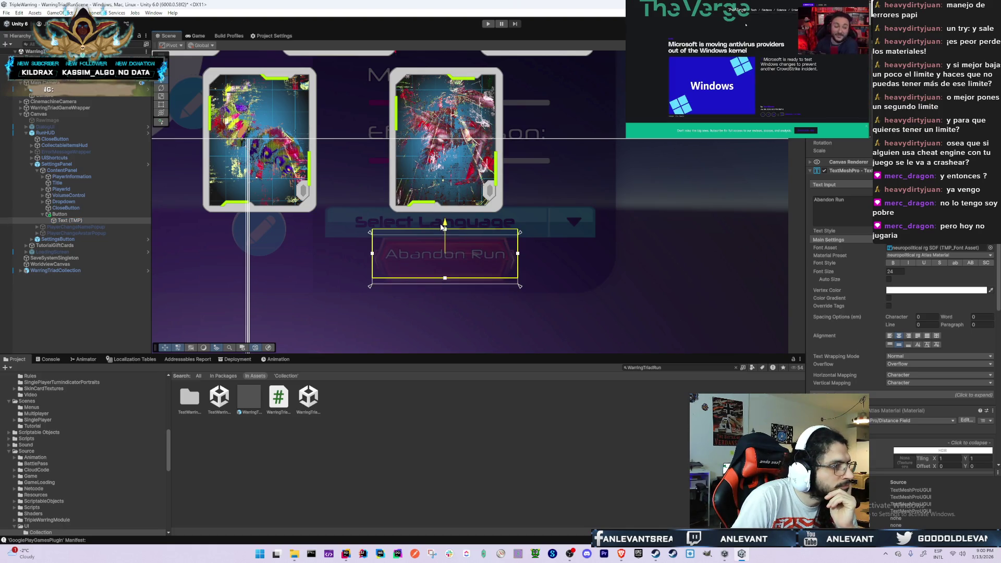
{"action": "left_click", "coordinate": [89, 214]}
{"action": "left_click_drag", "start_coordinate": [447, 232], "coordinate": [445, 224]}
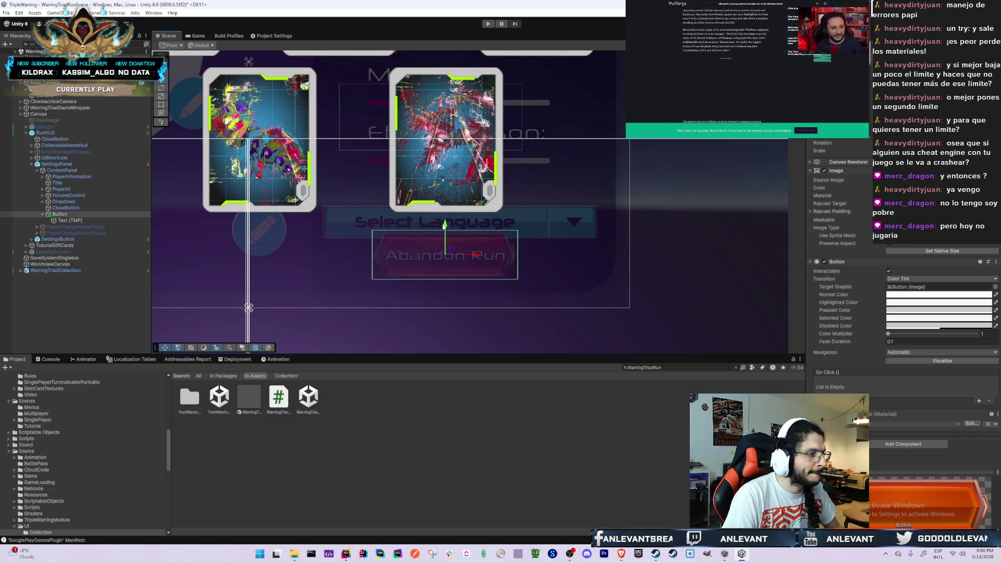
{"action": "left_click", "coordinate": [73, 202]}
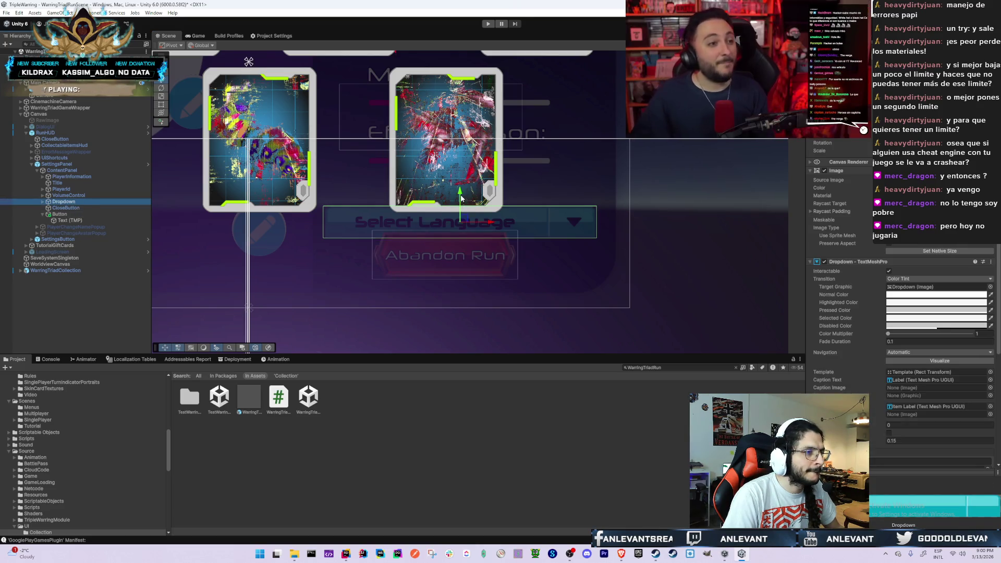
{"action": "left_click_drag", "start_coordinate": [461, 197], "coordinate": [461, 182]}
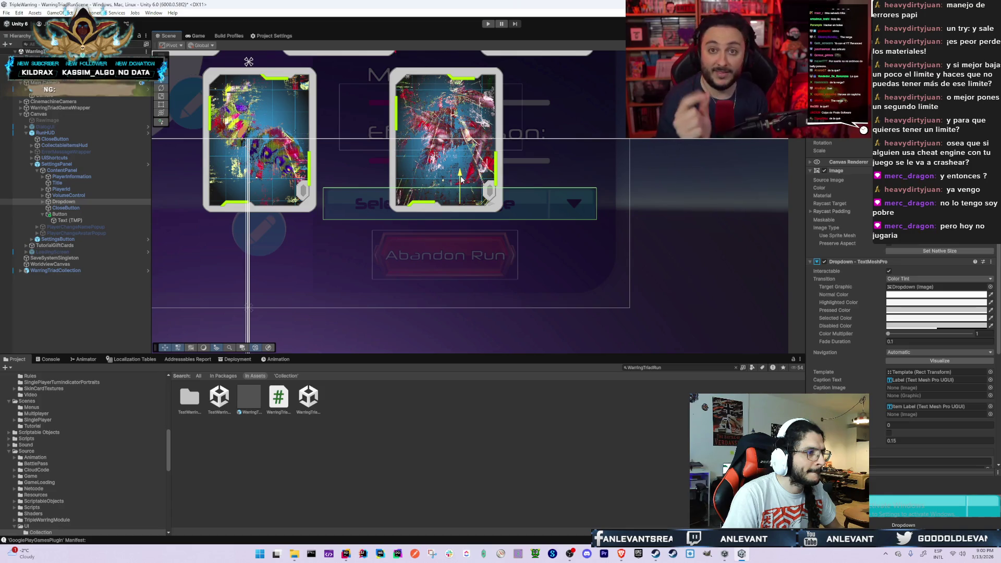
{"action": "left_click", "coordinate": [92, 214]}
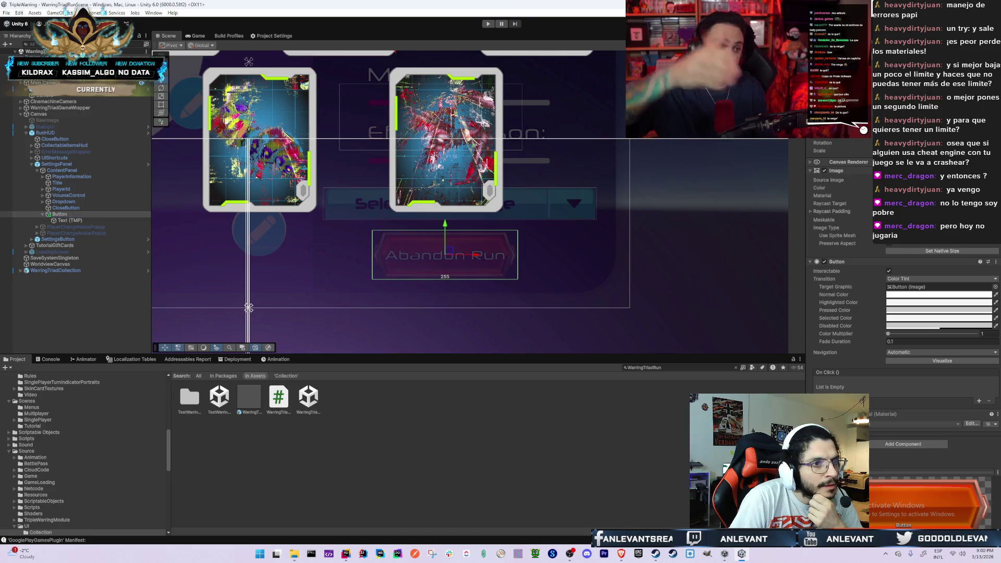
{"action": "type", "text": "270"}
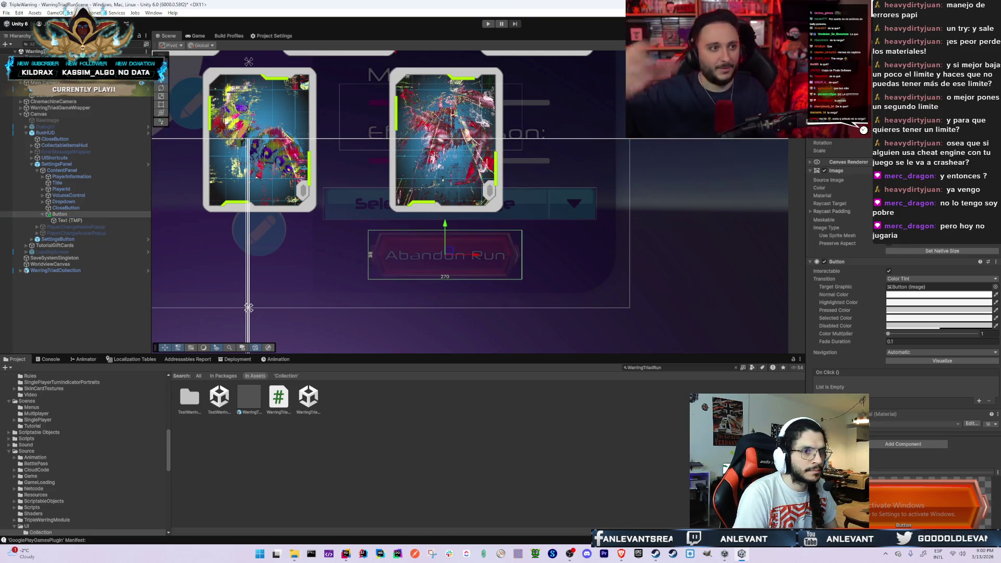
{"action": "type", "text": "100"}
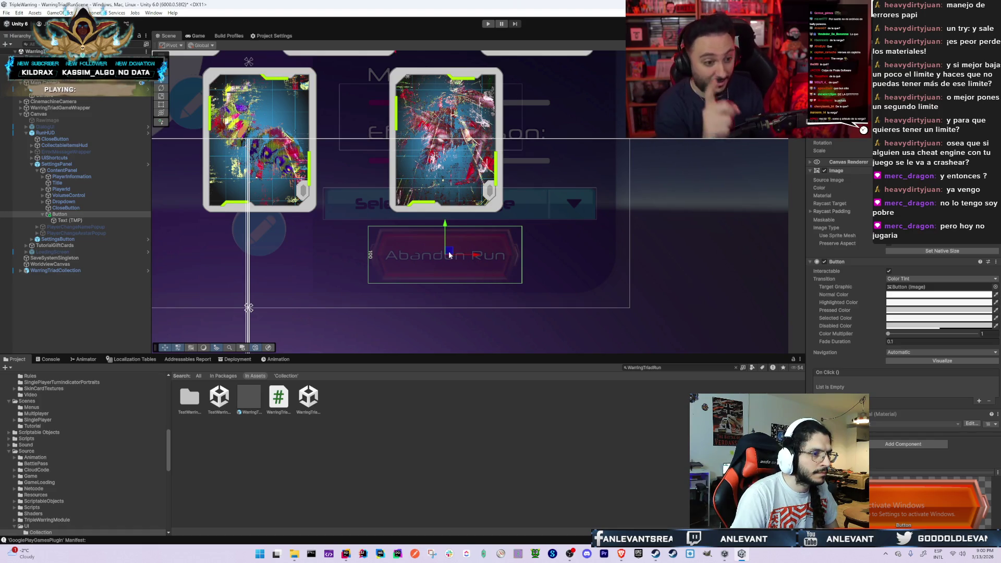
- Add a Localize String Event to the Abandon Run Text (TMP) label and open its String Reference picker
{"action": "left_click", "coordinate": [89, 220]}
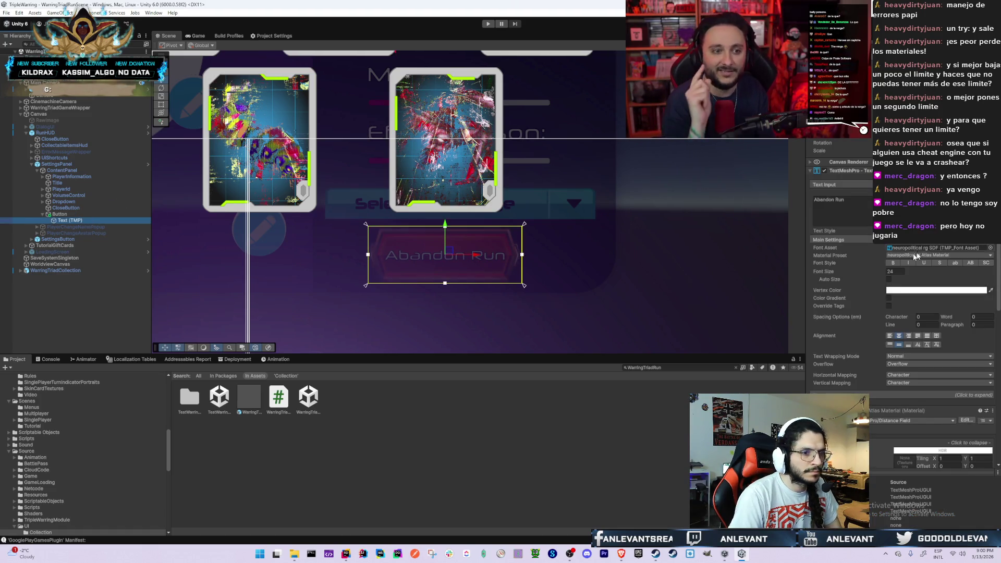
{"action": "scroll", "coordinate": [914, 354], "scroll_direction": "down", "scroll_amount": 1}
{"action": "scroll", "coordinate": [944, 449], "scroll_direction": "up", "scroll_amount": 1}
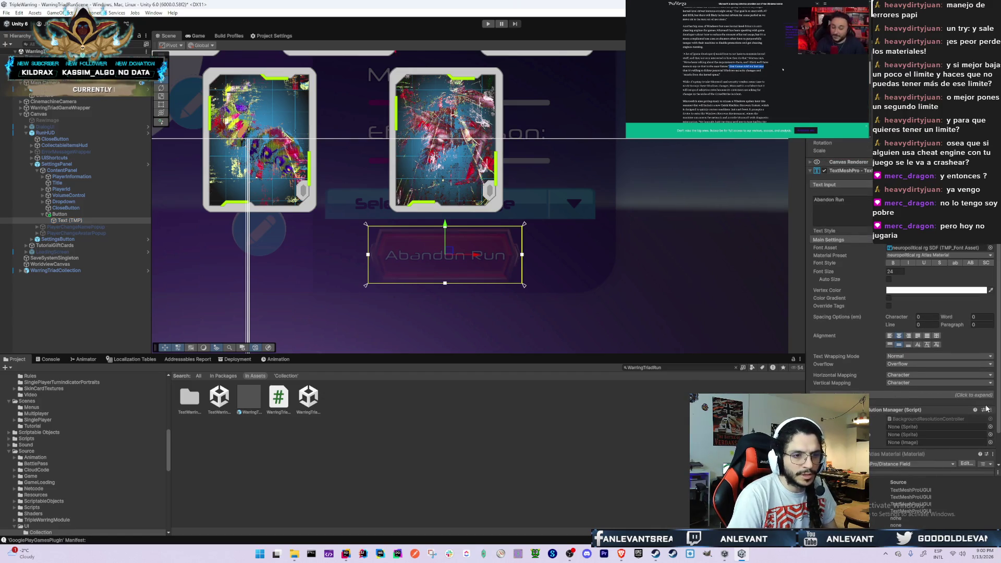
{"action": "scroll", "coordinate": [944, 448], "scroll_direction": "down", "scroll_amount": 2}
{"action": "left_click", "coordinate": [991, 421]}
{"action": "left_click", "coordinate": [991, 421]}
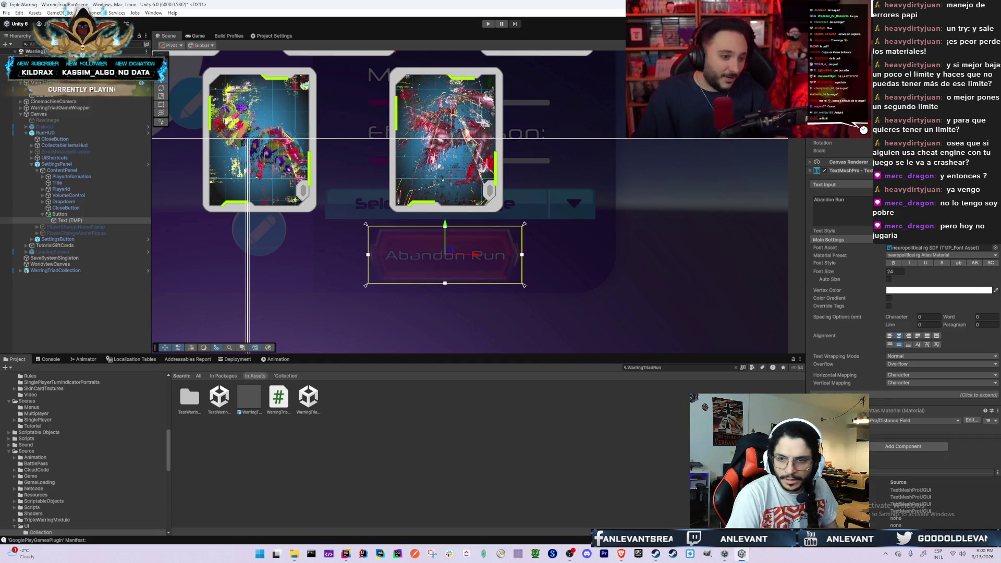
{"action": "left_click", "coordinate": [906, 446]}
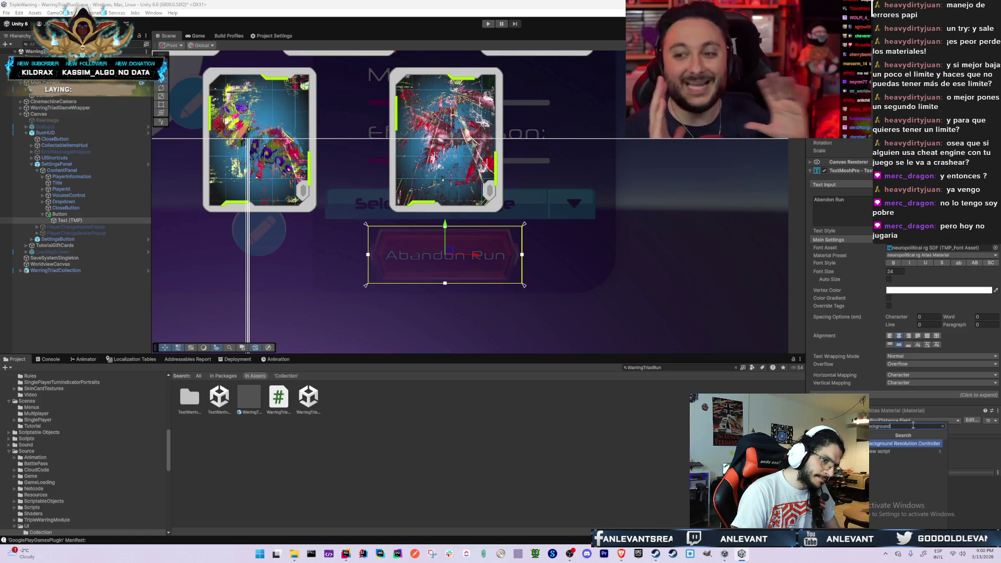
{"action": "key", "text": "BackSpace"}
{"action": "key", "text": "Escape"}
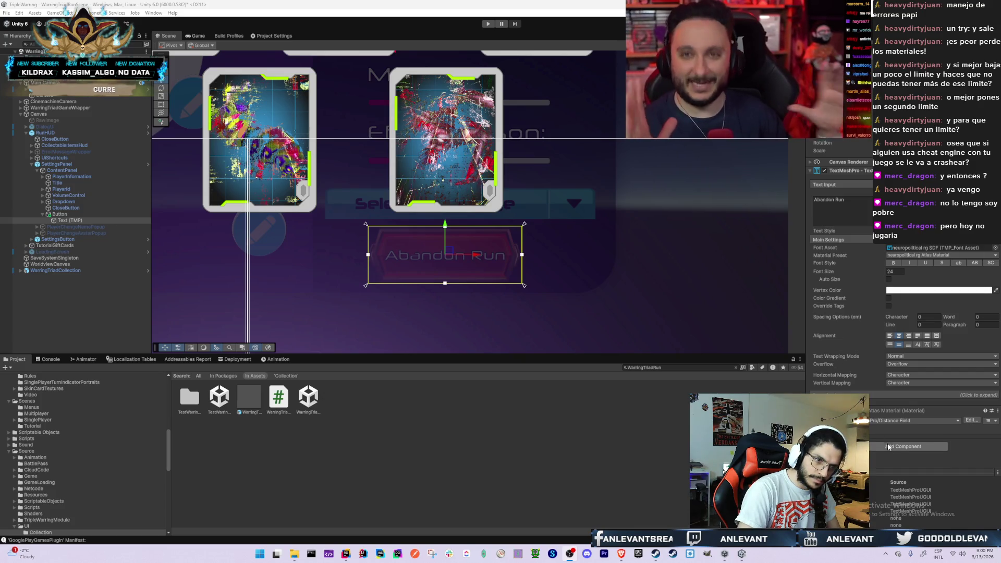
{"action": "left_click", "coordinate": [913, 447]}
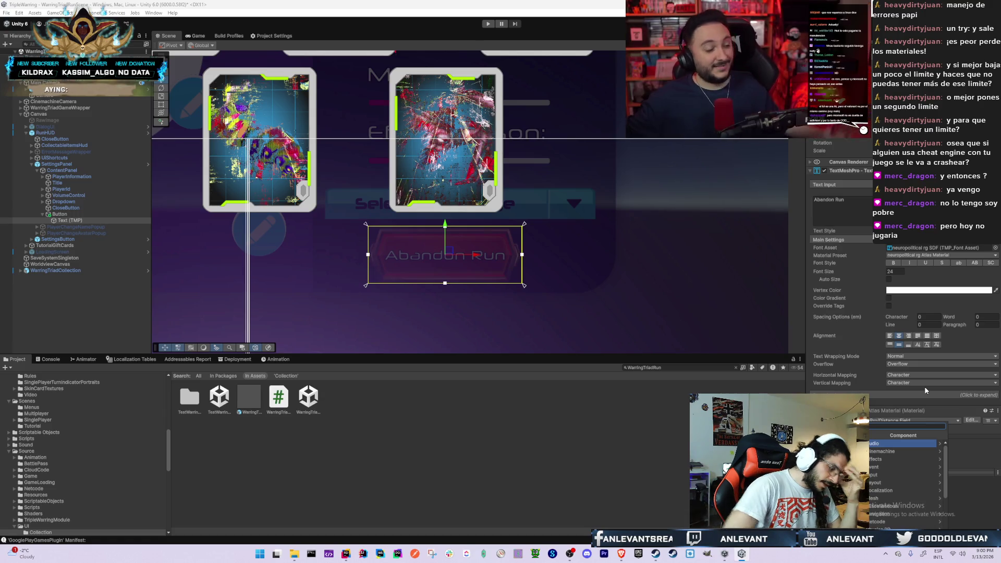
{"action": "type", "text": "string"}
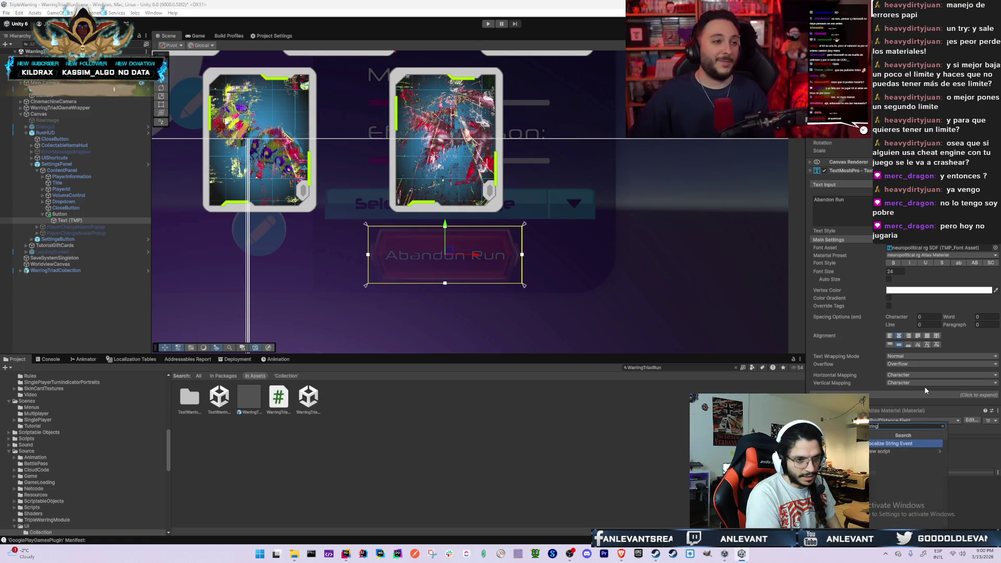
{"action": "key", "text": "Return"}
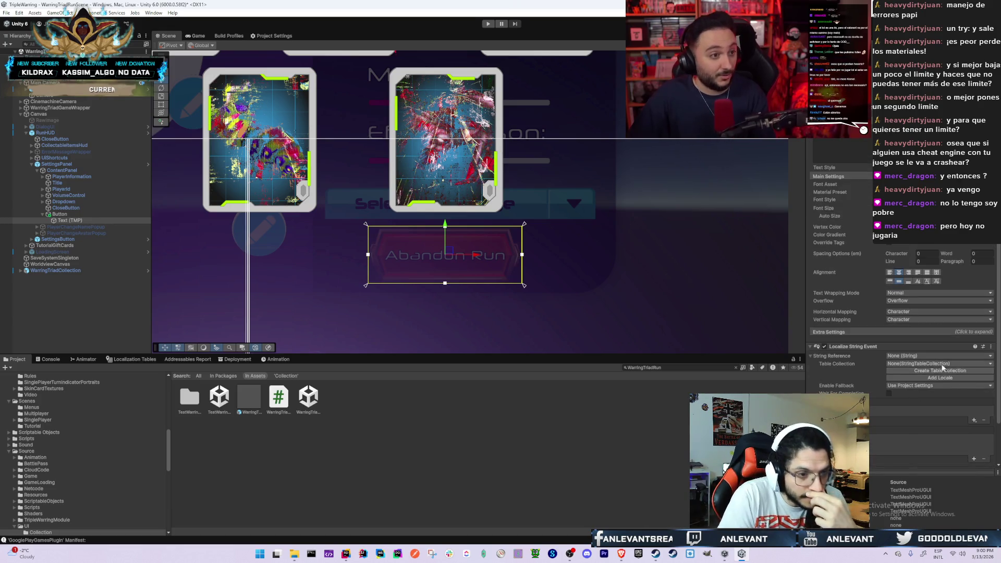
{"action": "left_click", "coordinate": [943, 356]}
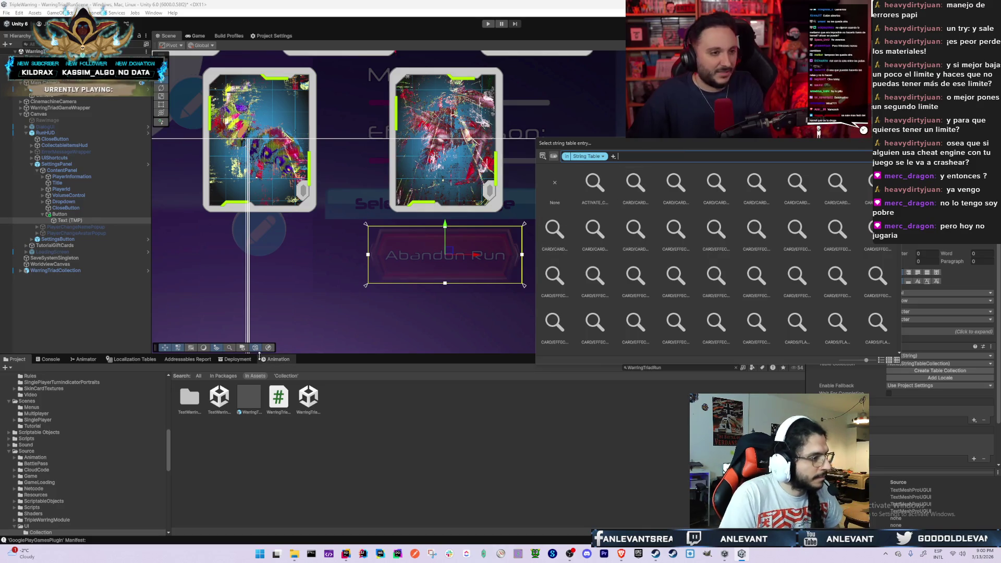
- Open the Localization Tables and add a new entry keyed SETTINGS/ABANDON_RUN
{"action": "left_click", "coordinate": [237, 359]}
{"action": "left_click", "coordinate": [237, 359]}
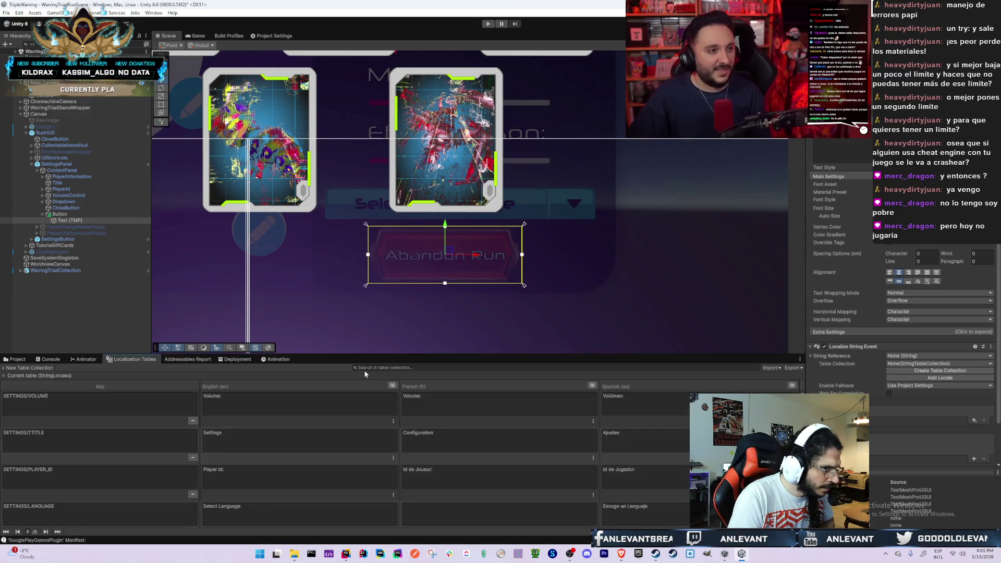
{"action": "left_click", "coordinate": [71, 408]}
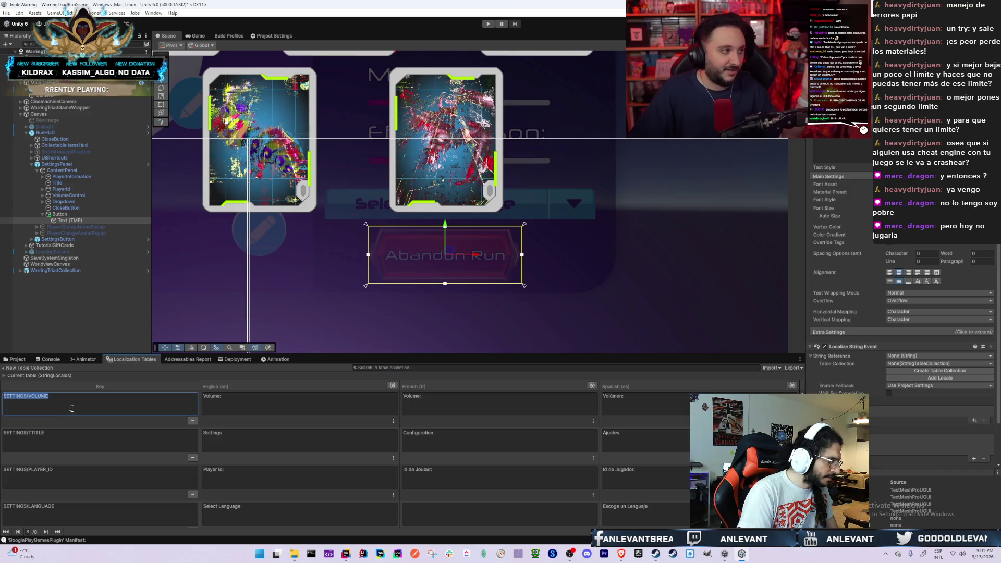
{"action": "scroll", "coordinate": [94, 459], "scroll_direction": "down", "scroll_amount": 10}
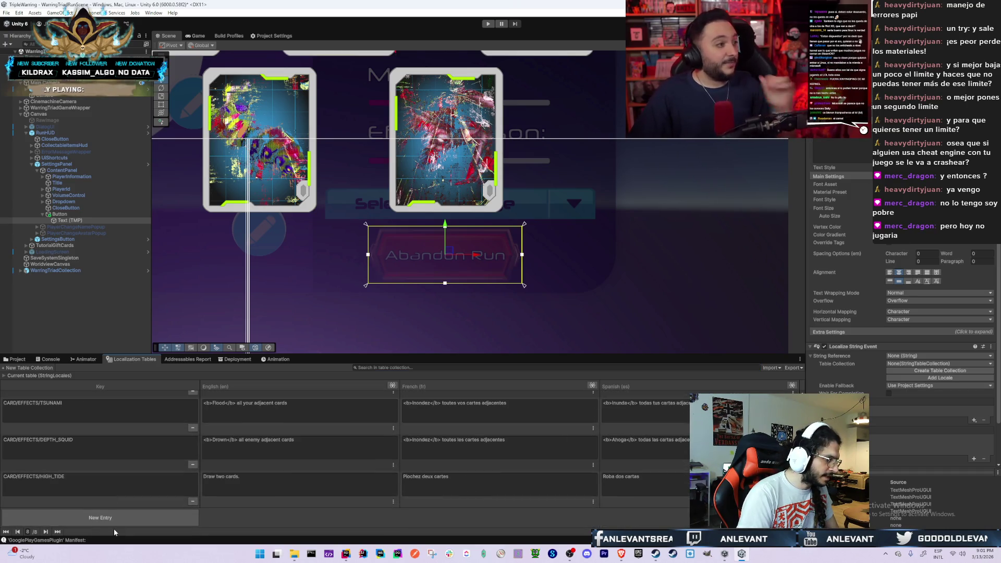
{"action": "left_click", "coordinate": [114, 519]}
{"action": "left_click", "coordinate": [107, 485]}
{"action": "type", "text": "SETTINGS/VOLUME"}
{"action": "key", "text": "BackSpace"}
{"action": "key", "text": "BackSpace"}
{"action": "key", "text": "BackSpace"}
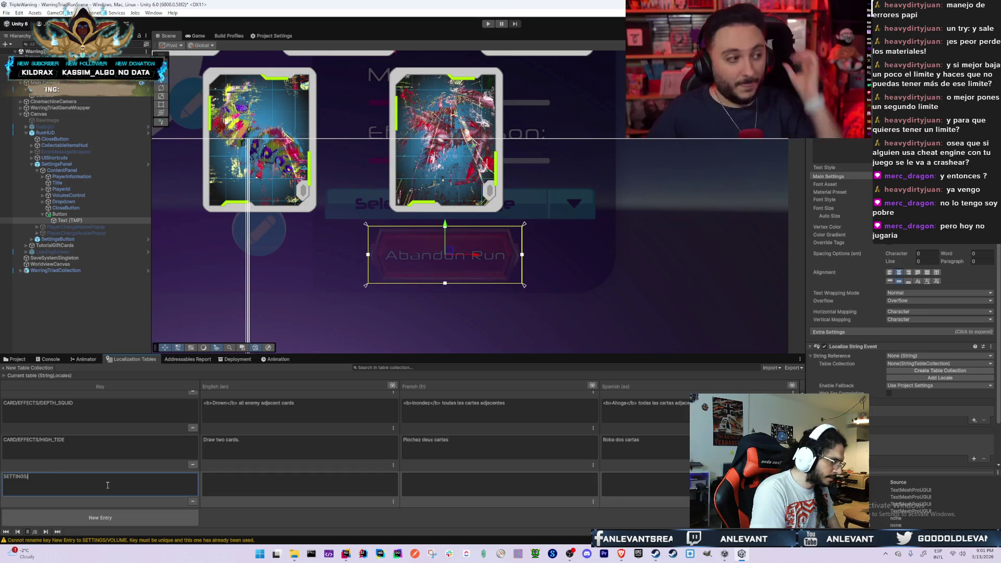
{"action": "type", "text": "ABANDON_RU"}
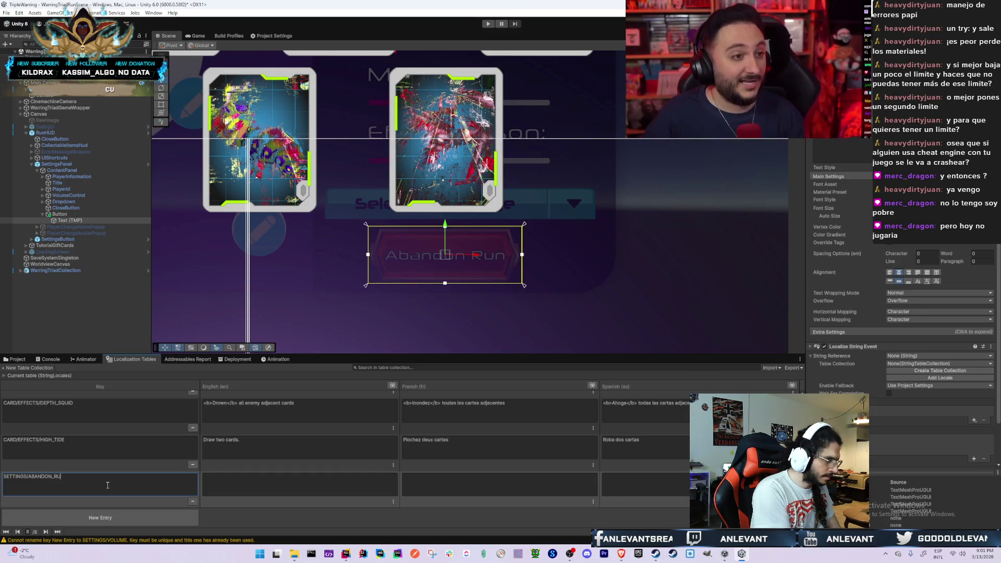
{"action": "type", "text": "N"}
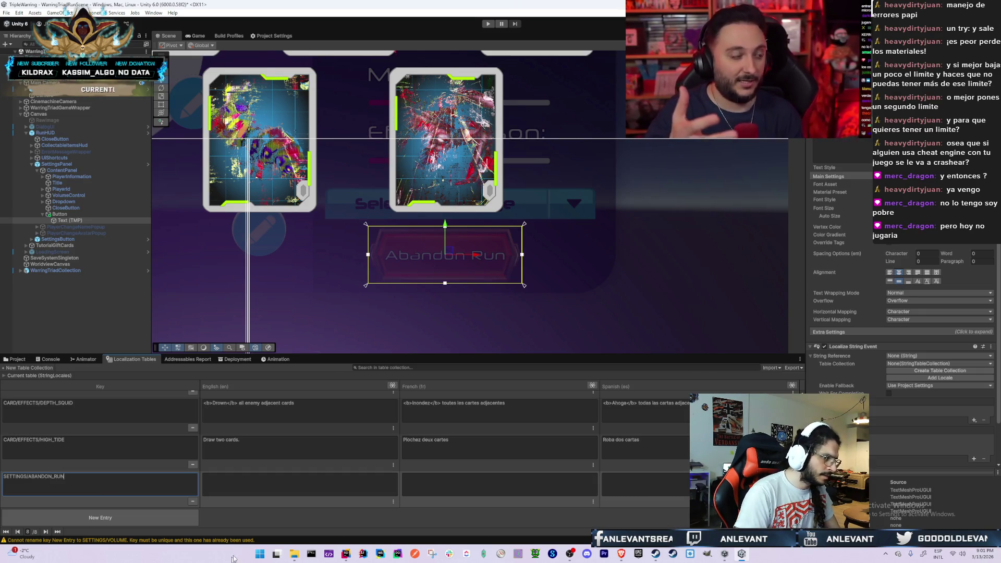
- Fill in English 'Abandon Run', French 'Abandoner Partie' and Spanish 'Abandonar Partida'
{"action": "left_click", "coordinate": [221, 486]}
{"action": "type", "text": "Abandon Run"}
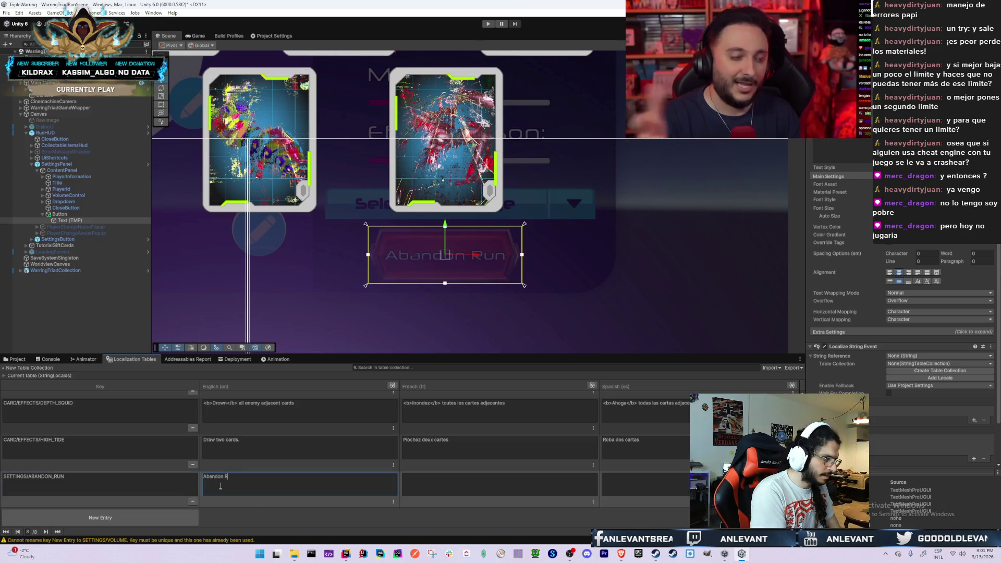
{"action": "left_click", "coordinate": [423, 482]}
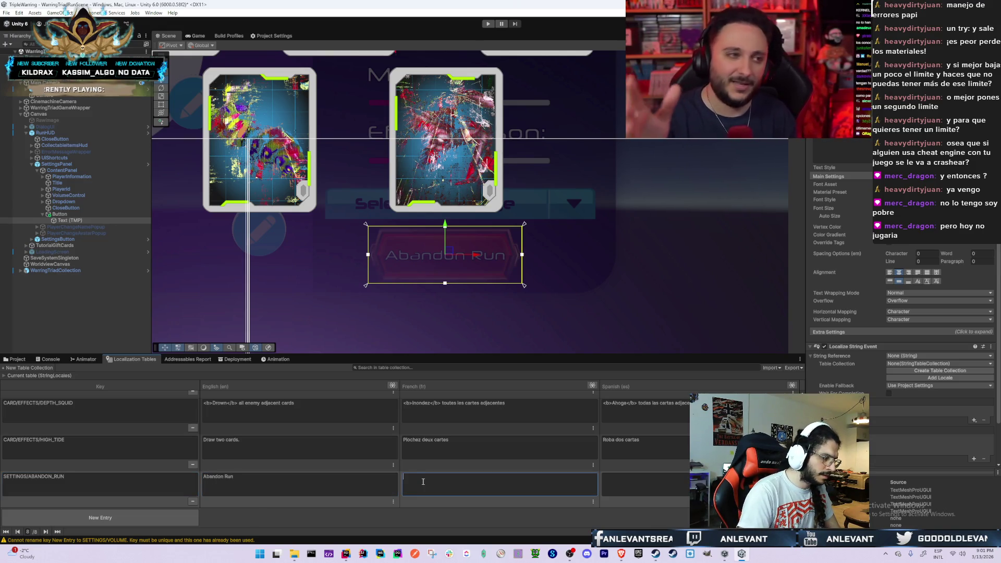
{"action": "type", "text": "Abandoner"}
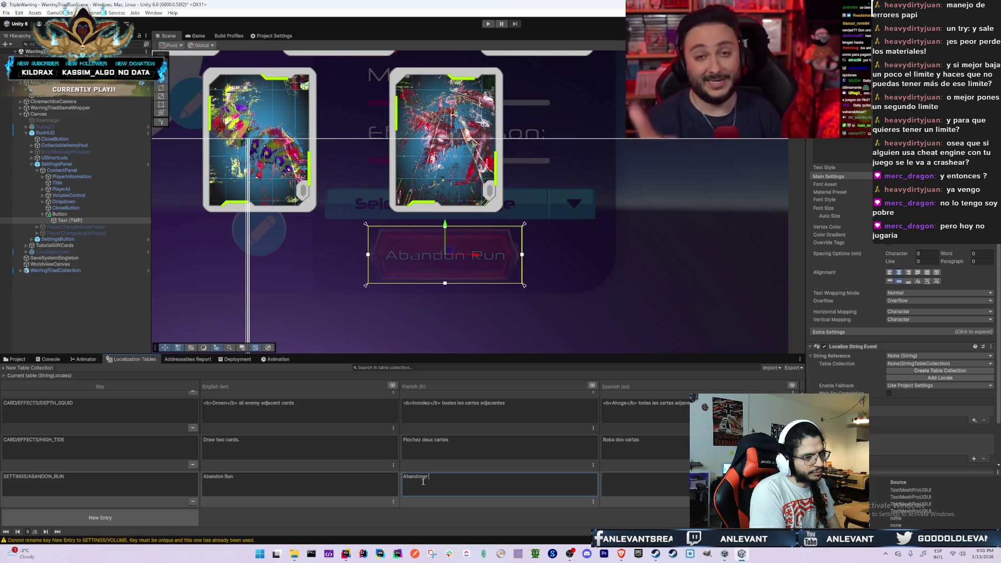
{"action": "left_click", "coordinate": [608, 488]}
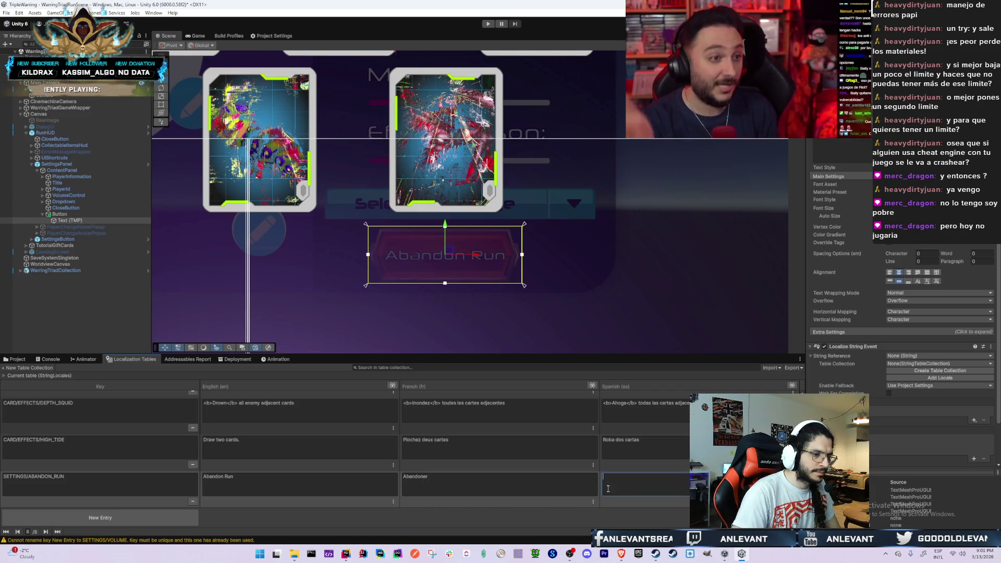
{"action": "type", "text": "Abandonar PA"}
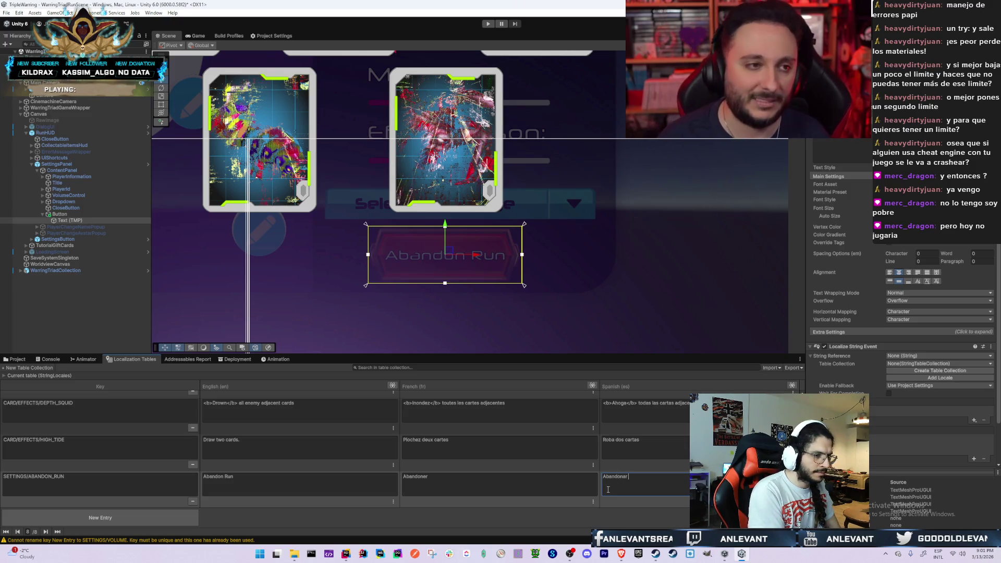
{"action": "key", "text": "BackSpace"}
{"action": "type", "text": "artida"}
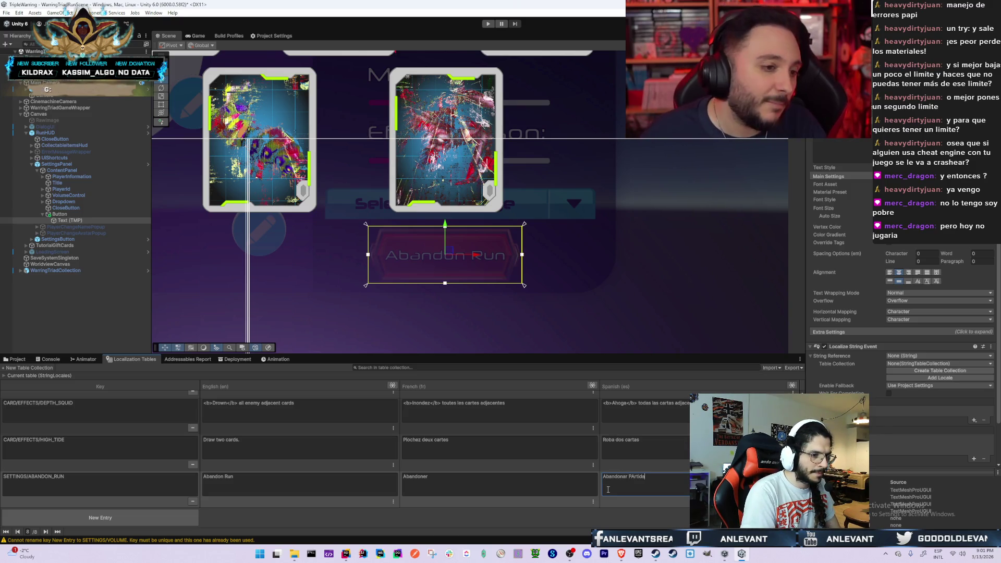
{"action": "left_click", "coordinate": [514, 484]}
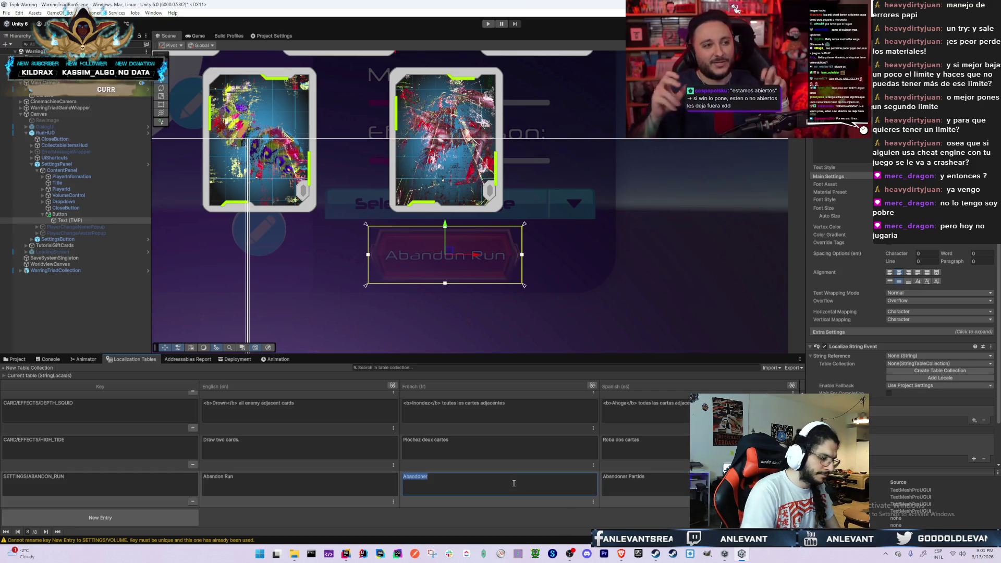
{"action": "type", "text": "Partie"}
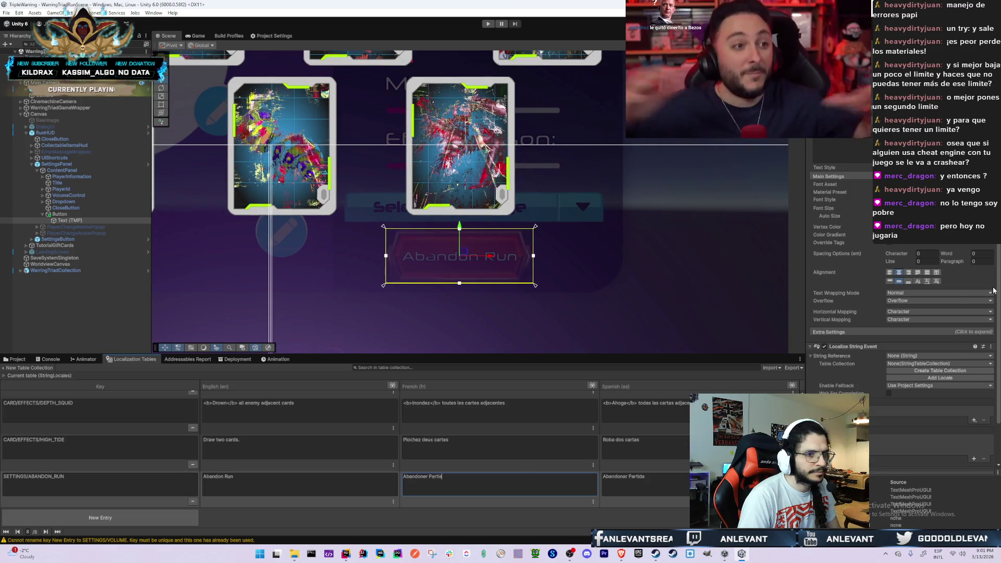
- Point the label's Localize String Event at the SETTINGS/ABANDON_RUN string entry
{"action": "scroll", "coordinate": [910, 316], "scroll_direction": "down", "scroll_amount": 1}
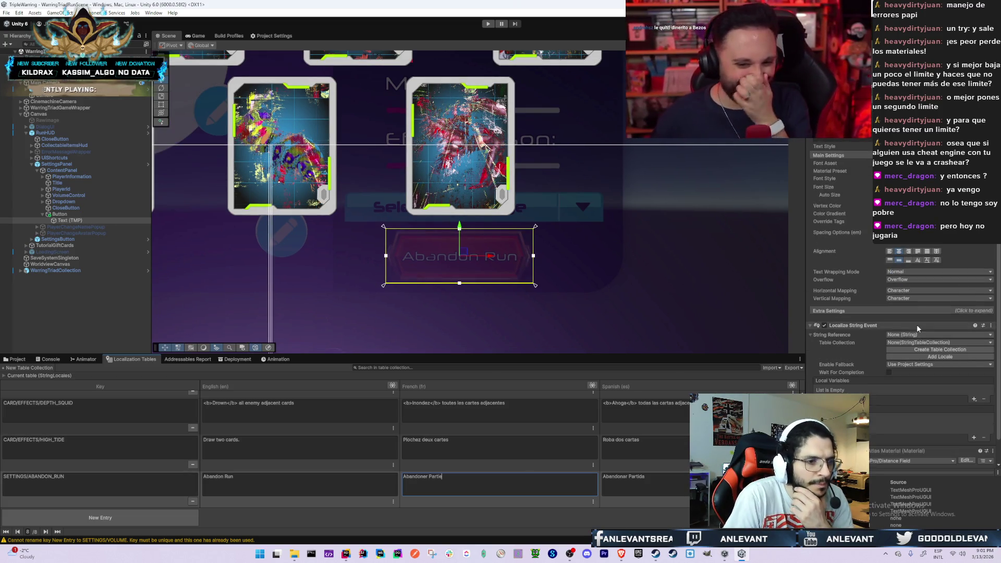
{"action": "left_click", "coordinate": [925, 337]}
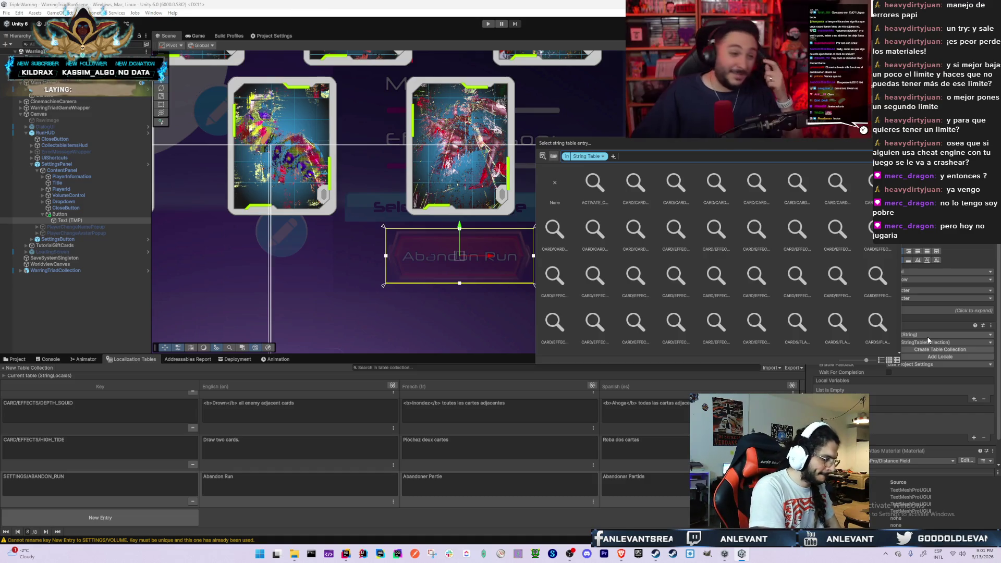
{"action": "type", "text": "ABANDON"}
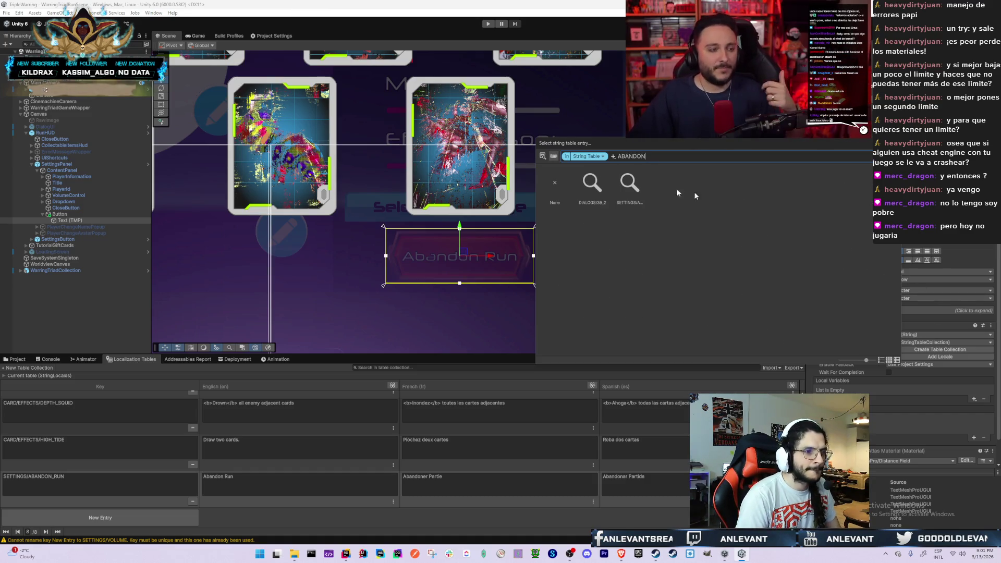
{"action": "left_click", "coordinate": [636, 189]}
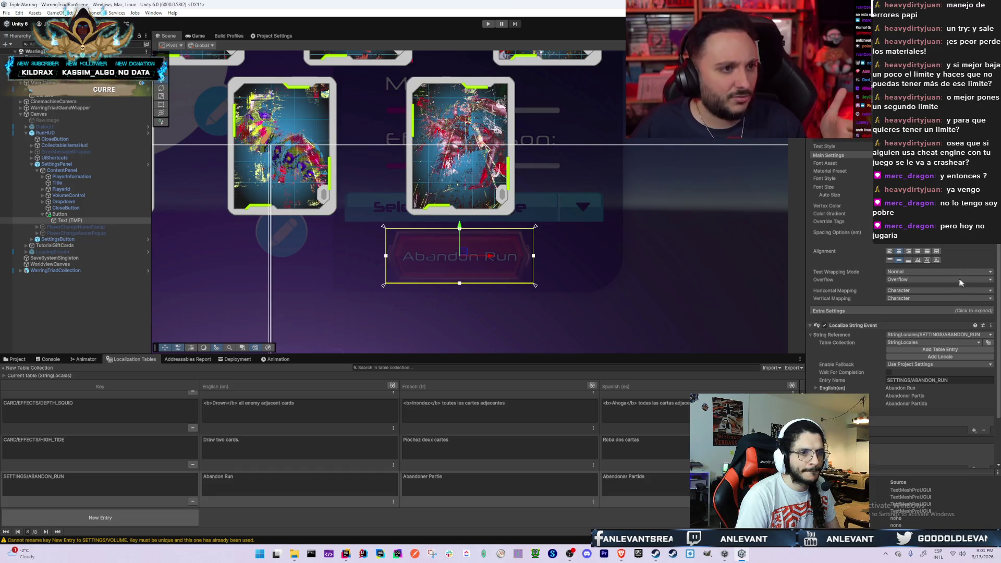
- Add an Update String listener that writes the string into TextMeshProUGUI.text
{"action": "scroll", "coordinate": [939, 287], "scroll_direction": "down", "scroll_amount": 3}
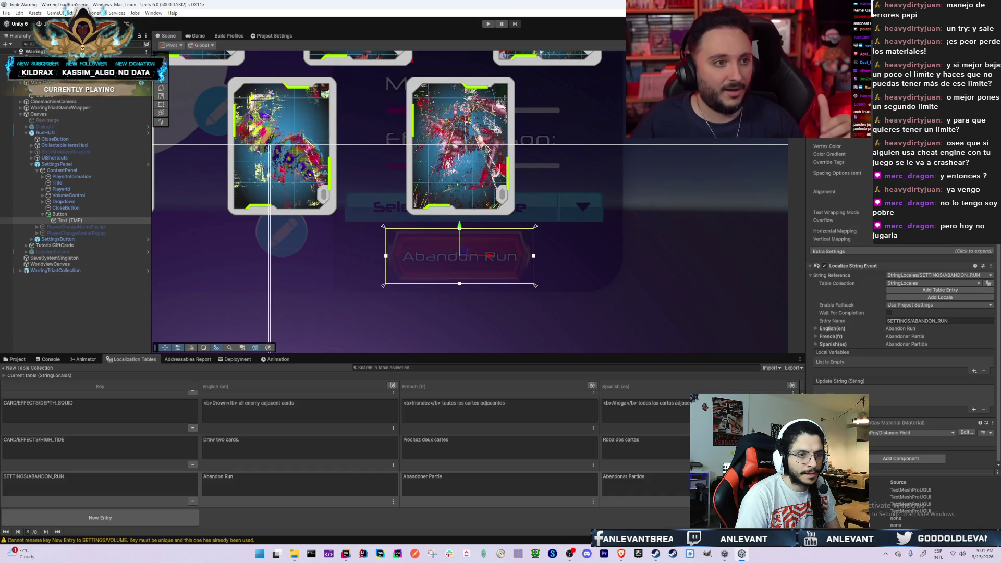
{"action": "left_click", "coordinate": [974, 409]}
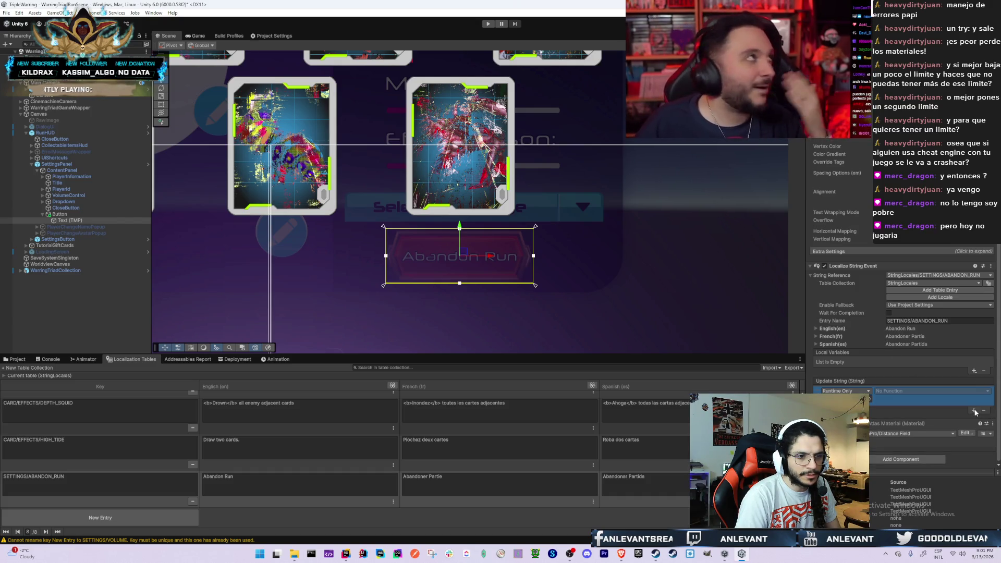
{"action": "scroll", "coordinate": [902, 313], "scroll_direction": "up", "scroll_amount": 1}
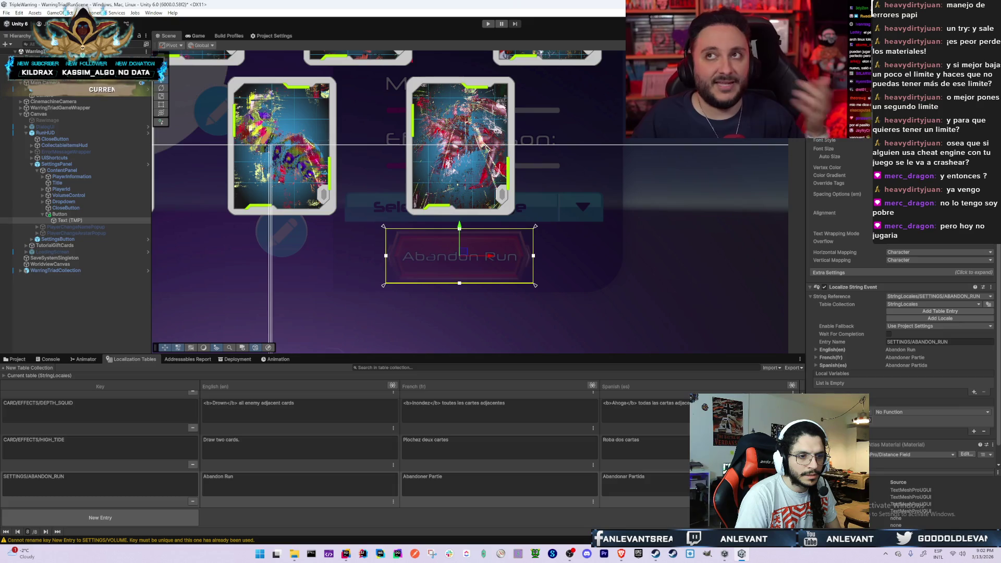
{"action": "left_click", "coordinate": [917, 412]}
{"action": "mouse_move", "coordinate": [908, 469]}
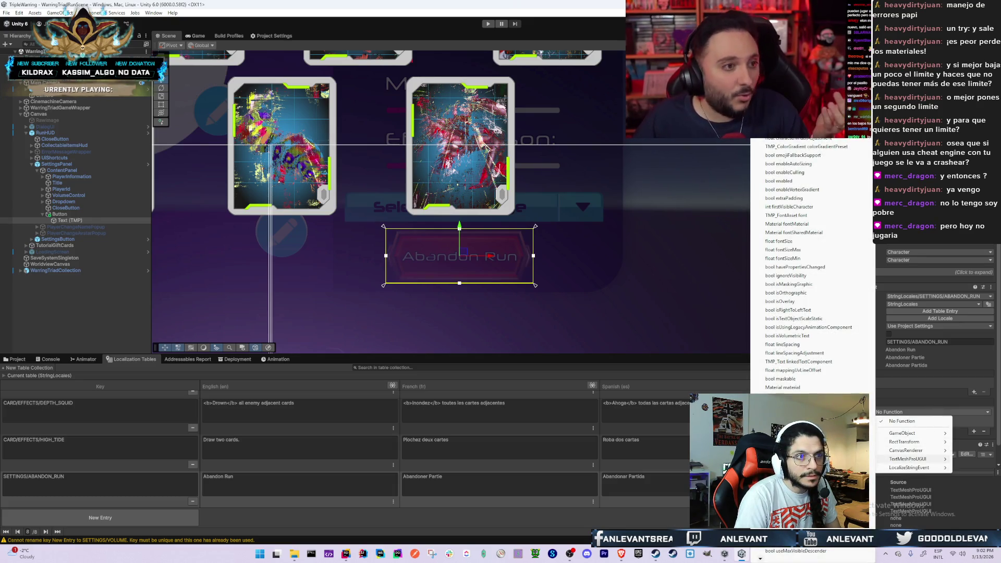
{"action": "left_click", "coordinate": [787, 534]}
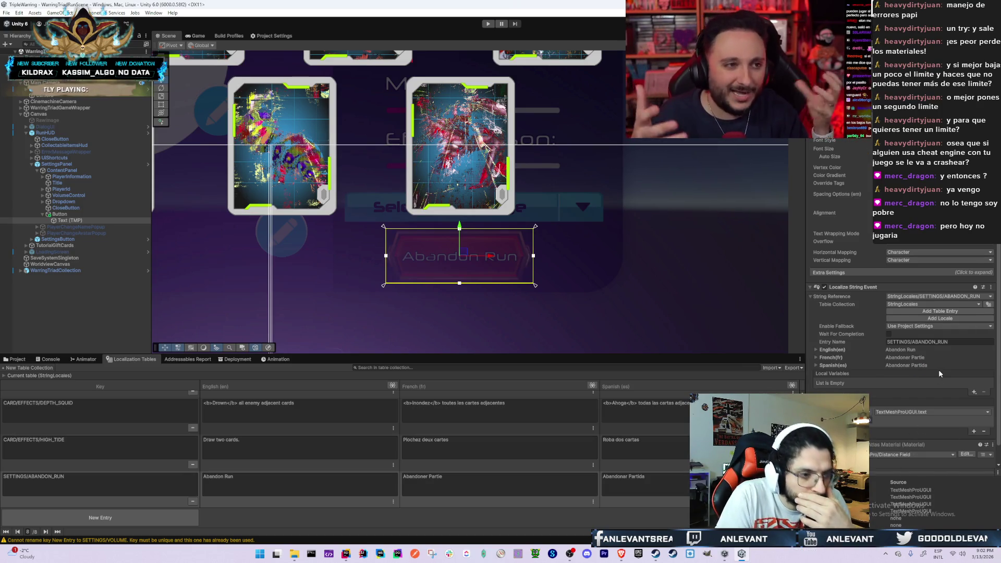
{"action": "scroll", "coordinate": [938, 373], "scroll_direction": "down", "scroll_amount": 1}
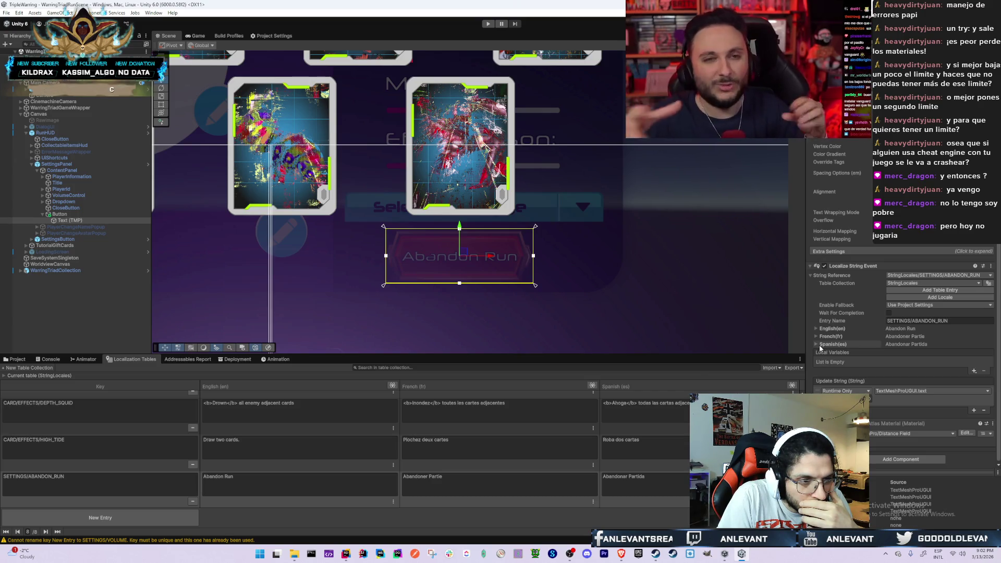
{"action": "left_click", "coordinate": [973, 371]}
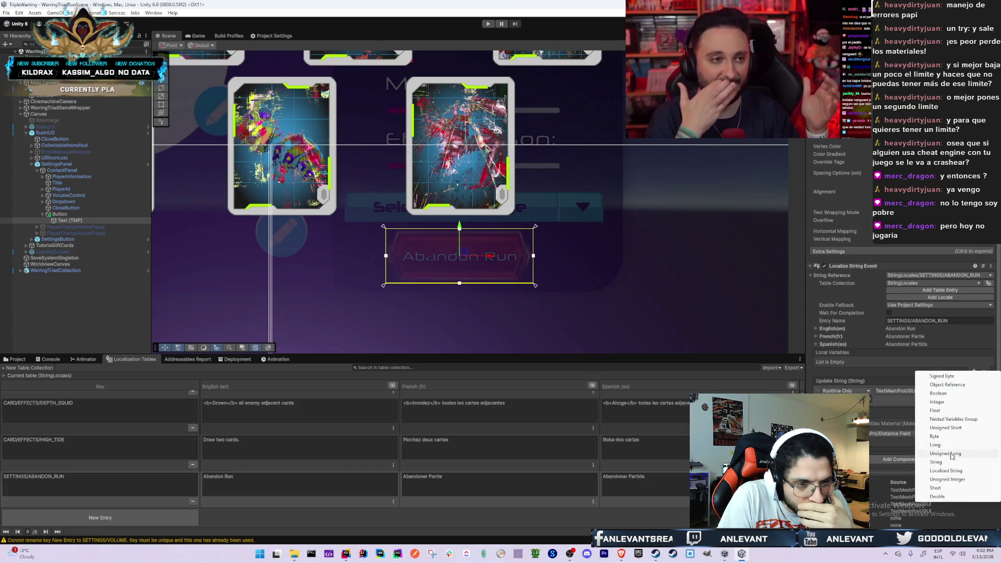
{"action": "left_click", "coordinate": [938, 394]}
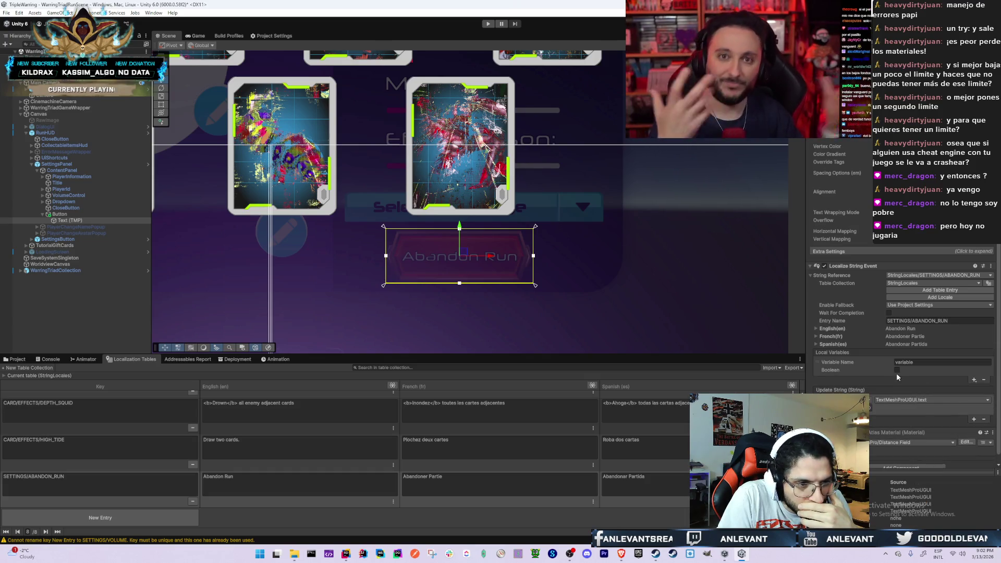
{"action": "left_click", "coordinate": [985, 381]}
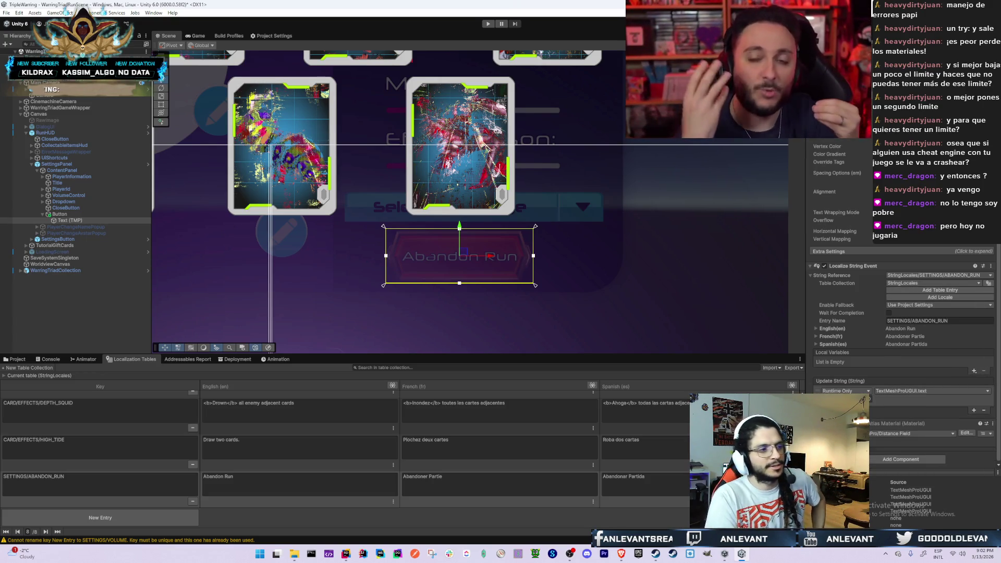
{"action": "scroll", "coordinate": [507, 250], "scroll_direction": "down", "scroll_amount": 3}
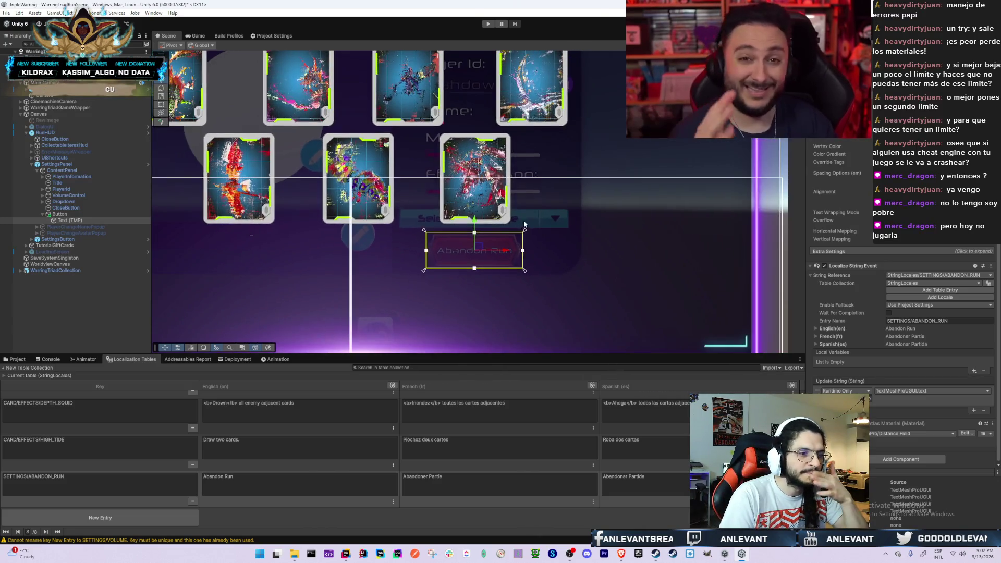
- Select the room controller's scene object and switch to Rider for RoomController.cs
{"action": "left_click", "coordinate": [16, 359]}
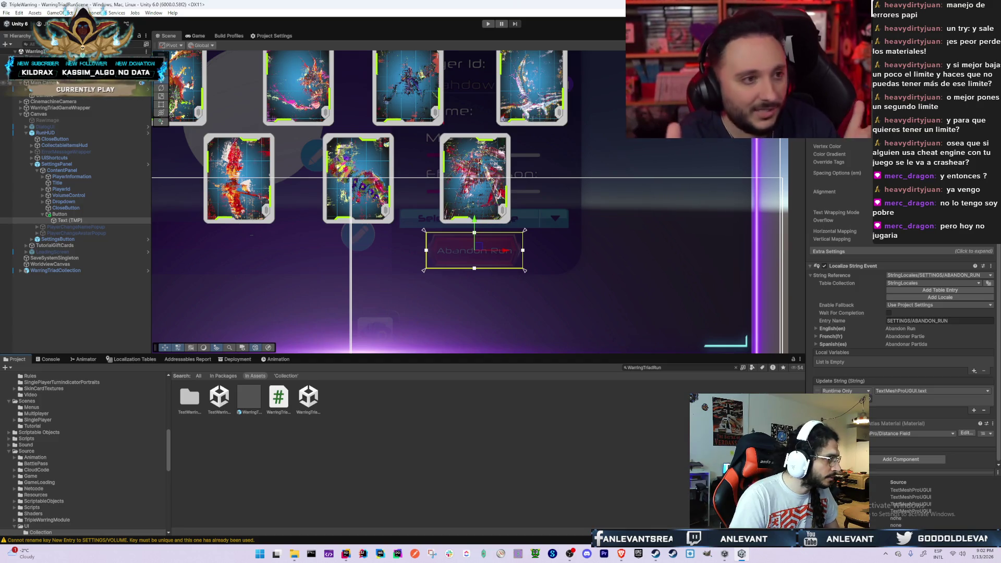
{"action": "left_click", "coordinate": [490, 179]}
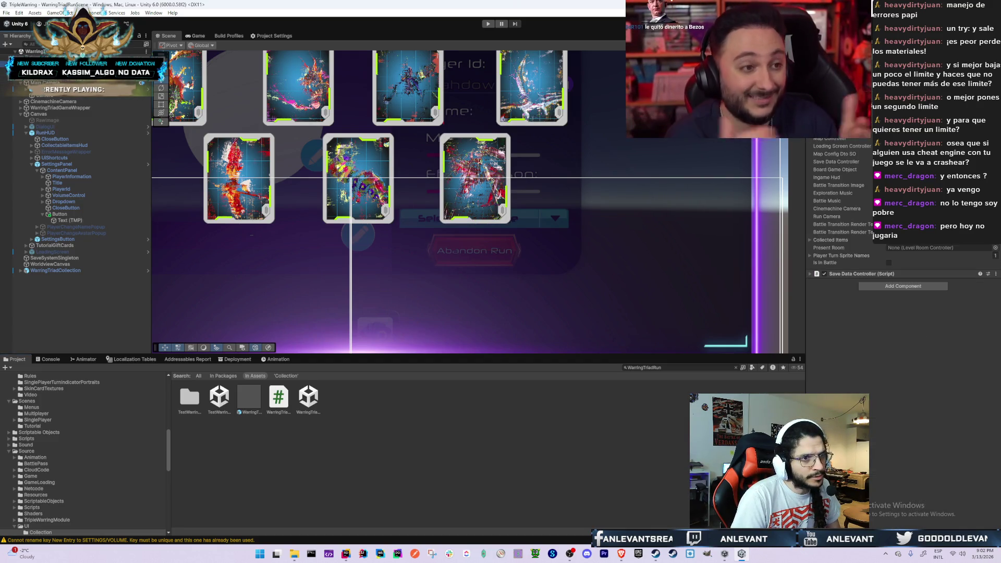
{"action": "key", "text": "alt+Tab"}
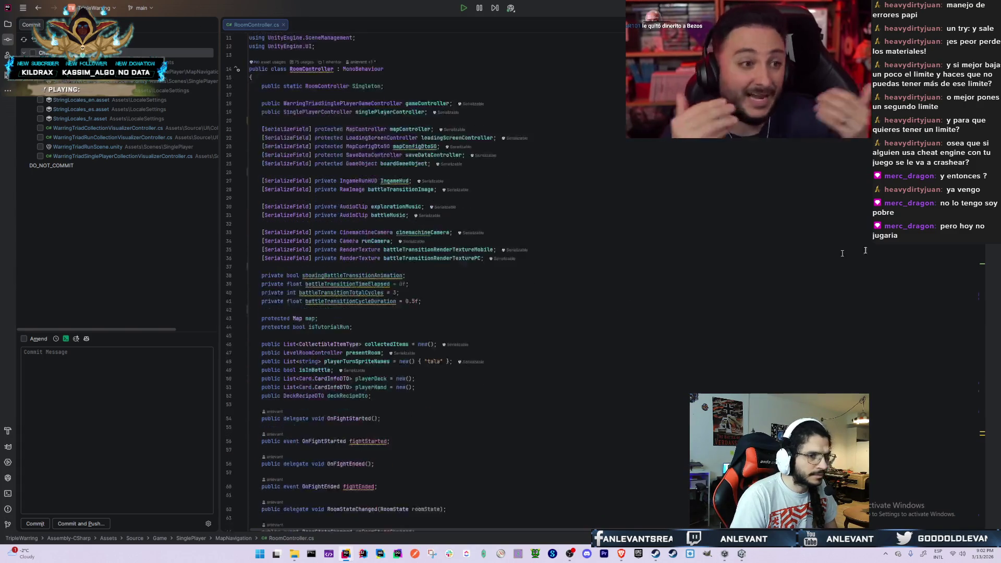
- Under #region Private, add a comment about abandoning the run or tutorials and an empty private void AbandonRun() method
{"action": "scroll", "coordinate": [842, 253], "scroll_direction": "down", "scroll_amount": 2}
{"action": "key", "text": "ctrl+End"}
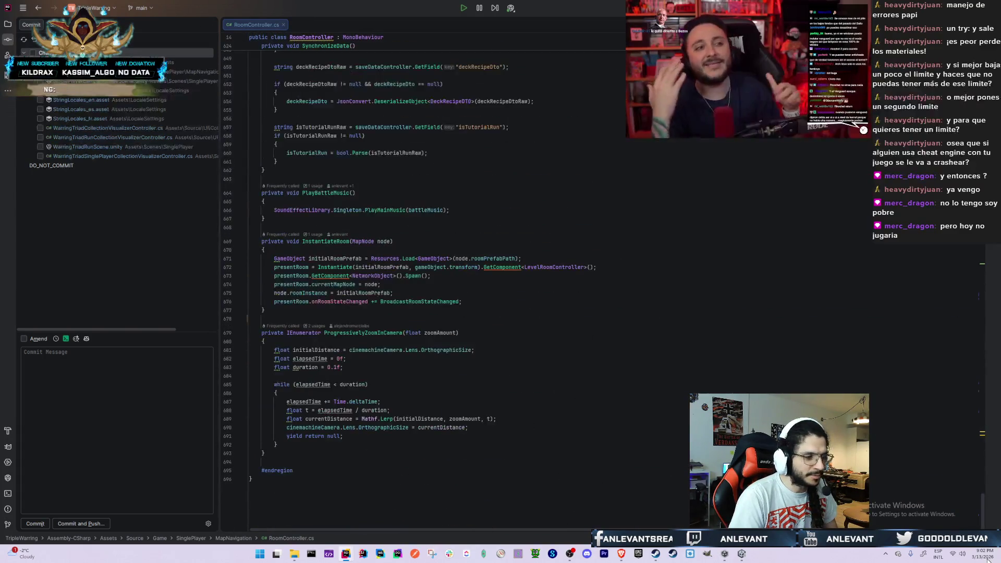
{"action": "scroll", "coordinate": [292, 361], "scroll_direction": "up", "scroll_amount": 20}
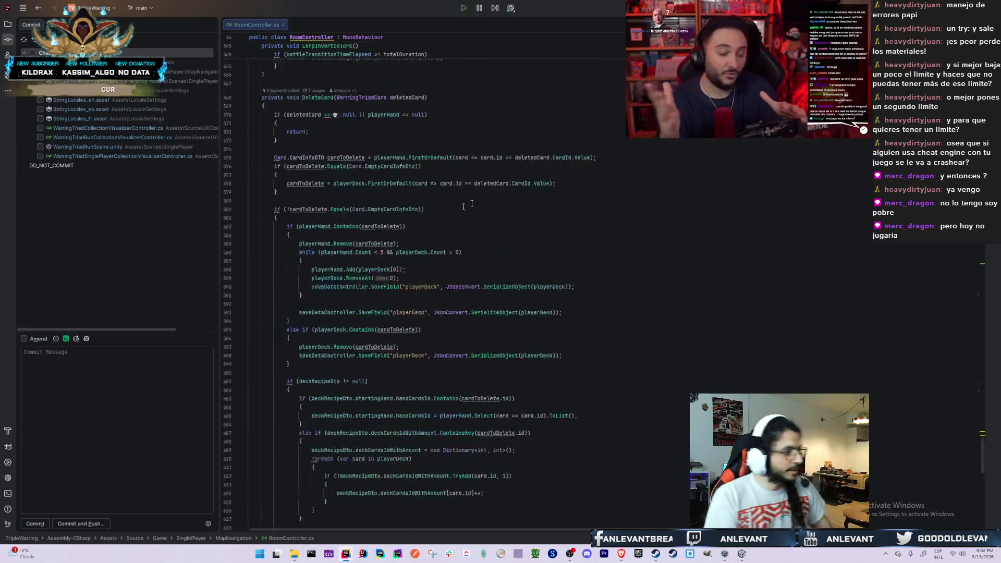
{"action": "scroll", "coordinate": [477, 190], "scroll_direction": "up", "scroll_amount": 15}
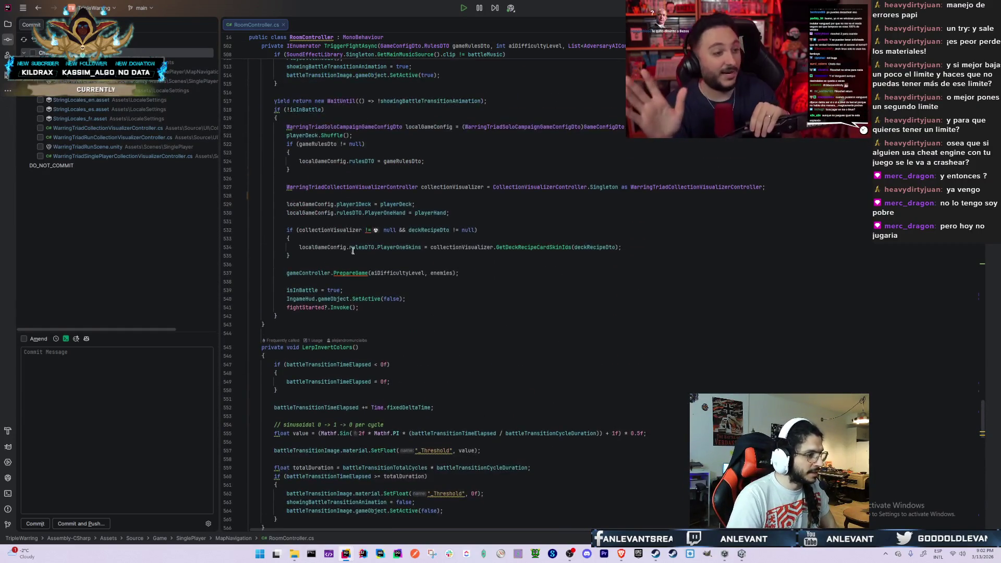
{"action": "scroll", "coordinate": [356, 256], "scroll_direction": "up", "scroll_amount": 5}
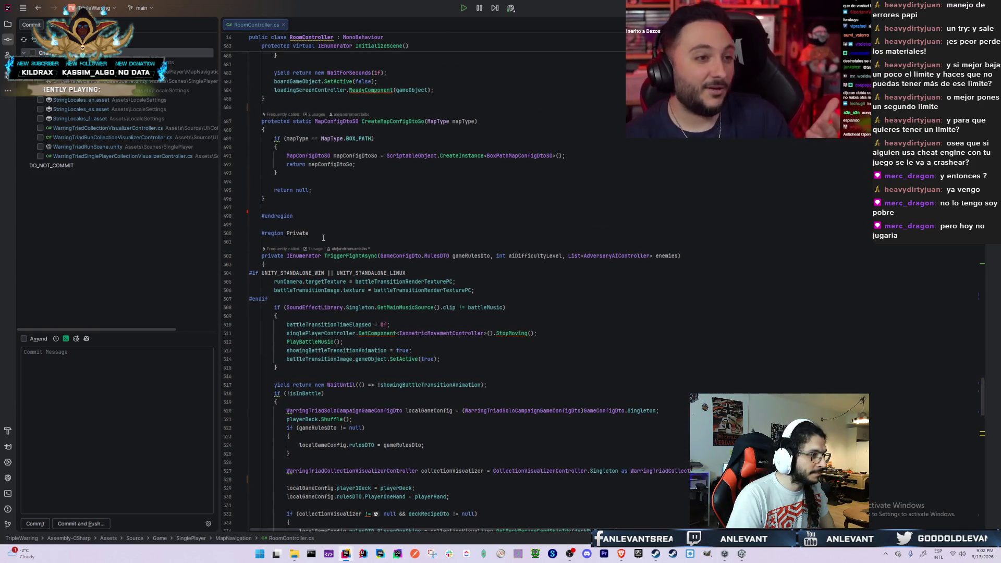
{"action": "left_click", "coordinate": [367, 230]}
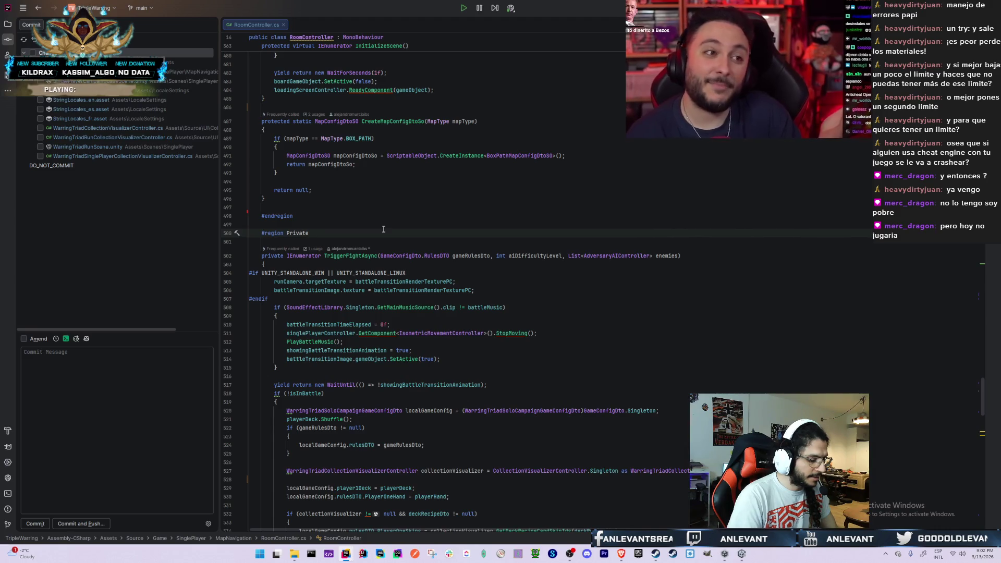
{"action": "key", "text": "Return"}
{"action": "key", "text": "Return"}
{"action": "type", "text": "/"}
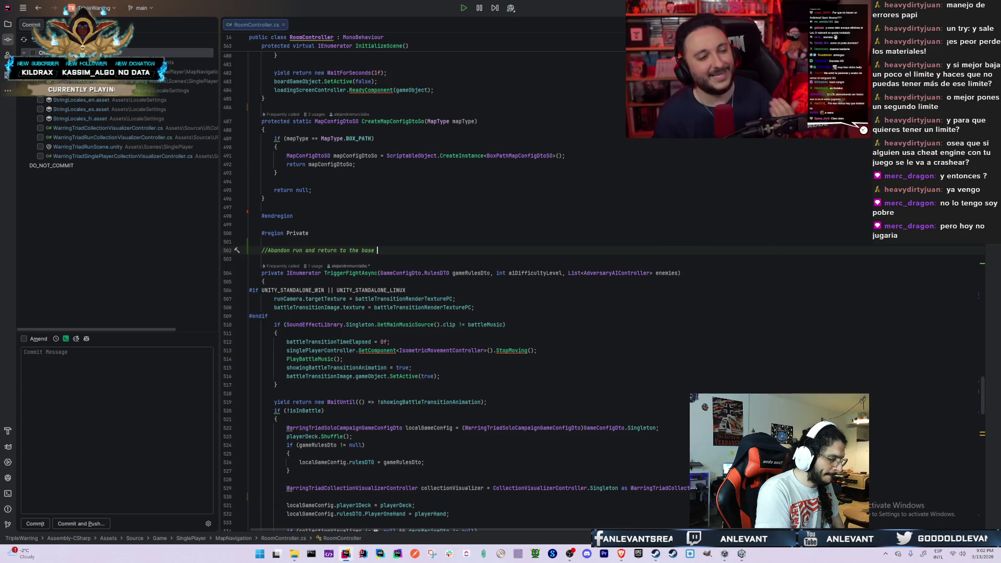
{"action": "type", "text": "ba"}
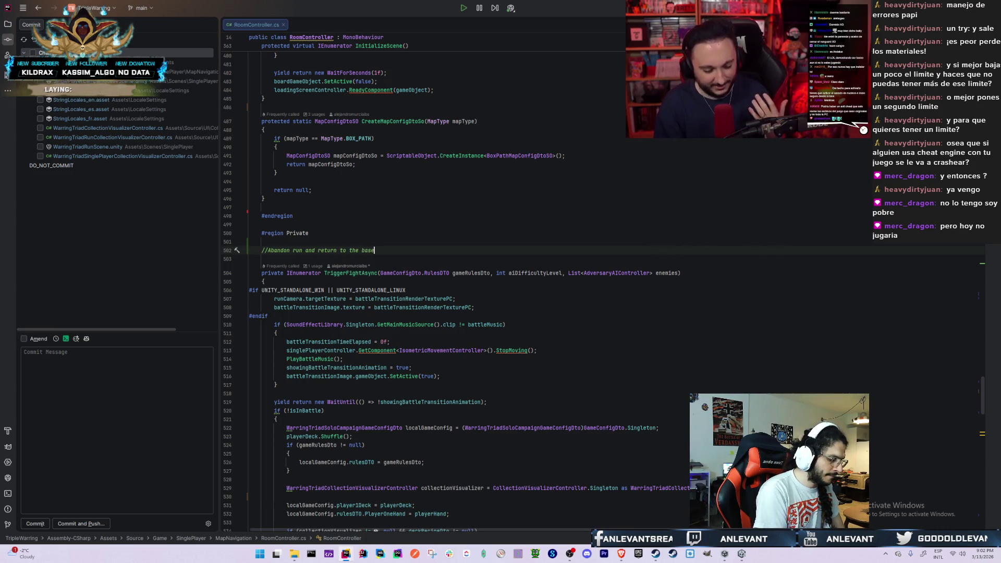
{"action": "type", "text": "gn "}
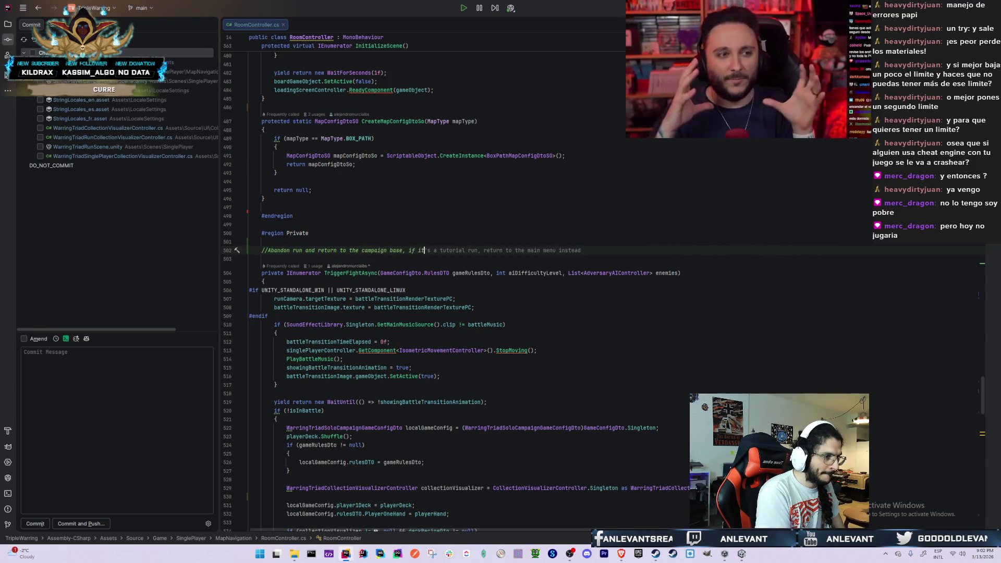
{"action": "type", "text": "torial run"}
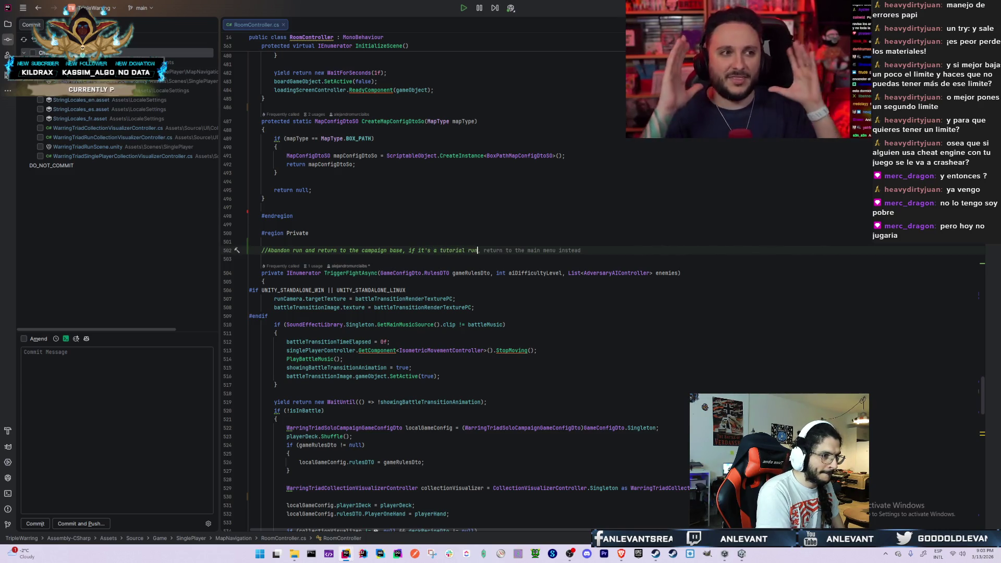
{"action": "type", "text": "complete the"}
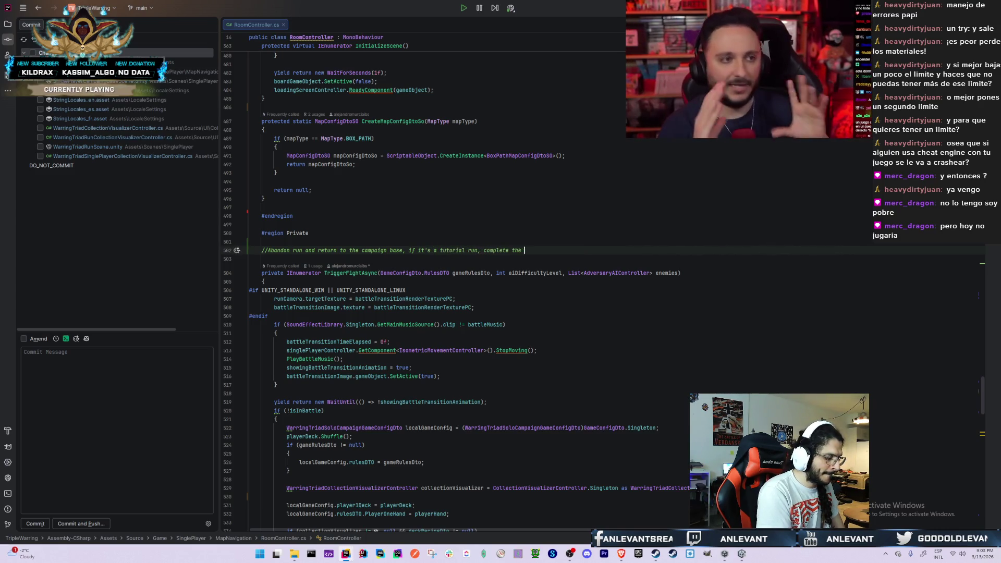
{"action": "type", "text": "tead"}
{"action": "key", "text": "Return"}
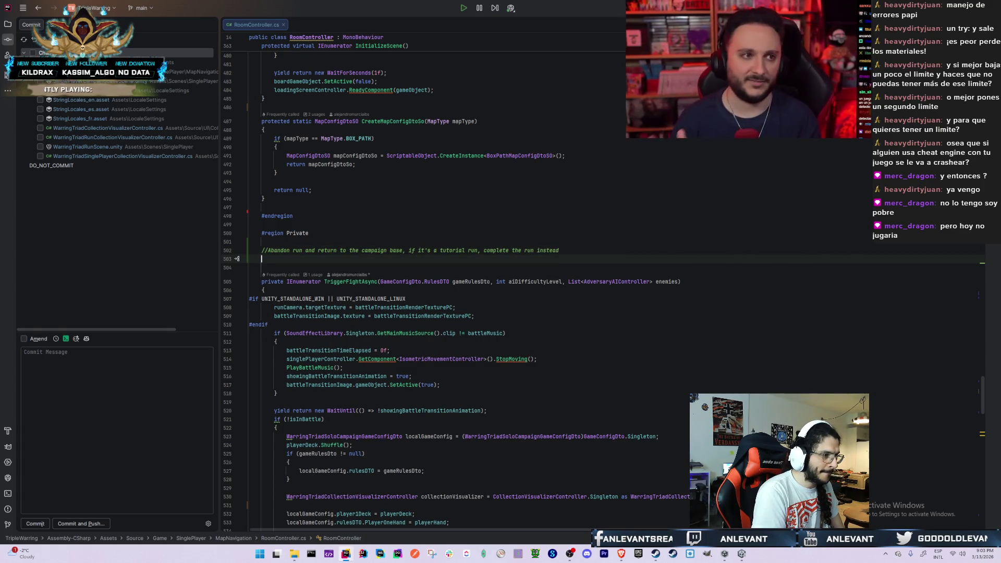
{"action": "type", "text": "private "}
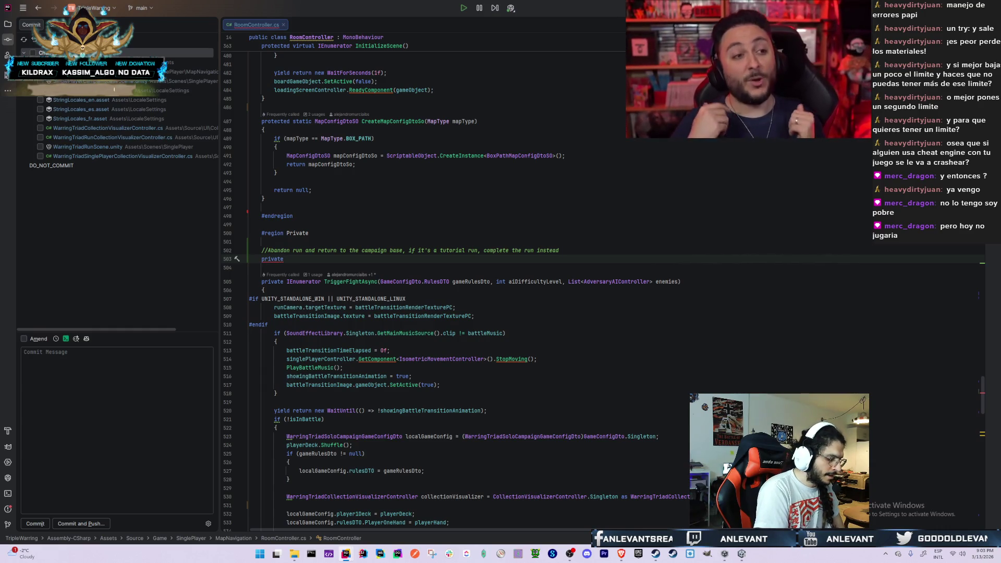
{"action": "type", "text": "void "}
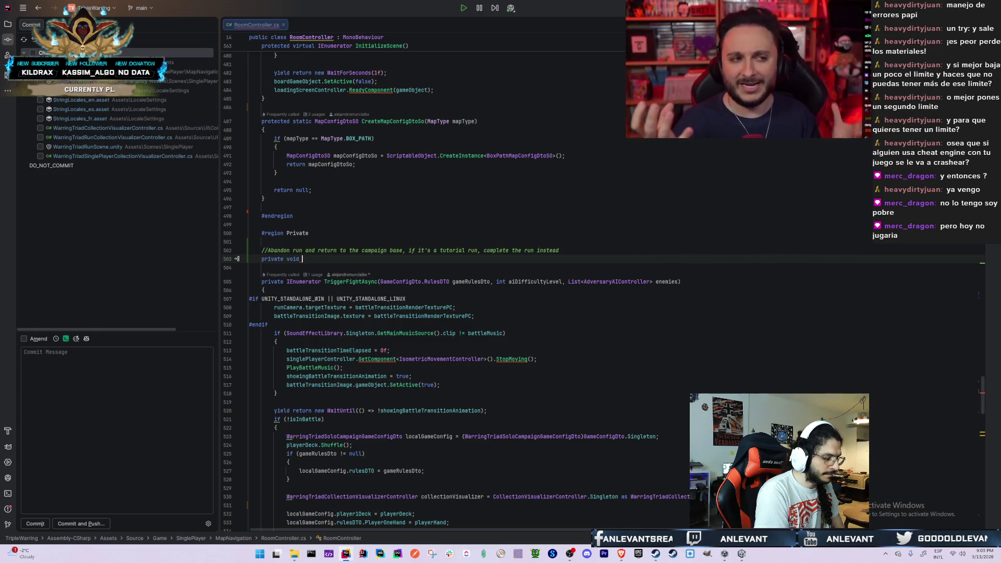
{"action": "type", "text": "AbandonRun"}
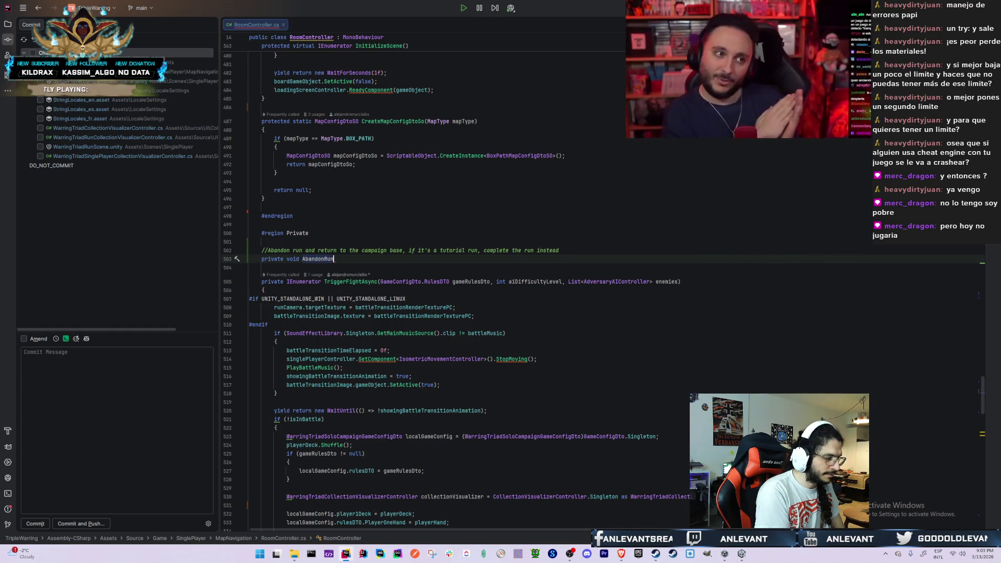
{"action": "type", "text": "()"}
{"action": "key", "text": "Return"}
- Fill AbandonRun with the suggested tutorial if/else body and remove the true argument from Despawn()
{"action": "type", "text": "{"}
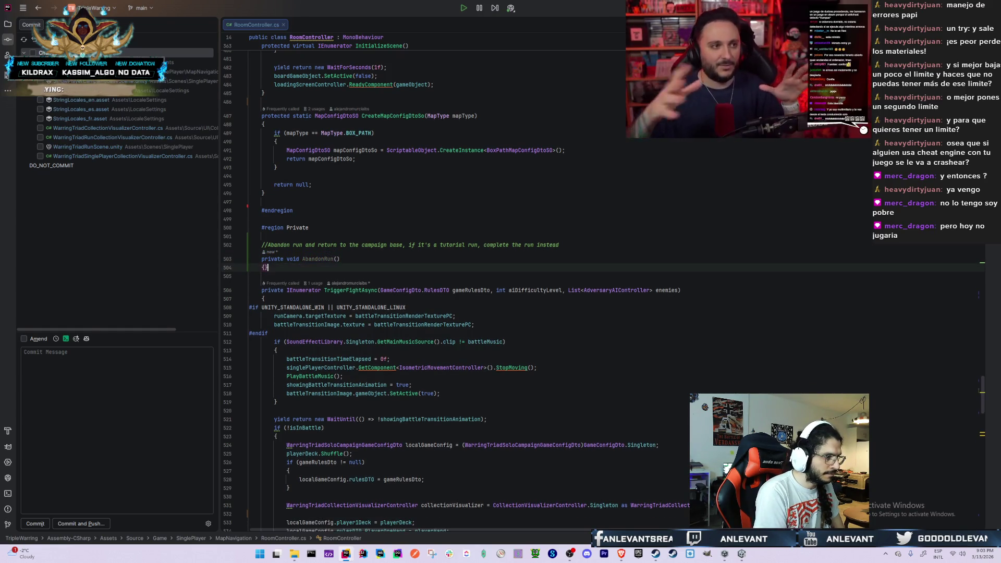
{"action": "key", "text": "Return"}
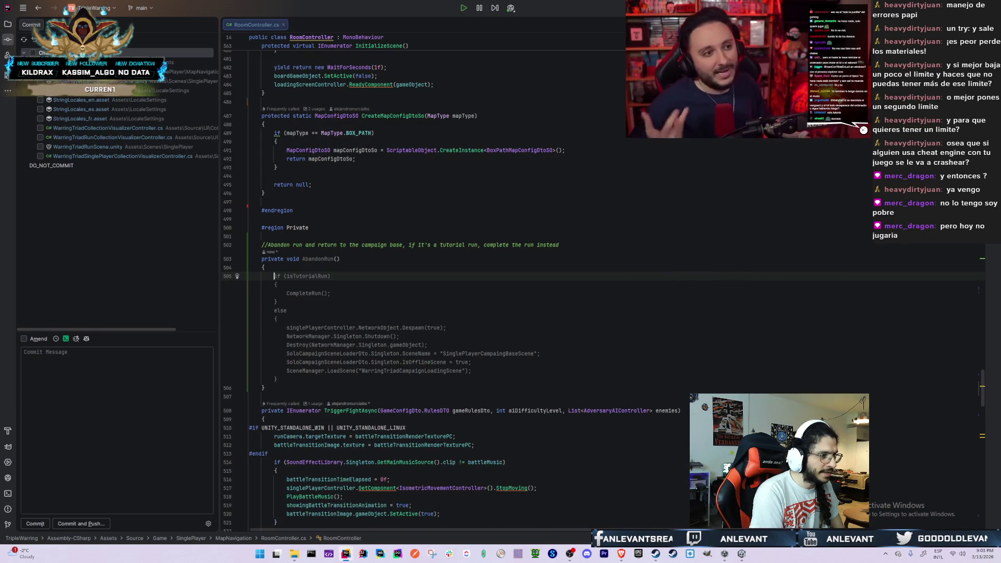
{"action": "key", "text": "Tab"}
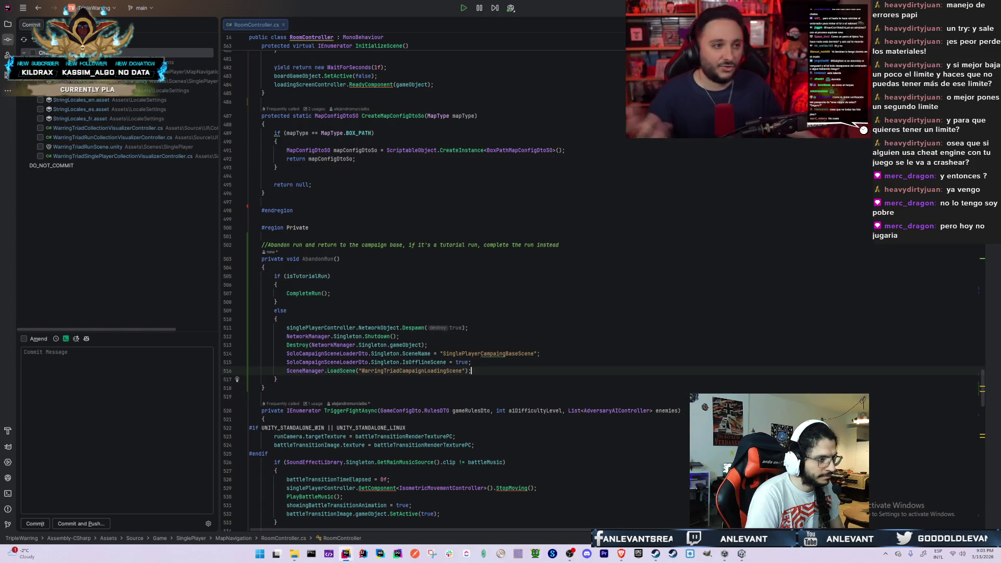
{"action": "scroll", "coordinate": [385, 202], "scroll_direction": "down", "scroll_amount": 3}
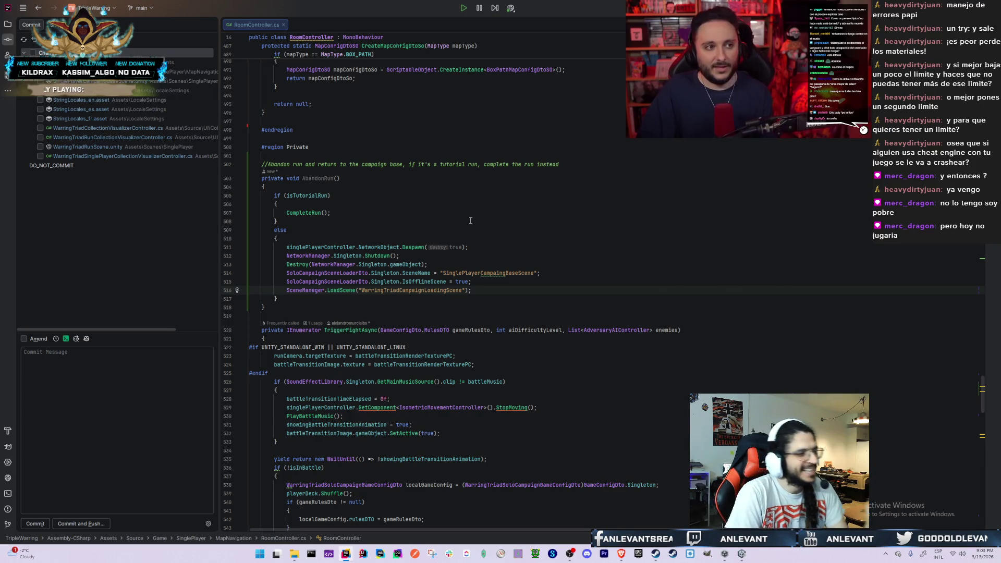
{"action": "left_click", "coordinate": [455, 247]}
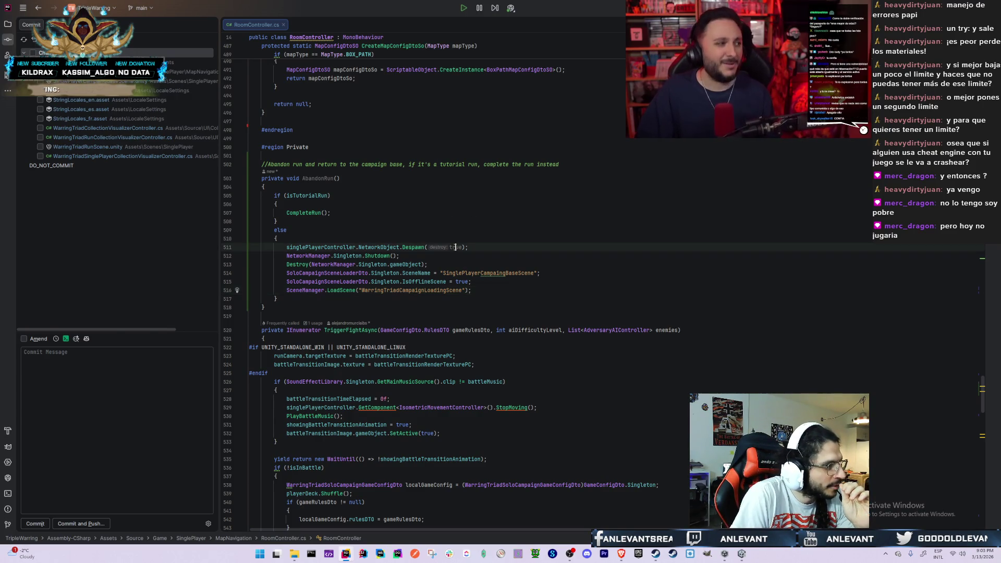
{"action": "key", "text": "BackSpace"}
{"action": "key", "text": "BackSpace"}
{"action": "key", "text": "BackSpace"}
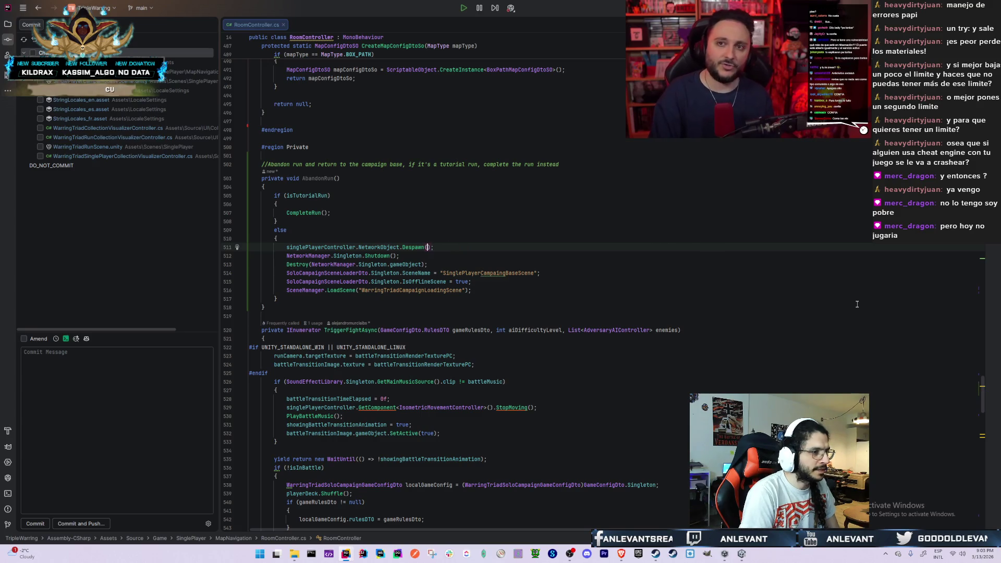
{"action": "key", "text": "Down"}
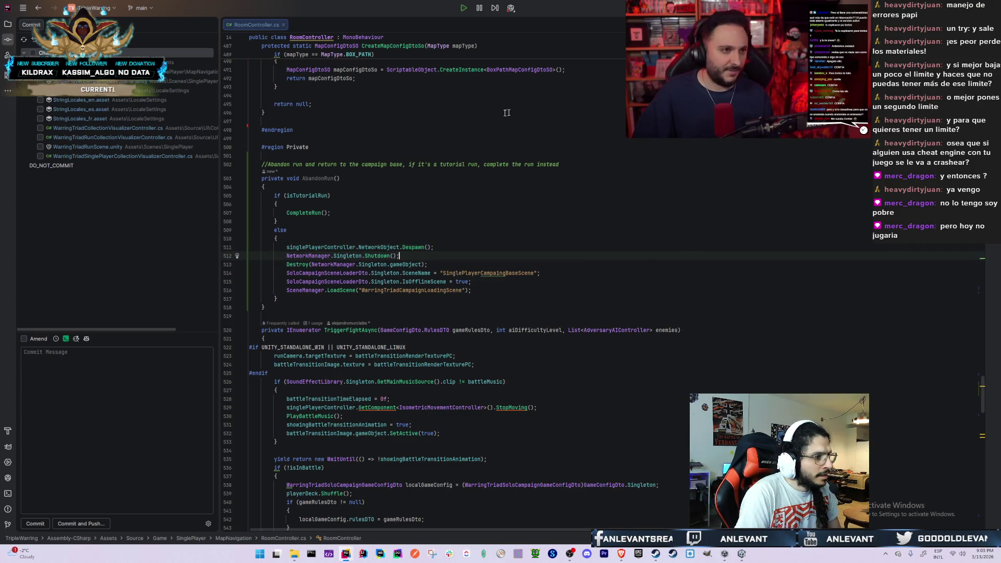
- Select the SinglePlayerCampaingBaseScene scene name string in AbandonRun
{"action": "left_click", "coordinate": [319, 214]}
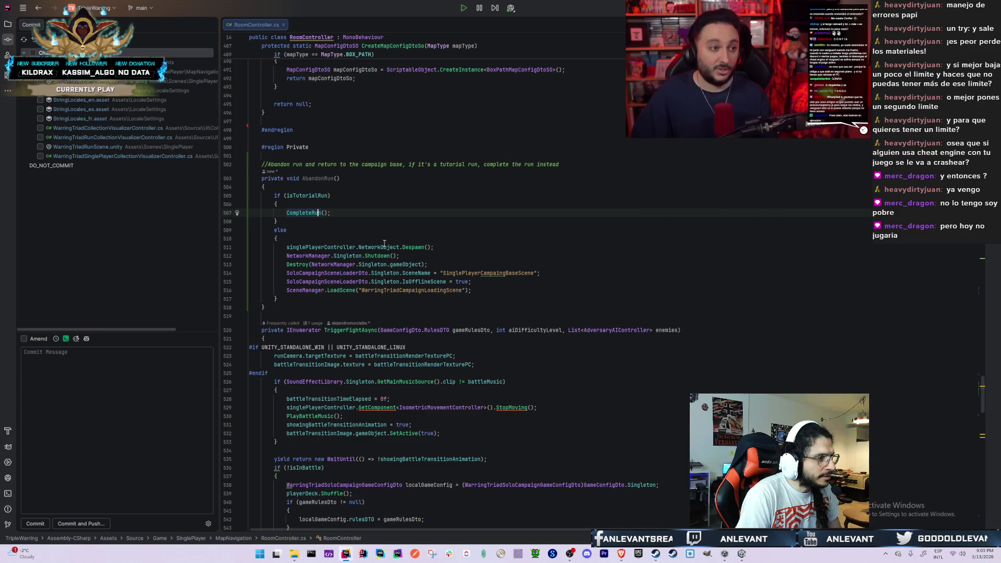
{"action": "left_click", "coordinate": [366, 255]}
{"action": "left_click", "coordinate": [396, 264]}
{"action": "left_click", "coordinate": [478, 272]}
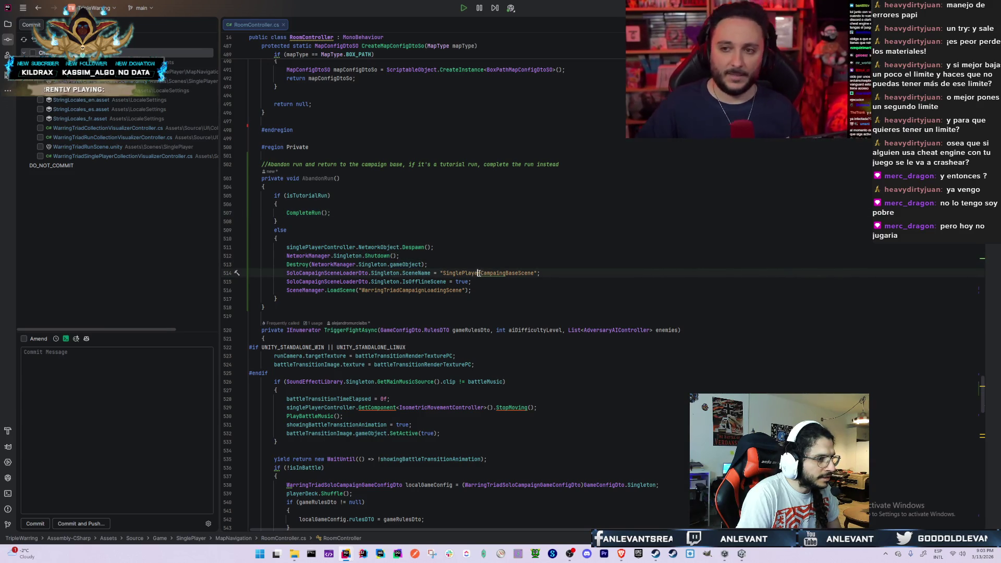
{"action": "double_click", "coordinate": [514, 272]}
- Search RoomController.cs for SinglePlayerCampaingBaseScene and step through its three matches
{"action": "key", "text": "ctrl+f"}
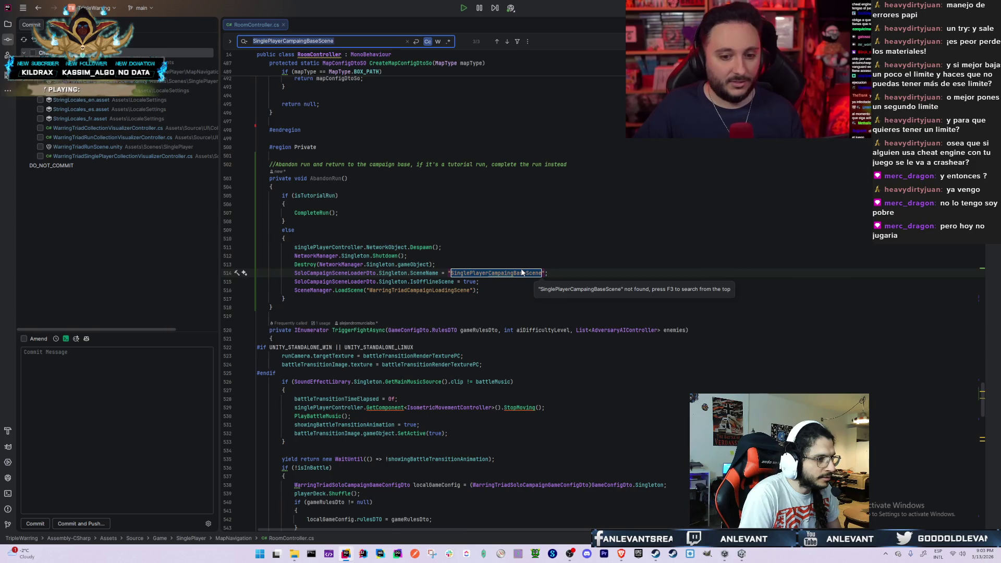
{"action": "key", "text": "Return"}
{"action": "key", "text": "Return"}
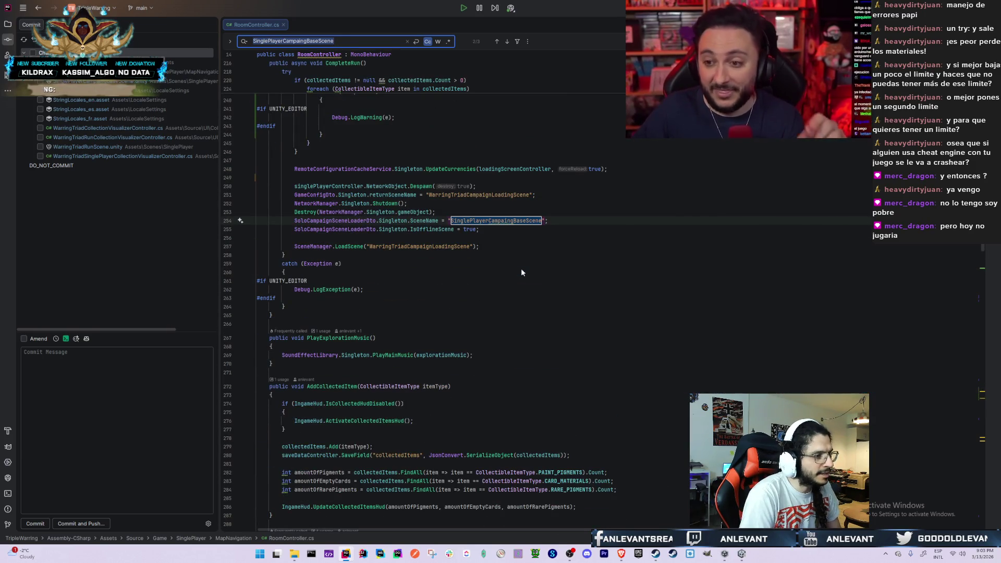
{"action": "left_click", "coordinate": [497, 42]}
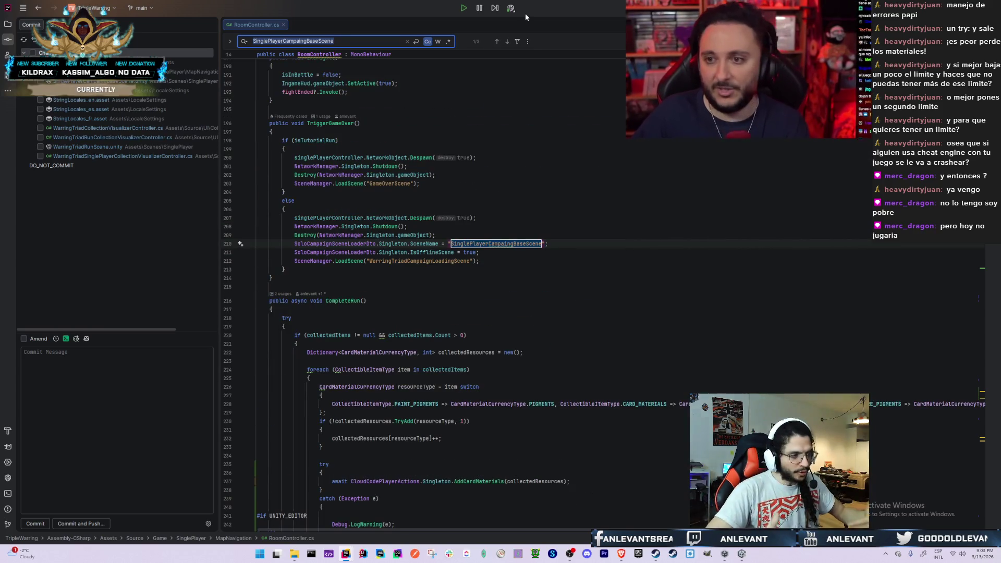
{"action": "left_click", "coordinate": [497, 42]}
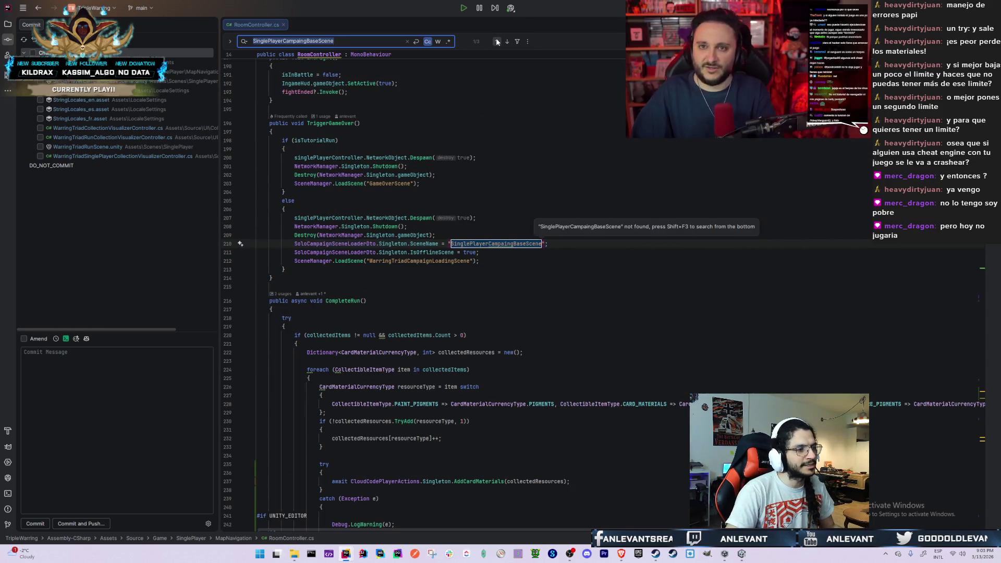
{"action": "left_click", "coordinate": [497, 42]}
{"action": "left_click", "coordinate": [422, 221]}
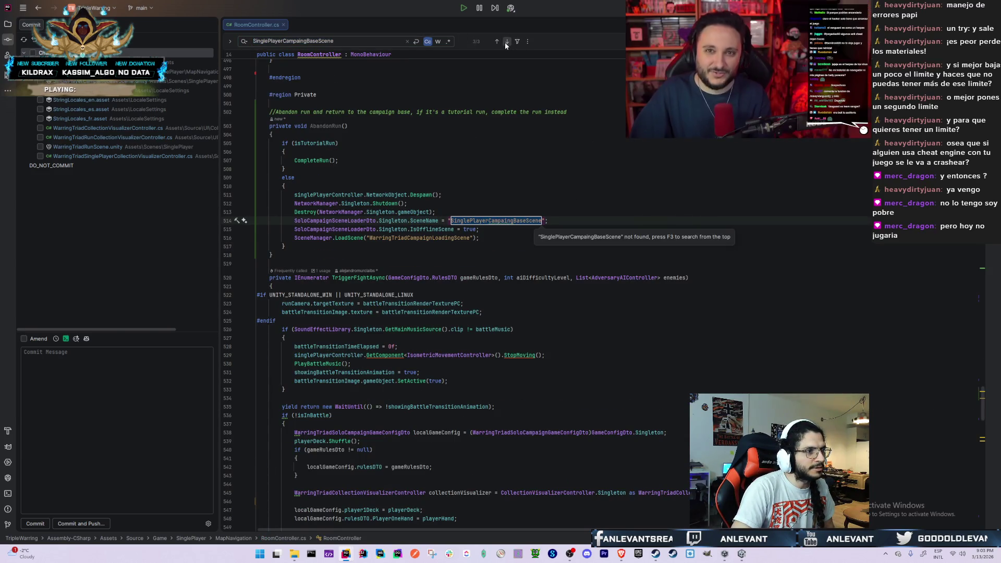
- Review AbandonRun's body from the WarringTriadCampaignLoadingScene line up to the CompleteRun call
{"action": "left_click", "coordinate": [396, 237]}
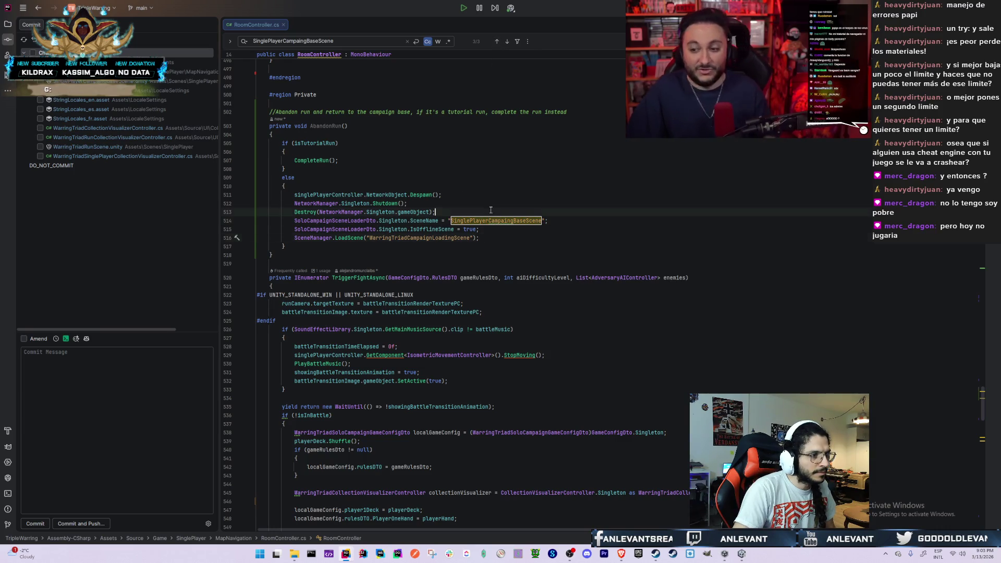
{"action": "key", "text": "ctrl+w"}
{"action": "left_click", "coordinate": [372, 223]}
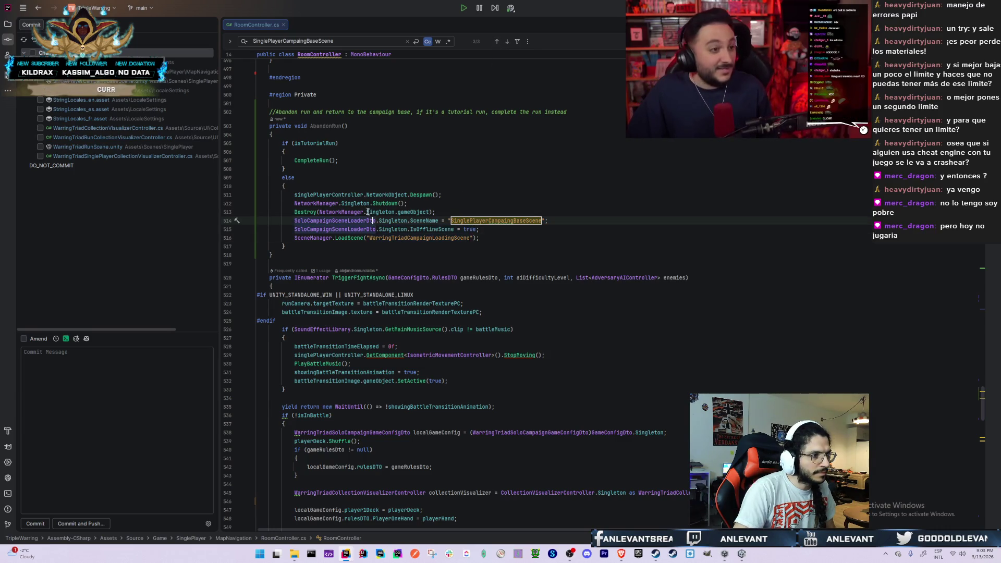
{"action": "left_click", "coordinate": [367, 212]}
{"action": "left_click", "coordinate": [386, 194]}
{"action": "left_click", "coordinate": [298, 150]}
{"action": "left_click", "coordinate": [338, 161]}
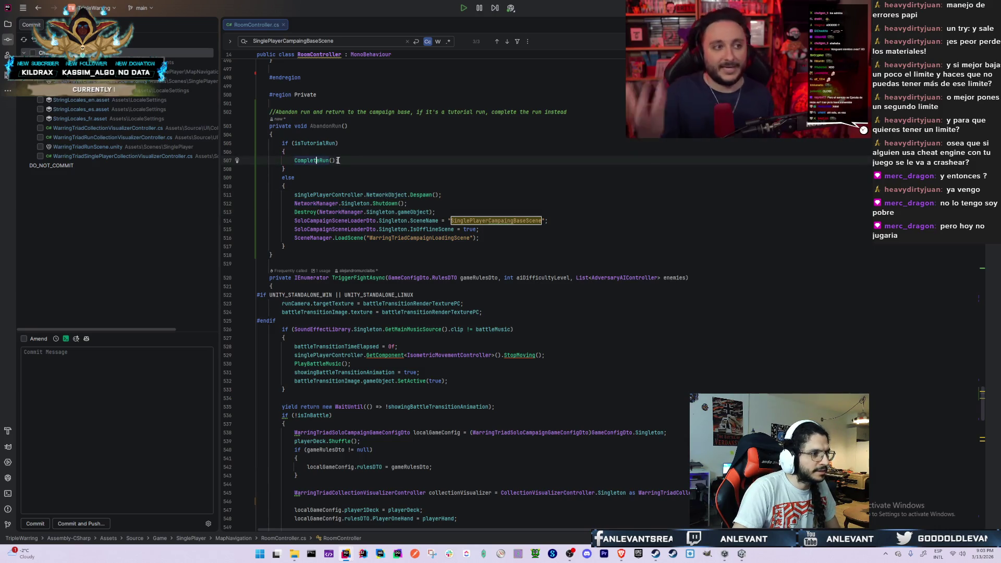
{"action": "left_click", "coordinate": [317, 161]}
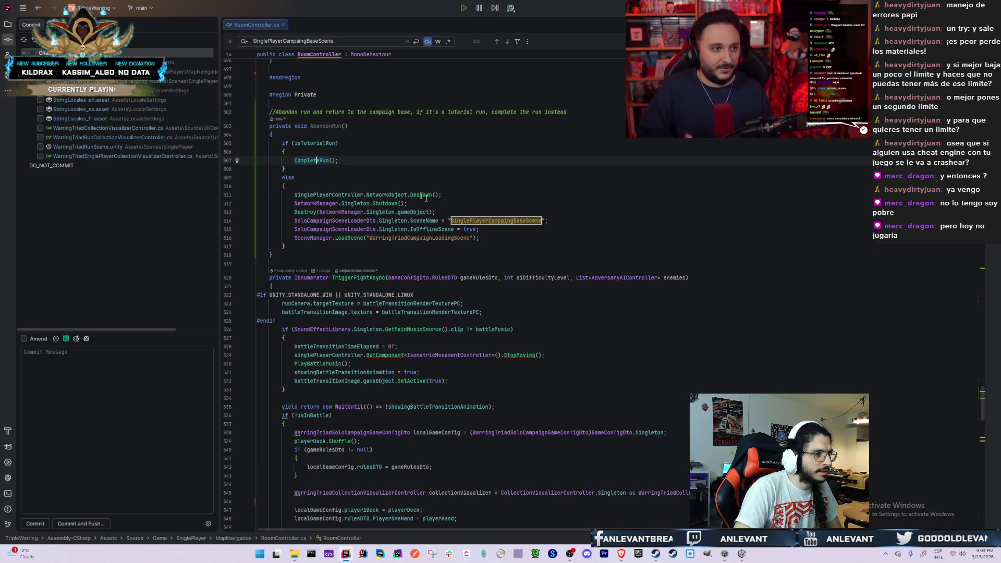
{"action": "left_click", "coordinate": [498, 236]}
{"action": "key", "text": "Up"}
{"action": "key", "text": "Up"}
{"action": "key", "text": "Up"}
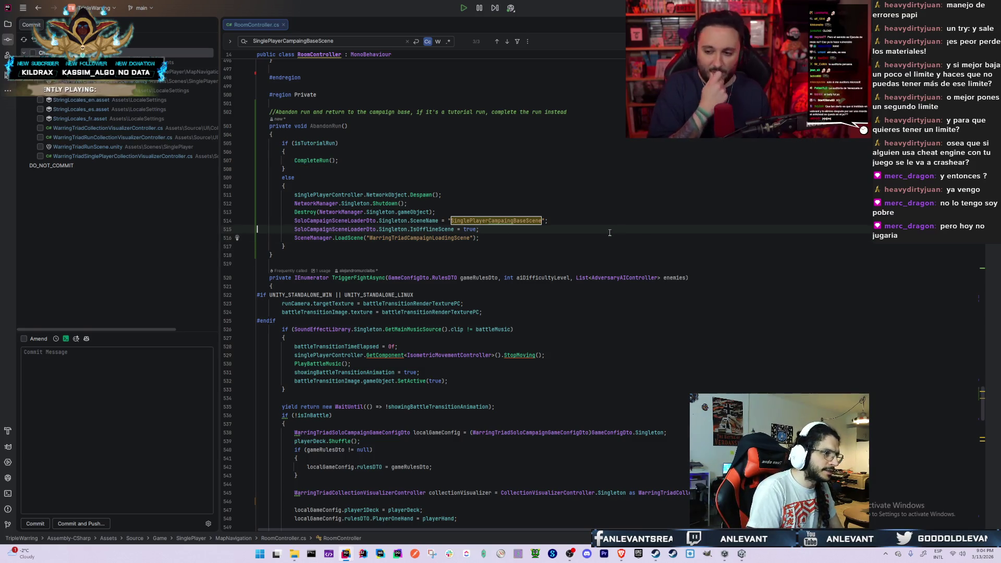
- Add saveDataController.ClearAllFields(); at the top of AbandonRun's else branch
{"action": "key", "text": "Return"}
{"action": "type", "text": "ClearS"}
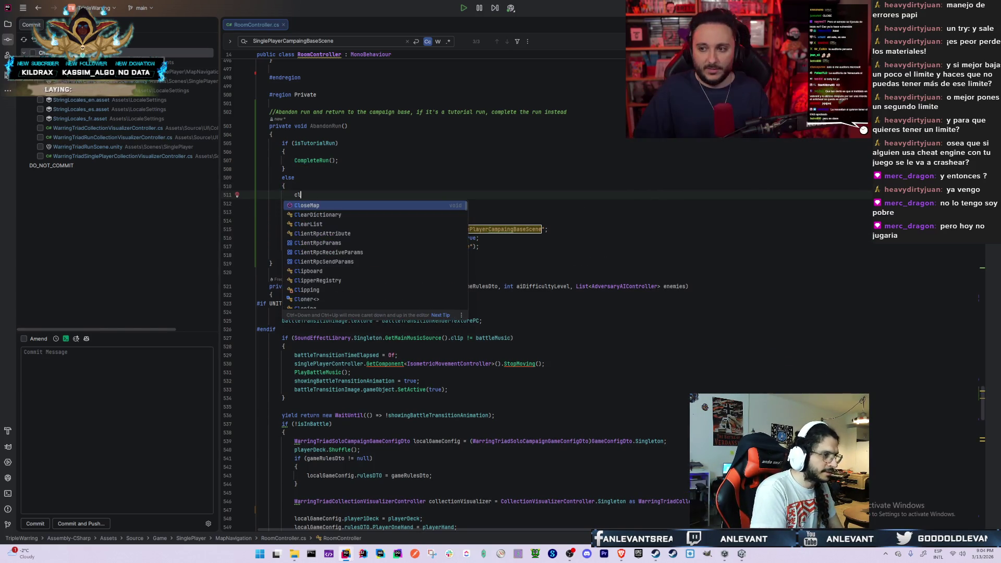
{"action": "type", "text": "a"}
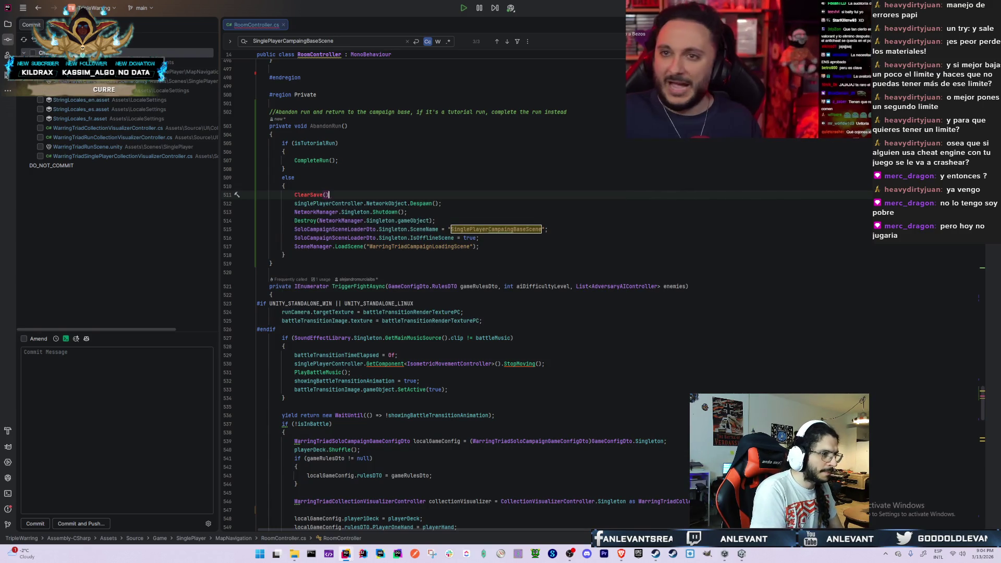
{"action": "key", "text": "ctrl+z"}
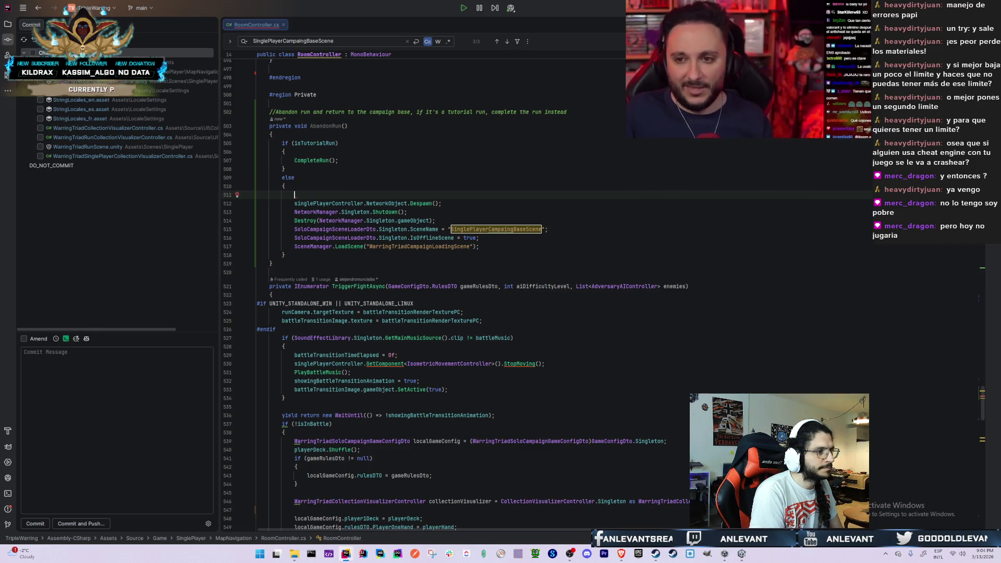
{"action": "scroll", "coordinate": [615, 231], "scroll_direction": "up", "scroll_amount": 1}
{"action": "type", "text": "saveDataController."}
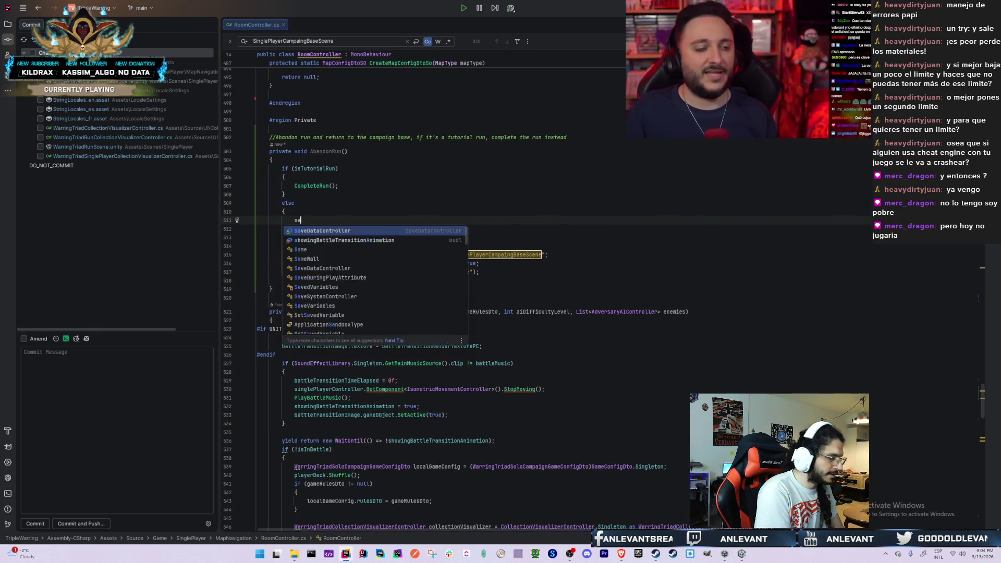
{"action": "type", "text": "Clear"}
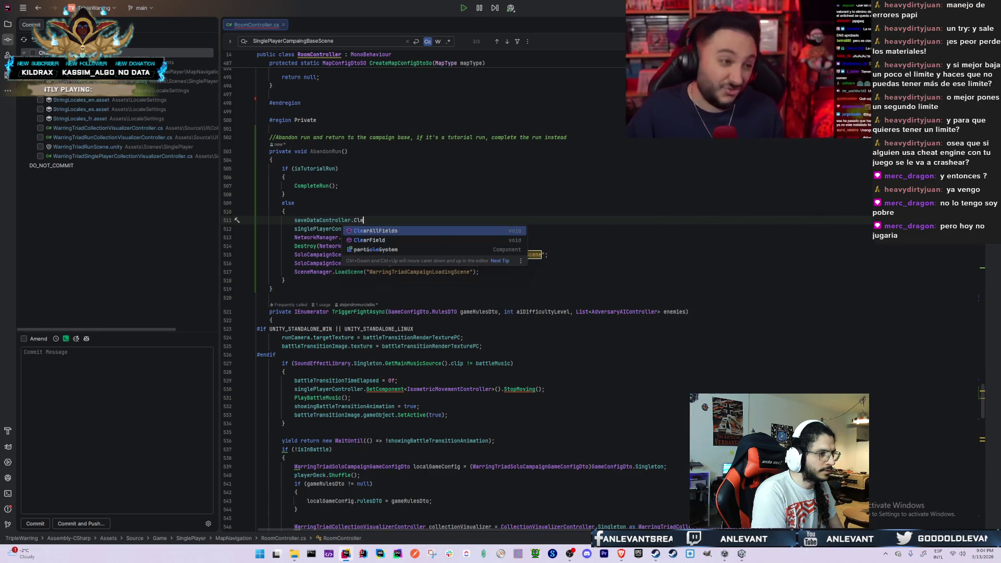
{"action": "key", "text": "Return"}
{"action": "type", "text": ";"}
- Remove the comment line above AbandonRun and jump to CompleteRun's definition
{"action": "left_click", "coordinate": [407, 229]}
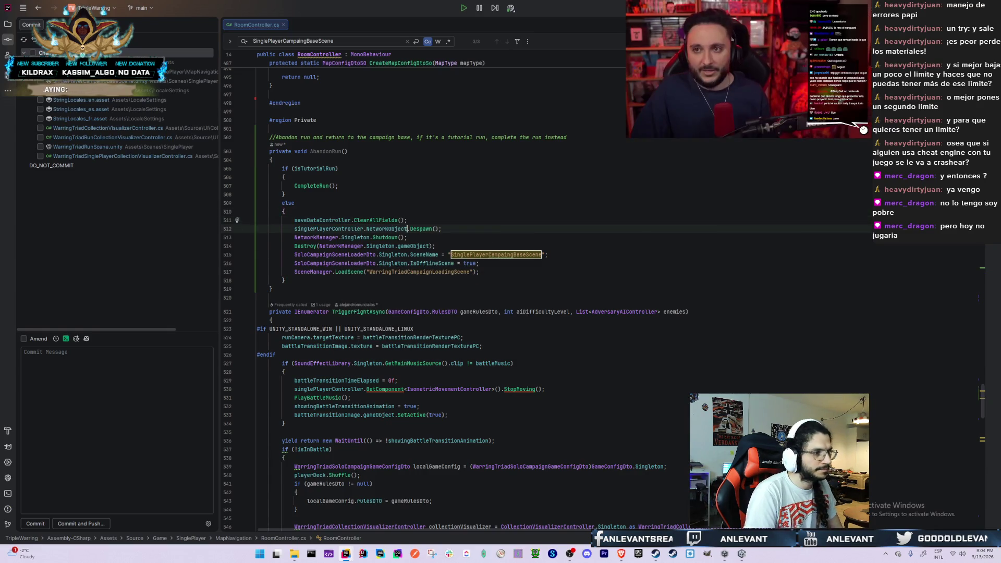
{"action": "scroll", "coordinate": [446, 227], "scroll_direction": "down", "scroll_amount": 1}
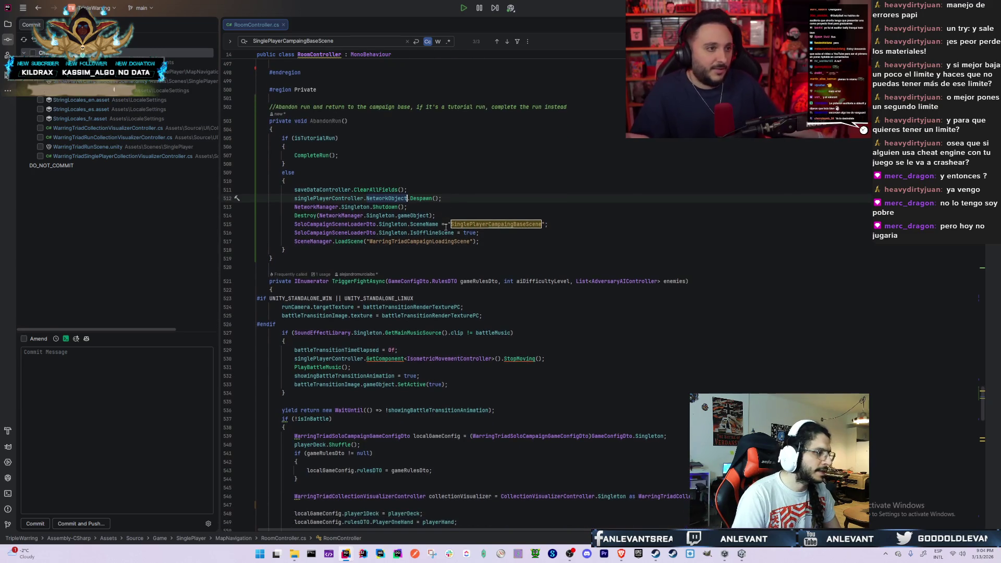
{"action": "scroll", "coordinate": [446, 228], "scroll_direction": "down", "scroll_amount": 3}
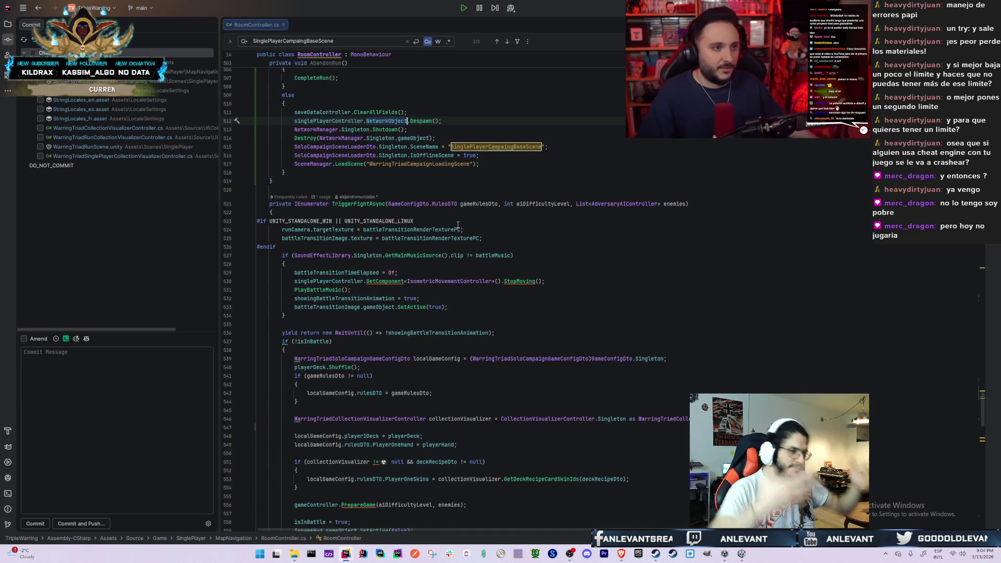
{"action": "scroll", "coordinate": [338, 151], "scroll_direction": "up", "scroll_amount": 2}
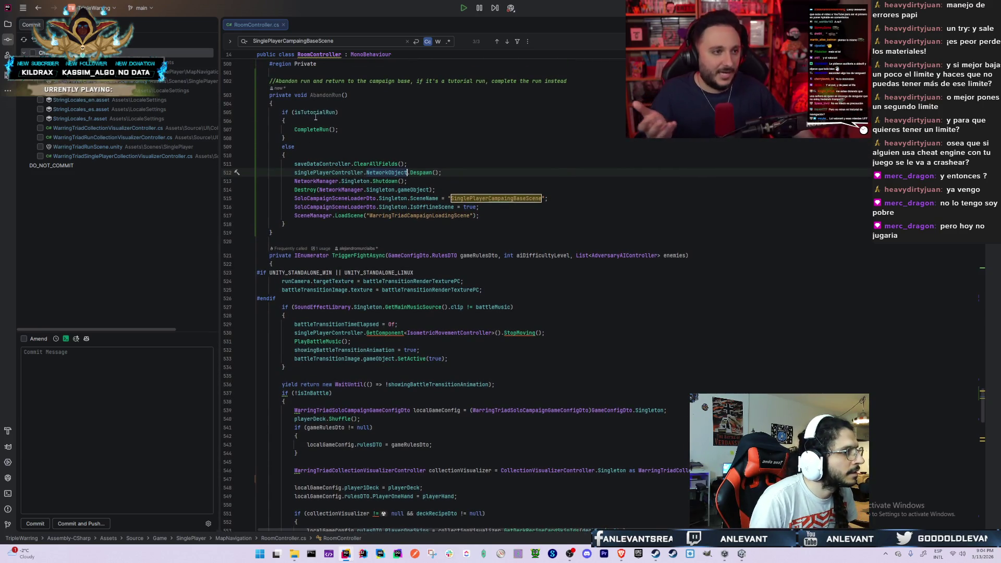
{"action": "key", "text": "ctrl+z"}
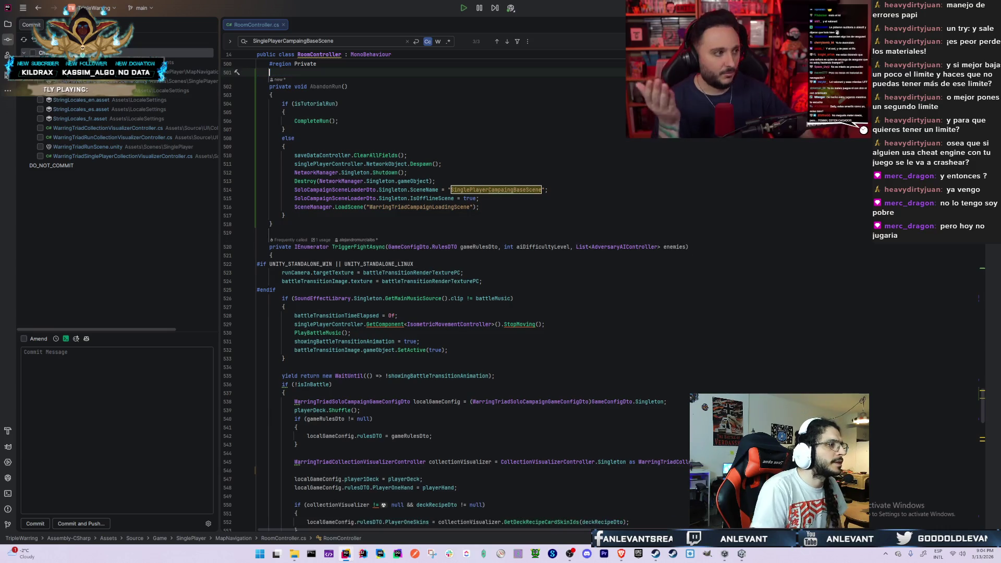
{"action": "left_click", "coordinate": [311, 121], "text": "ctrl"}
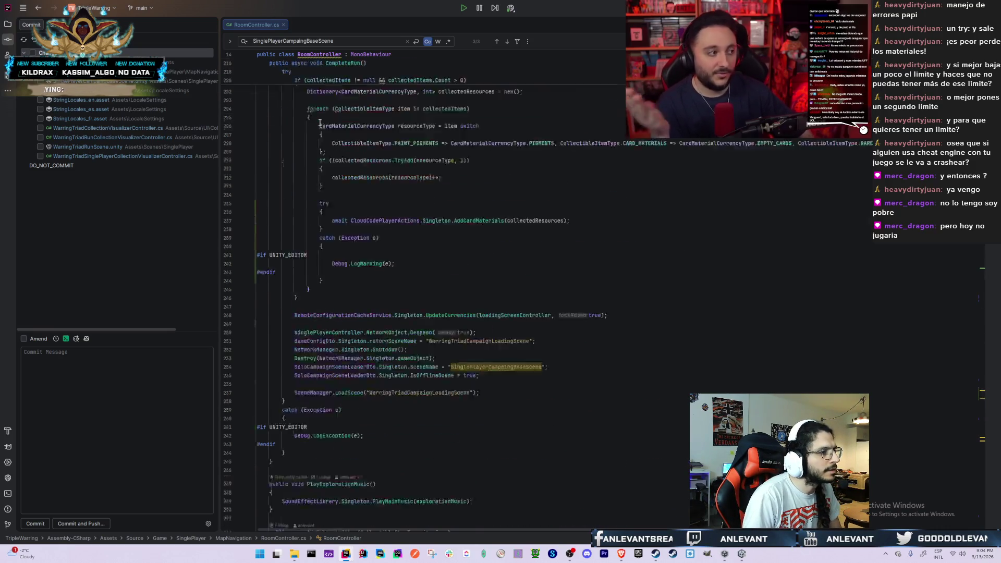
- Scroll through RoomController's run methods and open Rider's AI chat assistant panel
{"action": "scroll", "coordinate": [437, 322], "scroll_direction": "down", "scroll_amount": 3}
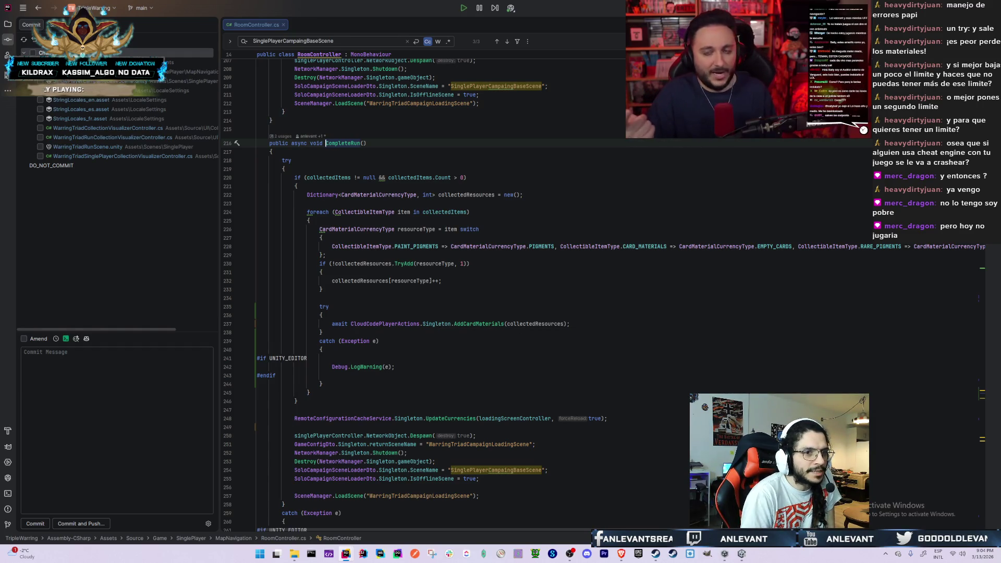
{"action": "key", "text": "ctrl+shift+c"}
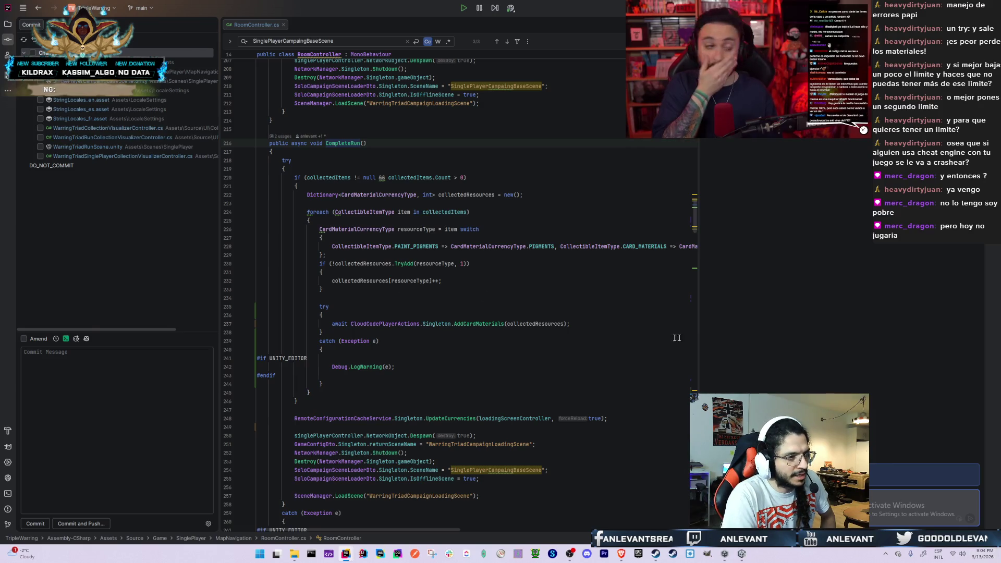
{"action": "scroll", "coordinate": [417, 270], "scroll_direction": "down", "scroll_amount": 10}
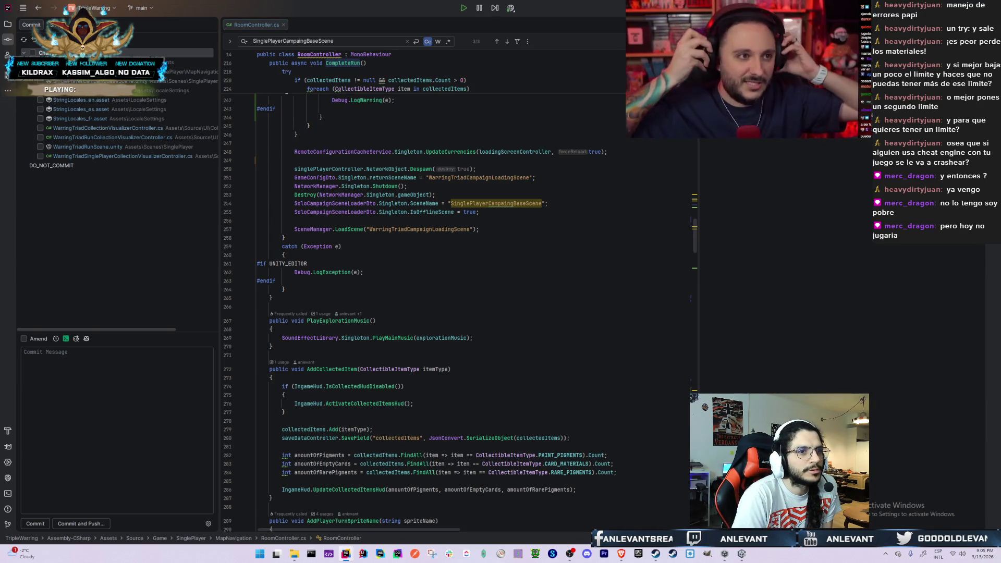
- Look through AddCollectedItem and AddCardToDeck, then return to Unity so the scripts recompile
{"action": "left_click", "coordinate": [521, 356]}
{"action": "scroll", "coordinate": [561, 365], "scroll_direction": "down", "scroll_amount": 2}
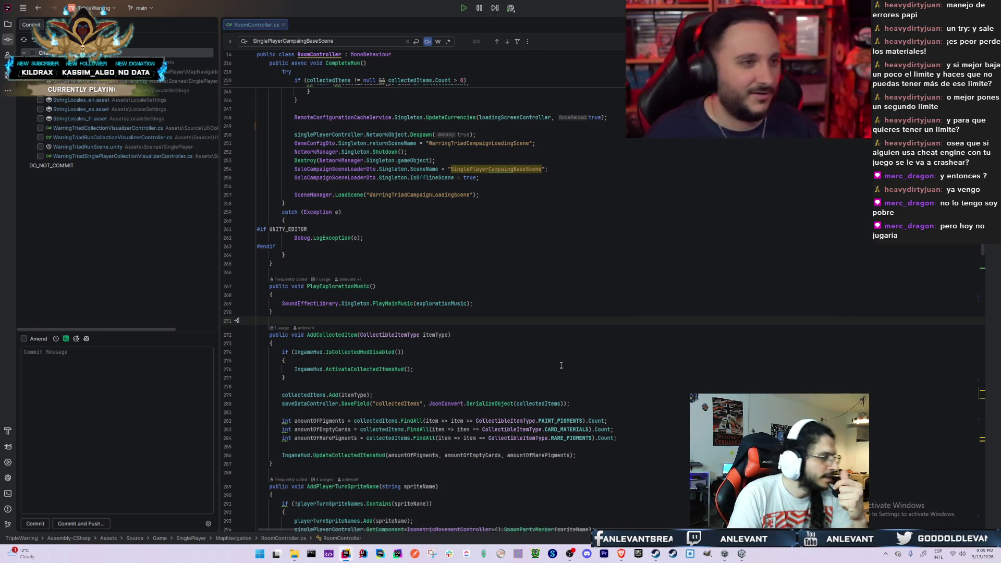
{"action": "left_click", "coordinate": [281, 345]}
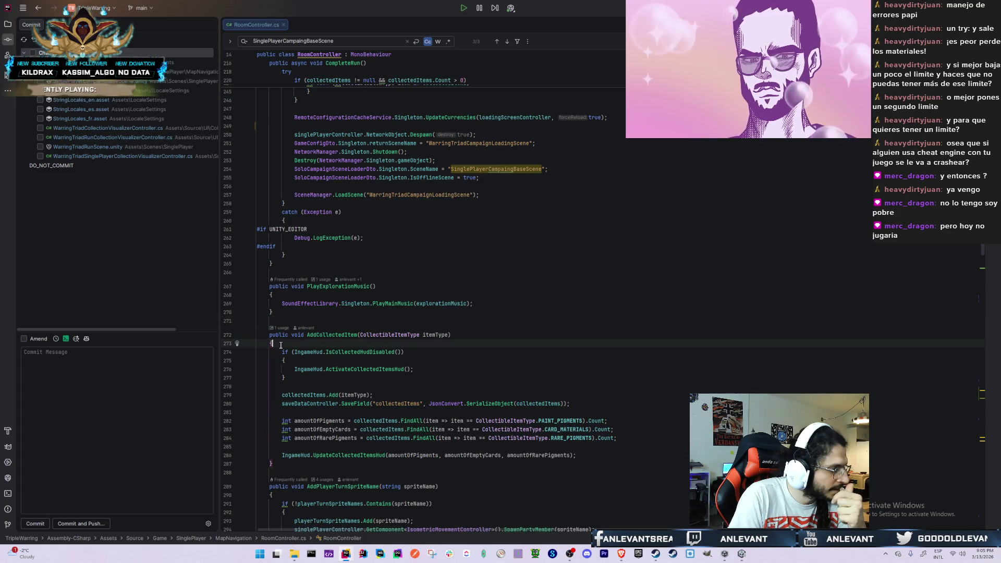
{"action": "scroll", "coordinate": [312, 470], "scroll_direction": "down", "scroll_amount": 1}
{"action": "scroll", "coordinate": [312, 475], "scroll_direction": "down", "scroll_amount": 1}
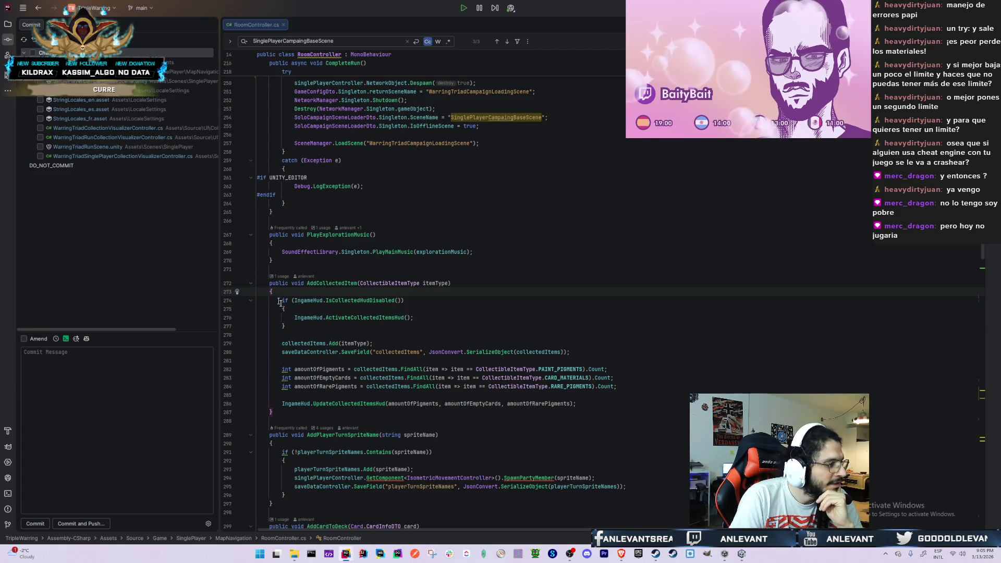
{"action": "scroll", "coordinate": [287, 360], "scroll_direction": "down", "scroll_amount": 1}
{"action": "left_click", "coordinate": [294, 406]}
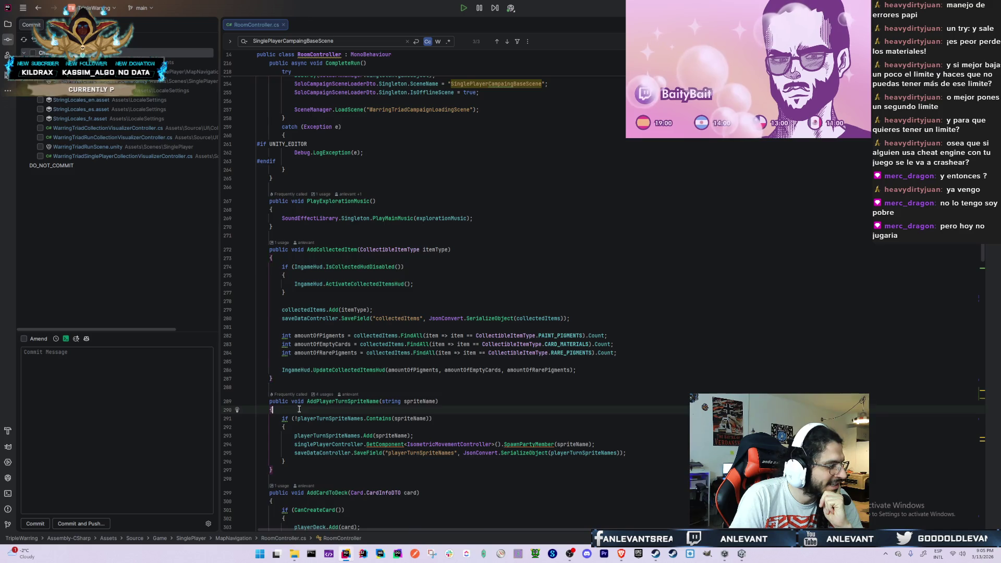
{"action": "scroll", "coordinate": [292, 365], "scroll_direction": "down", "scroll_amount": 8}
{"action": "left_click", "coordinate": [277, 247]}
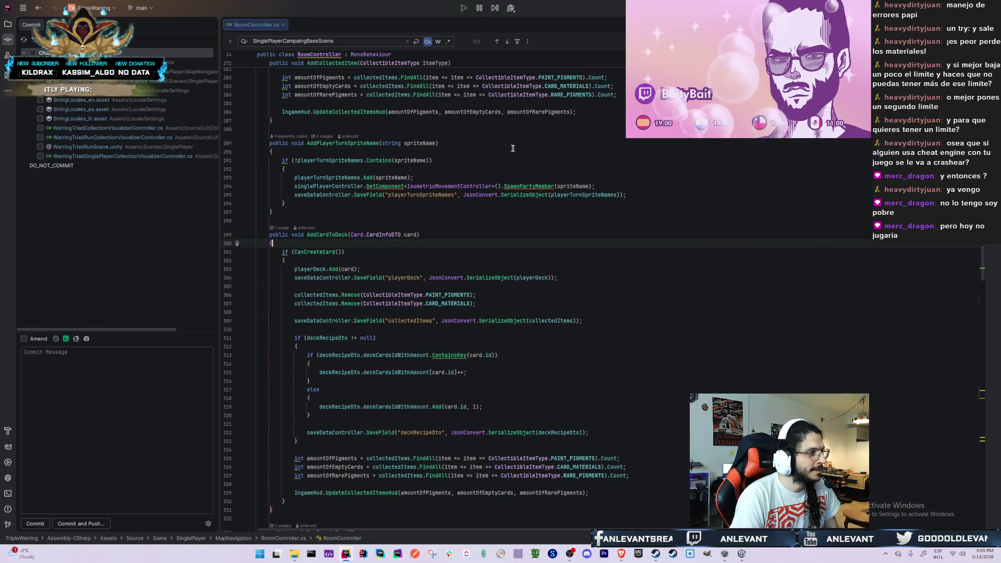
{"action": "key", "text": "alt+Tab"}
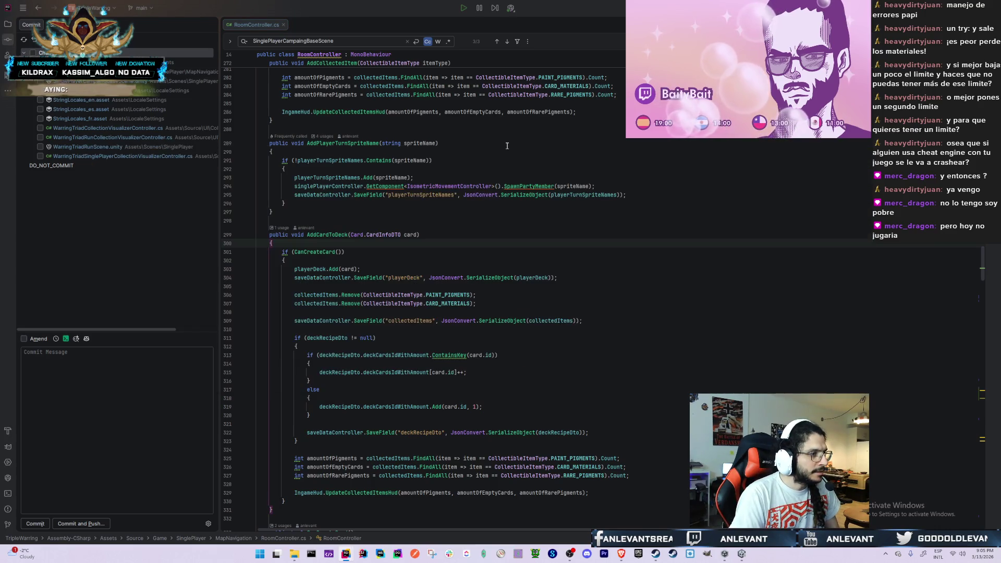
{"action": "key", "text": "alt+Tab"}
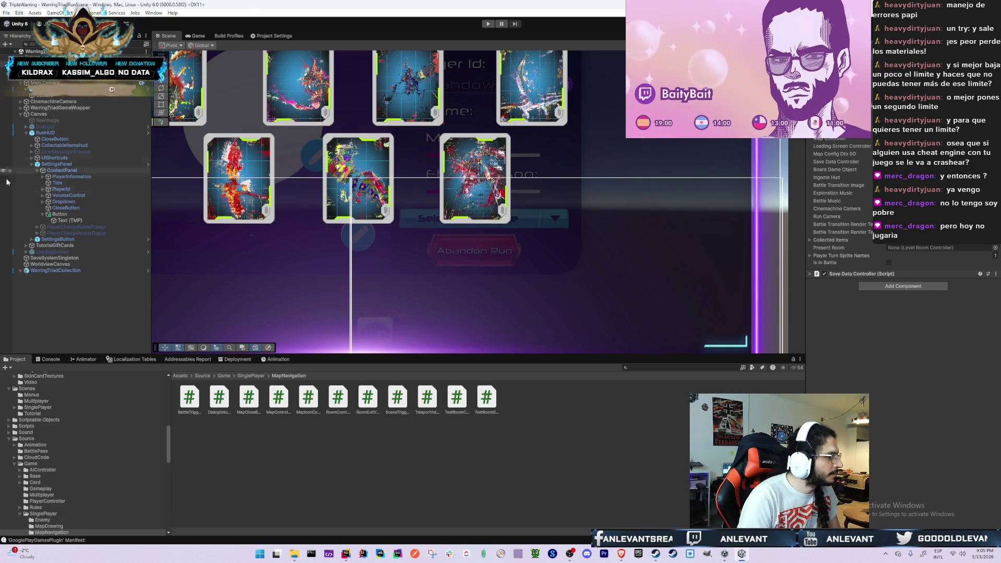
- Add an On Click entry on the Abandon Run Button targeting RoomController, browse its functions, then return to Rider
{"action": "left_click", "coordinate": [59, 215]}
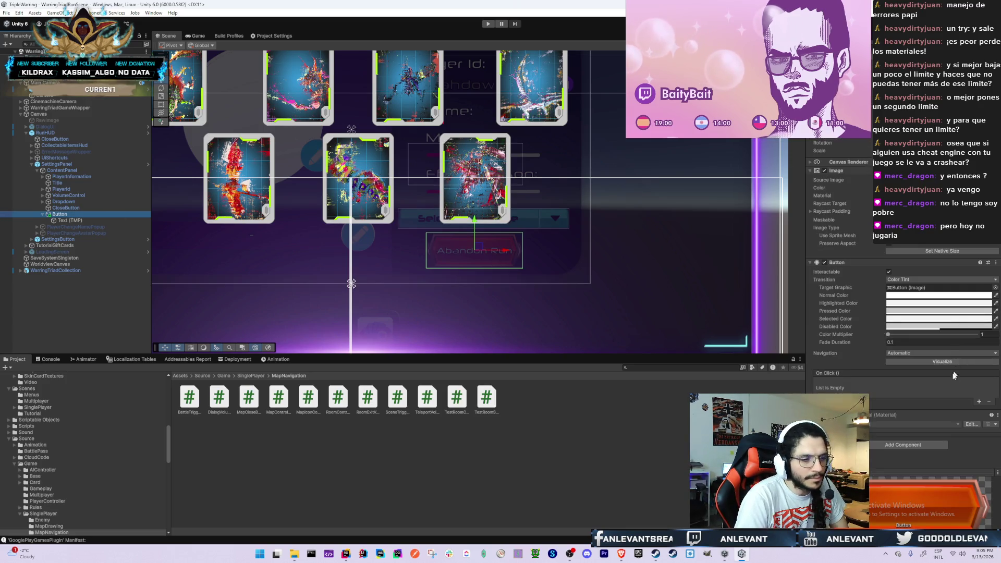
{"action": "left_click", "coordinate": [980, 402]}
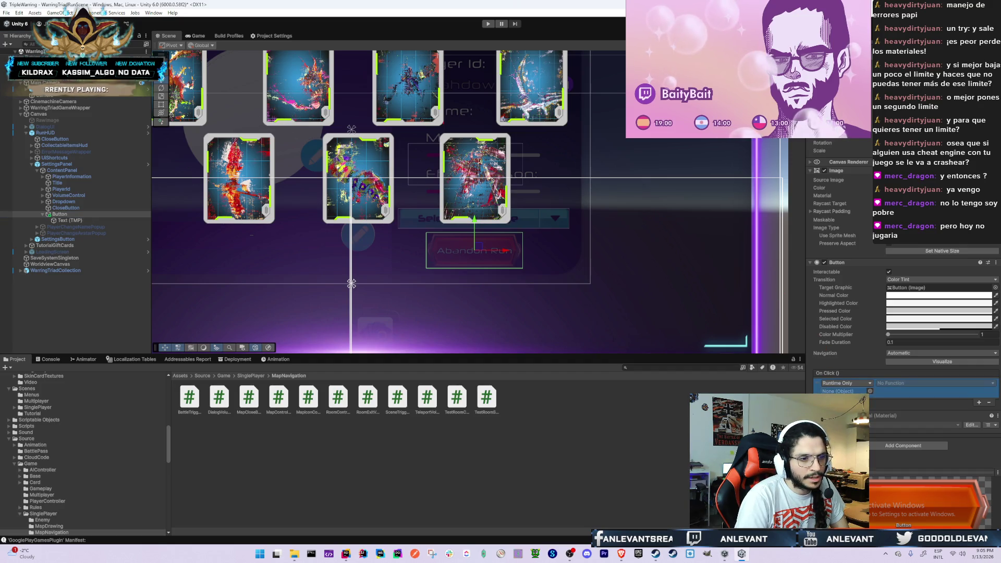
{"action": "left_click", "coordinate": [886, 383]}
{"action": "mouse_move", "coordinate": [916, 423]}
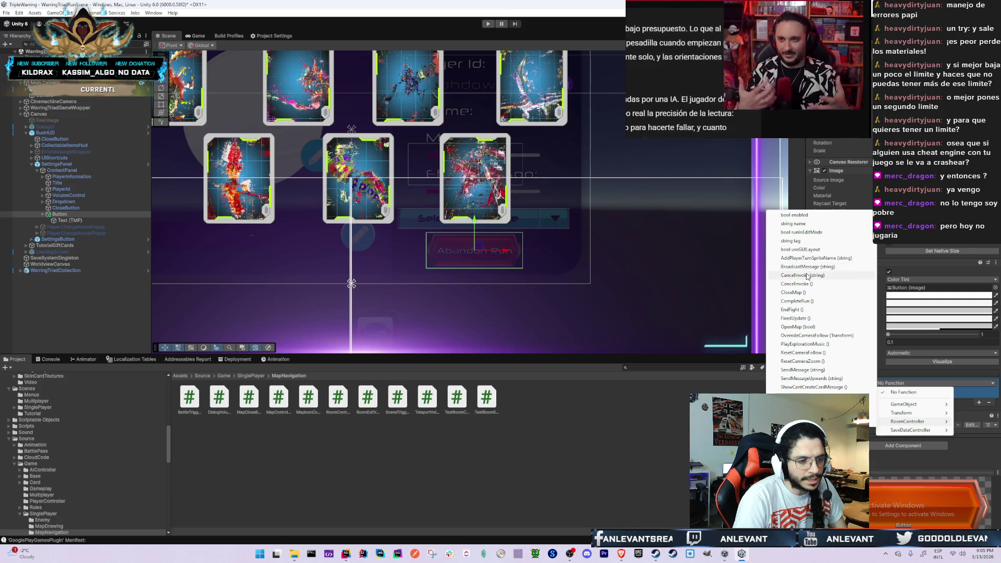
{"action": "key", "text": "Escape"}
{"action": "key", "text": "Escape"}
{"action": "key", "text": "alt+Tab"}
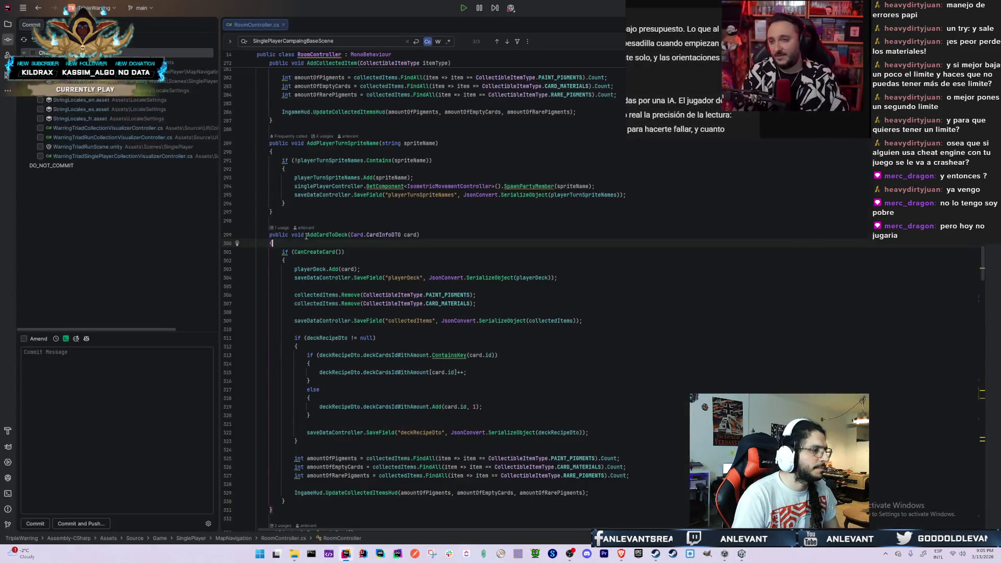
- Search for 'Abandon' and change AbandonRun's access modifier from private to public
{"action": "left_click", "coordinate": [372, 217]}
{"action": "key", "text": "ctrl+f"}
{"action": "type", "text": "Ab"}
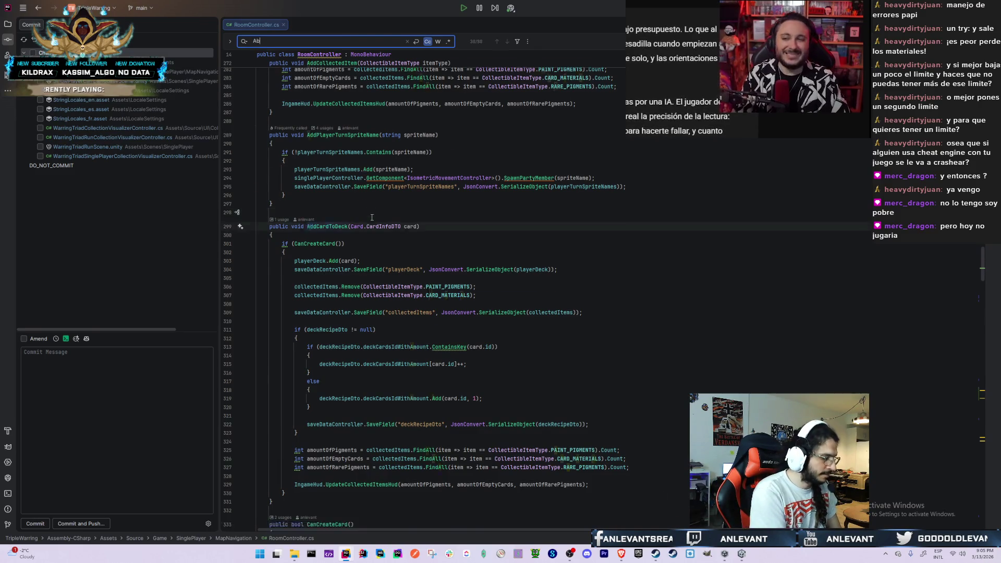
{"action": "type", "text": "andon"}
{"action": "left_click", "coordinate": [324, 204]}
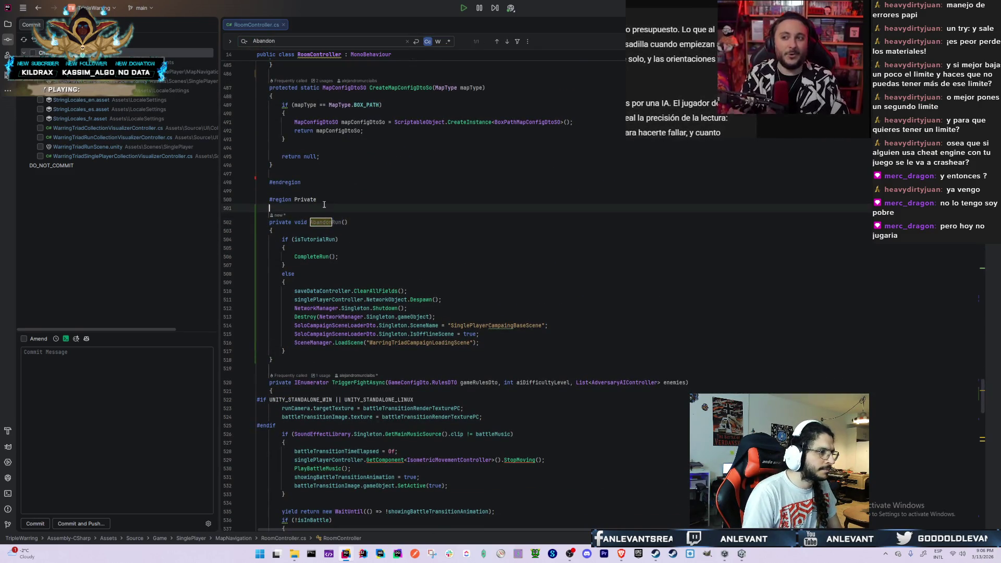
{"action": "key", "text": "Down"}
{"action": "key", "text": "ctrl+Delete"}
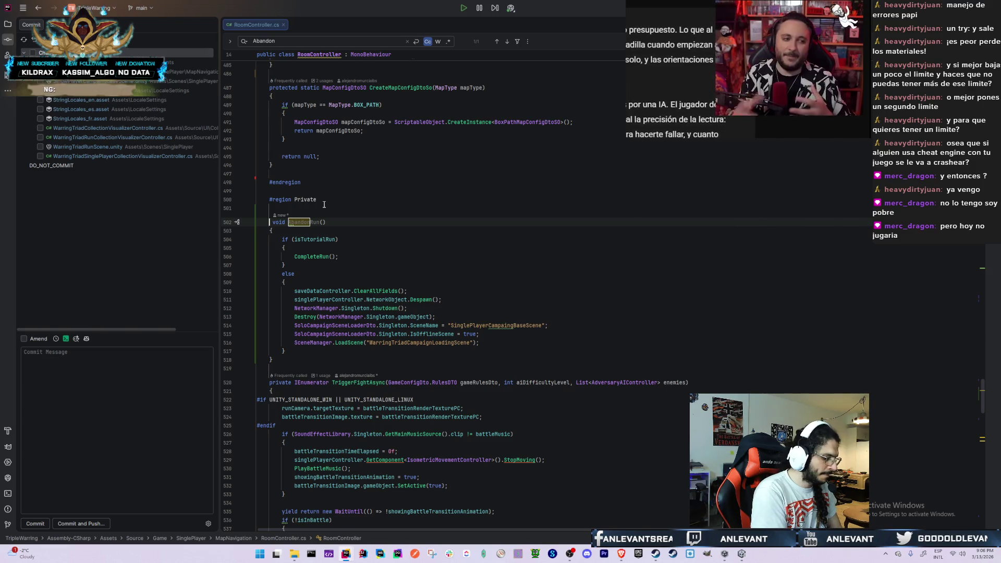
{"action": "type", "text": "public"}
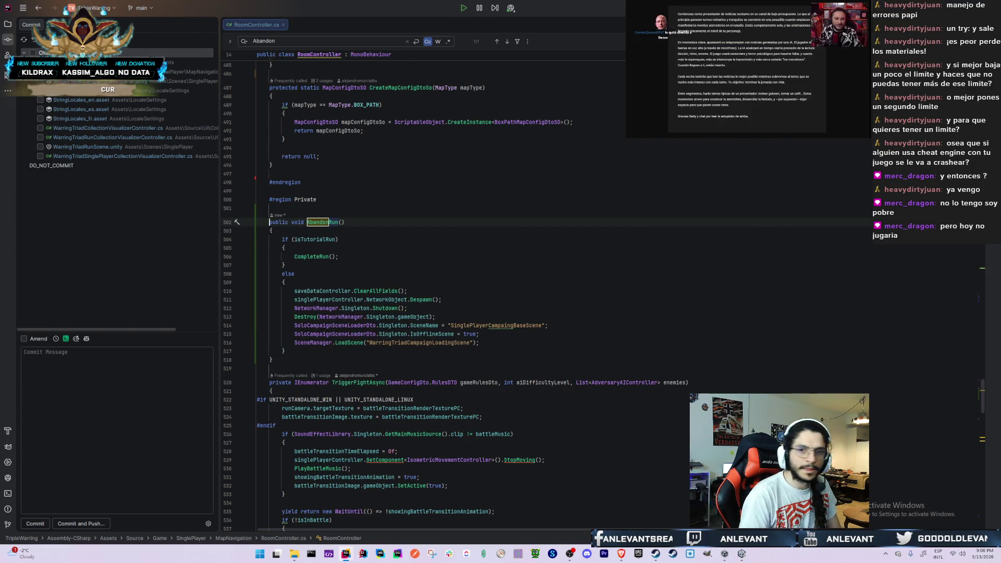
- Move the AbandonRun method to just after UpdateDeckRecipe, before #endregion
{"action": "key", "text": "ctrl+w"}
{"action": "key", "text": "ctrl+w"}
{"action": "key", "text": "ctrl+w"}
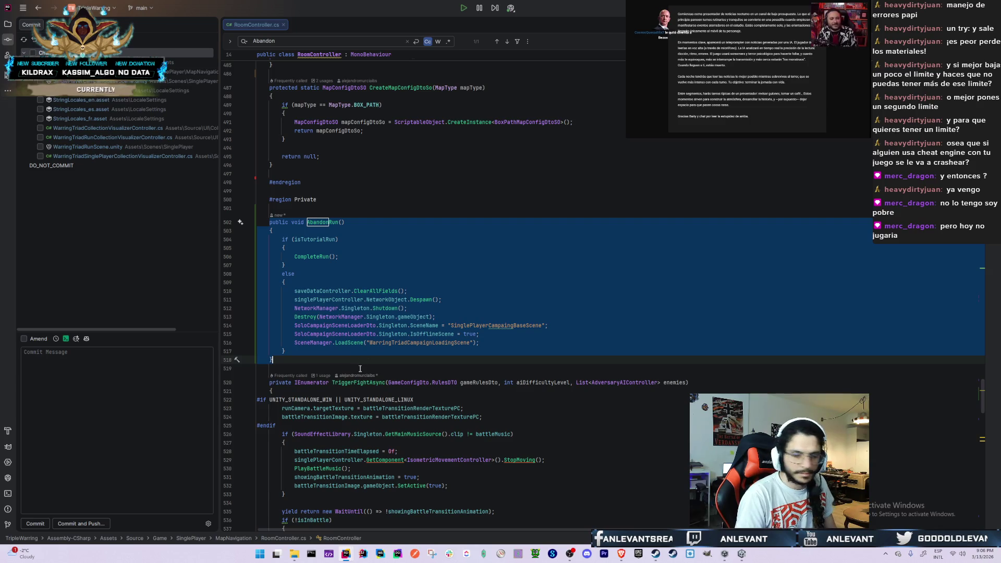
{"action": "key", "text": "Delete"}
{"action": "key", "text": "BackSpace"}
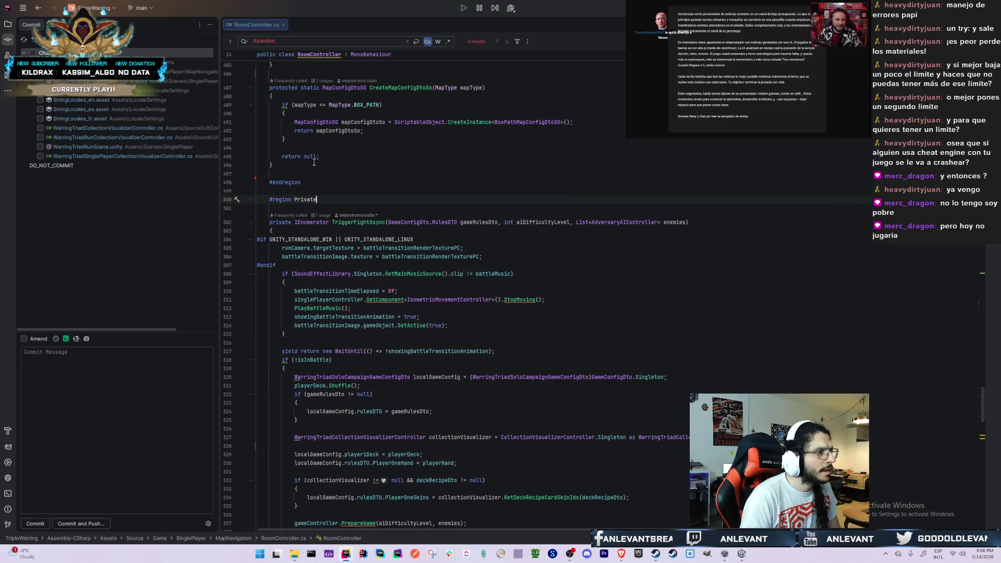
{"action": "scroll", "coordinate": [344, 163], "scroll_direction": "up", "scroll_amount": 10}
{"action": "scroll", "coordinate": [344, 163], "scroll_direction": "up", "scroll_amount": 20}
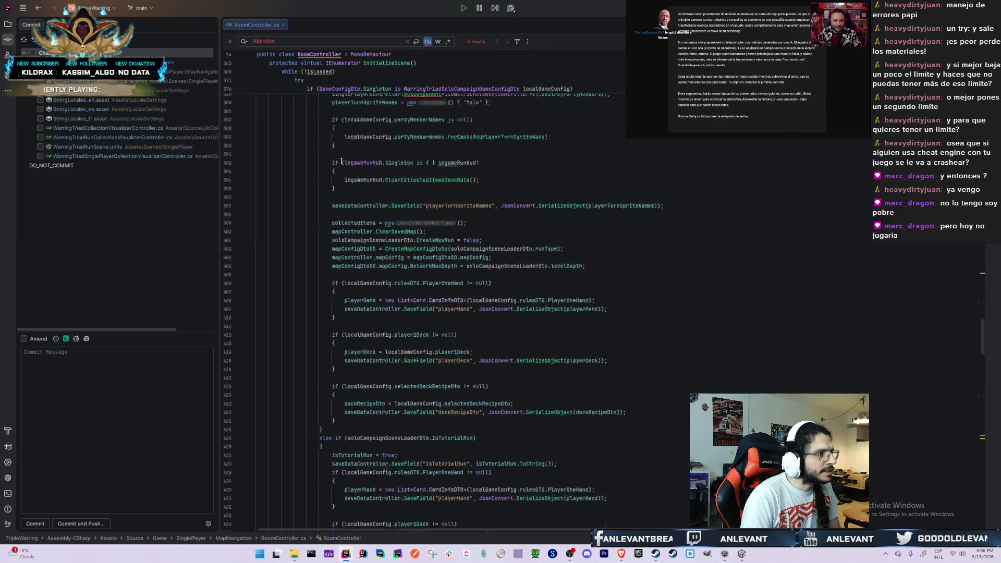
{"action": "left_click", "coordinate": [296, 381]}
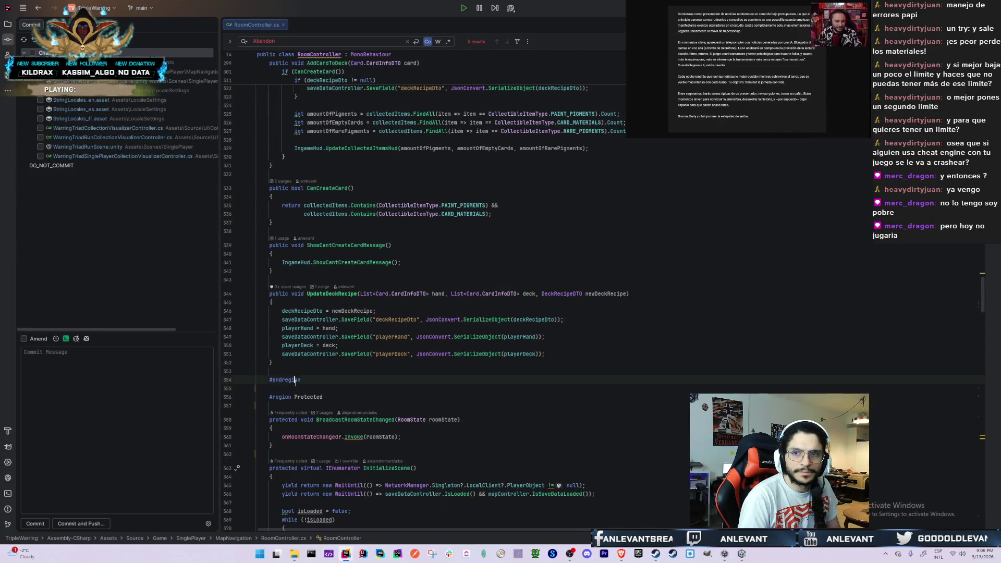
{"action": "left_click", "coordinate": [295, 360]}
{"action": "key", "text": "Down"}
{"action": "key", "text": "ctrl+v"}
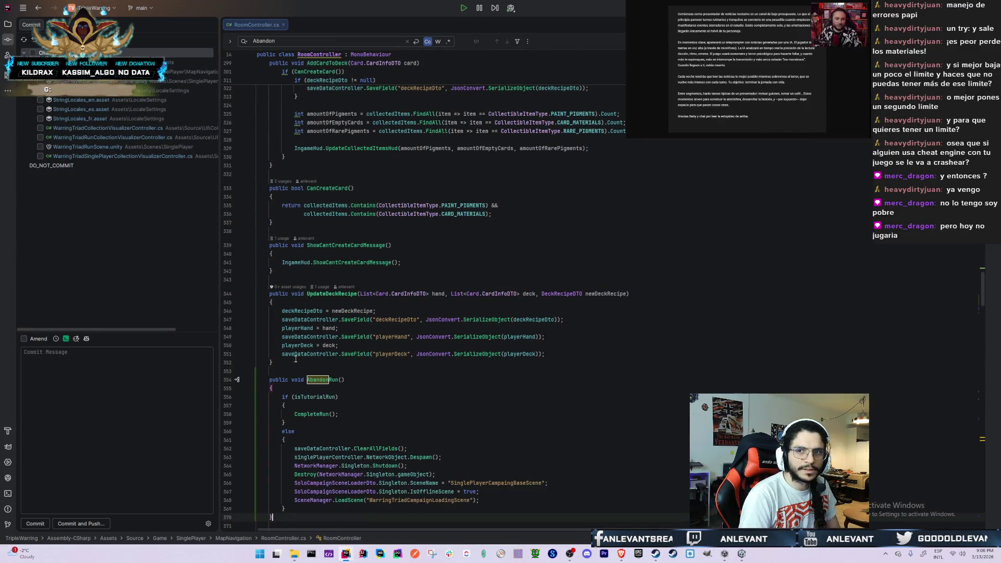
{"action": "key", "text": "alt+Tab"}
{"action": "key", "text": "alt+Tab"}
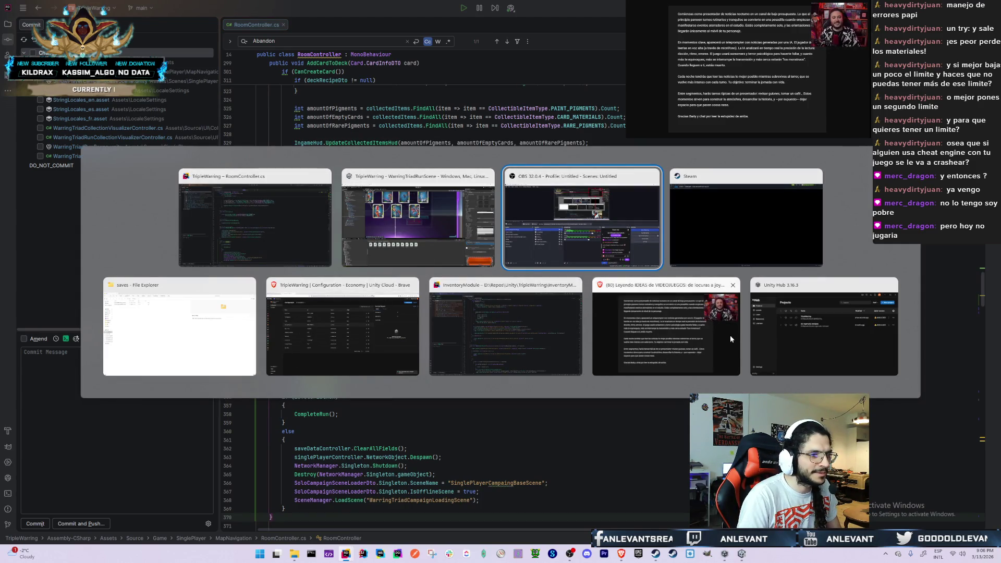
- Cycle through the open windows, including the InventoryModule project, to reach the Unity editor
{"action": "key", "text": "Escape"}
{"action": "key", "text": "alt+Tab"}
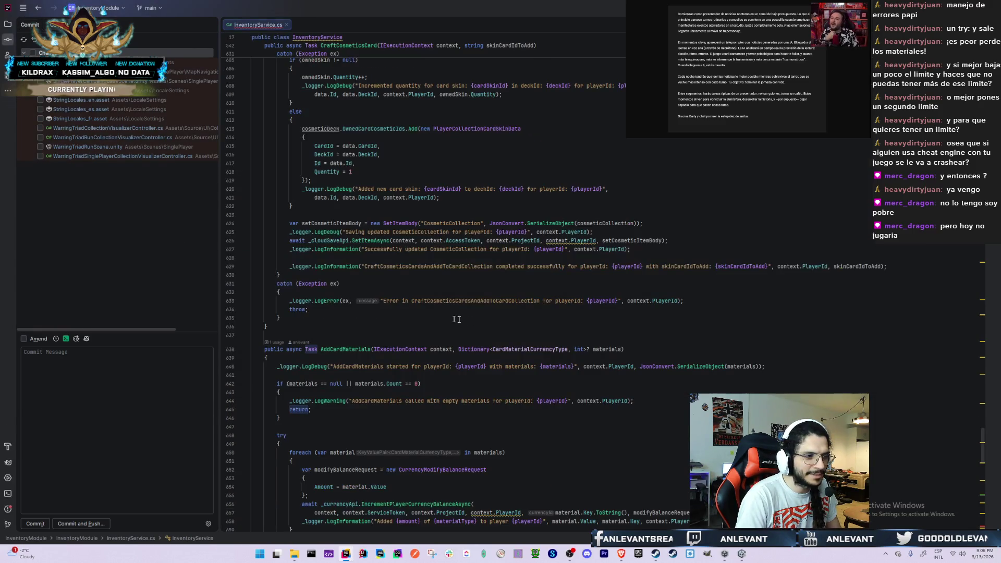
{"action": "key", "text": "alt+Tab"}
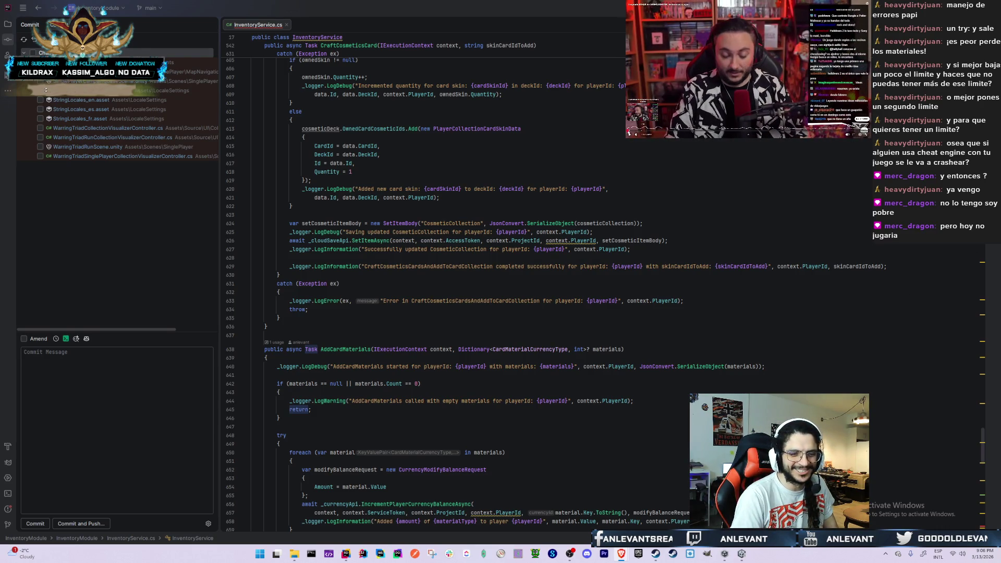
{"action": "key", "text": "alt+Tab"}
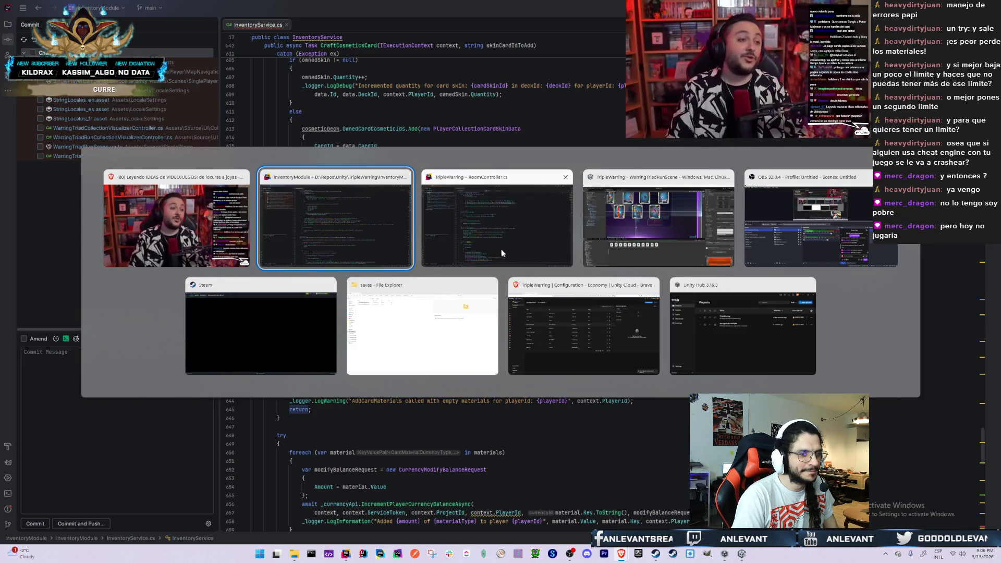
{"action": "key", "text": "Tab"}
{"action": "key", "text": "Tab"}
{"action": "left_click", "coordinate": [687, 248]}
{"action": "key", "text": "alt+Tab"}
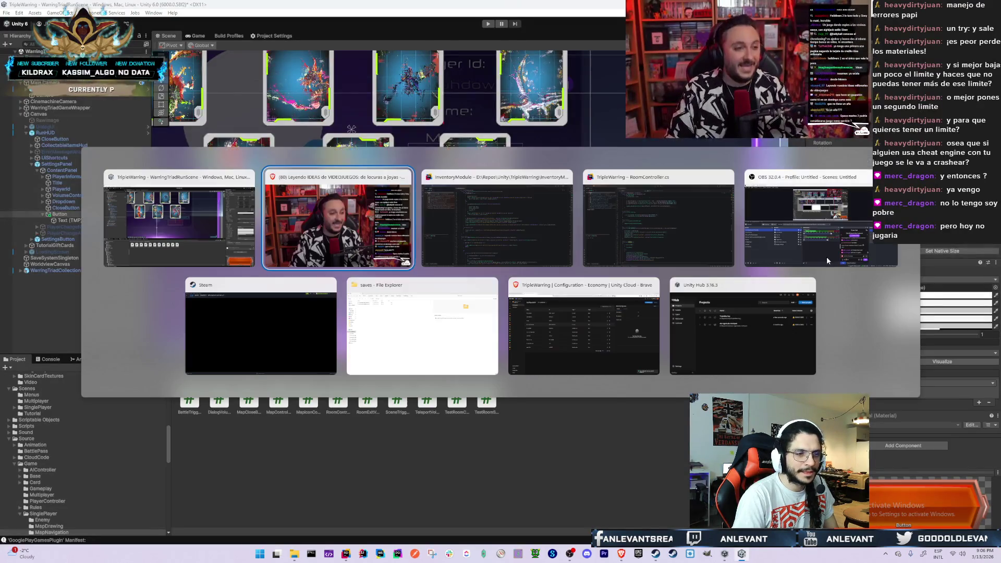
{"action": "left_click", "coordinate": [827, 257]}
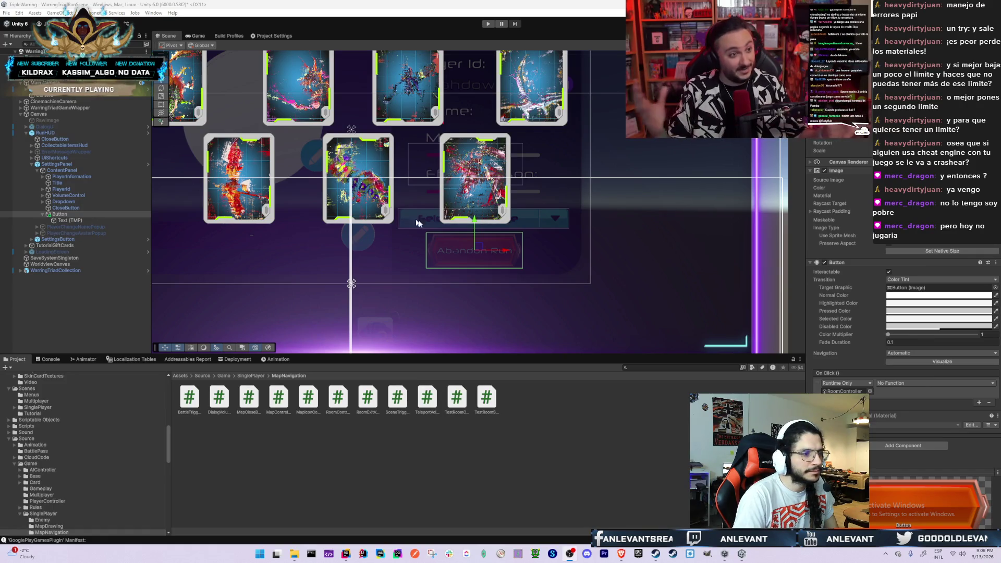
{"action": "scroll", "coordinate": [495, 218], "scroll_direction": "down", "scroll_amount": 4}
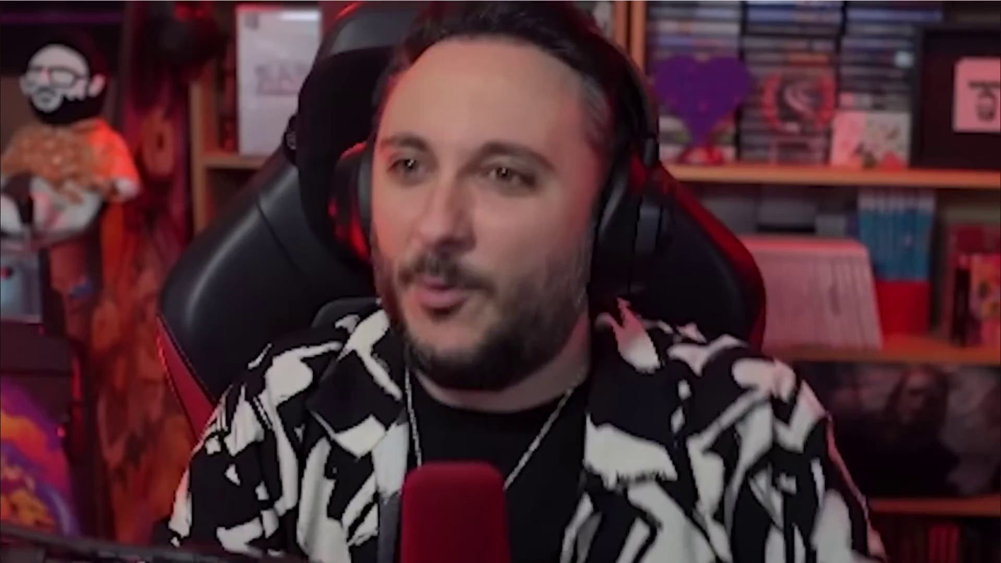
{"action": "scroll", "coordinate": [142, 252], "scroll_direction": "down", "scroll_amount": 1}
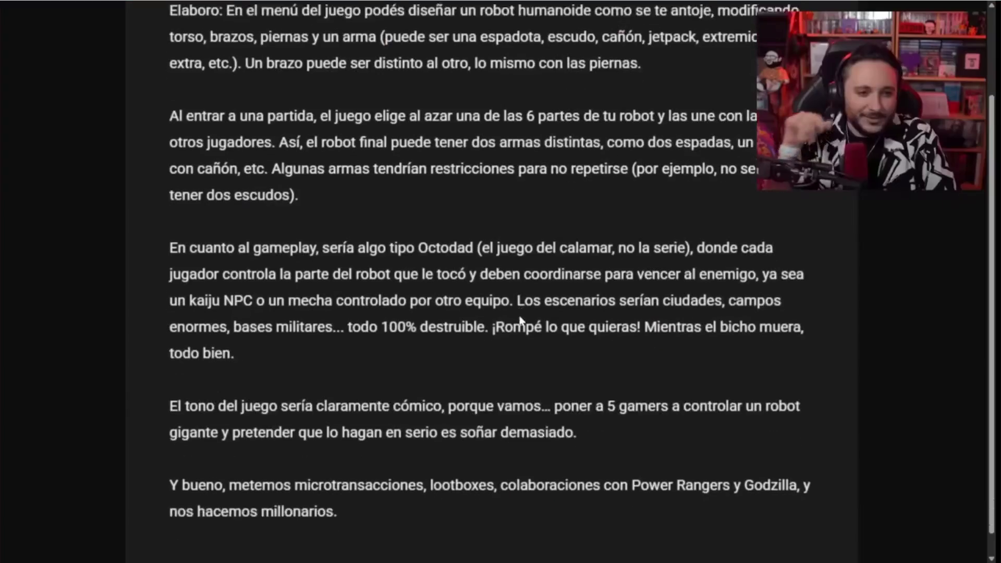
{"action": "scroll", "coordinate": [501, 281], "scroll_direction": "down", "scroll_amount": 2}
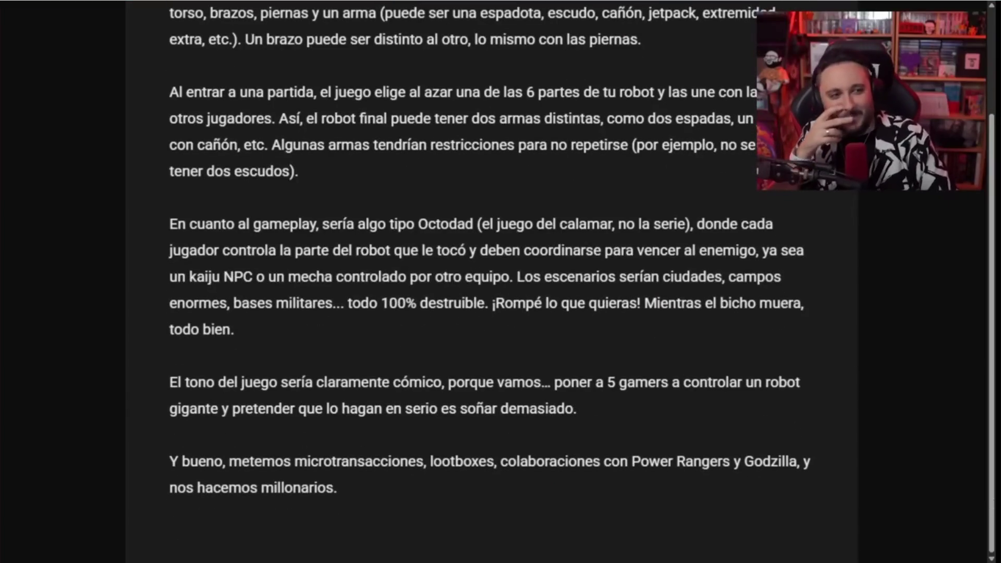
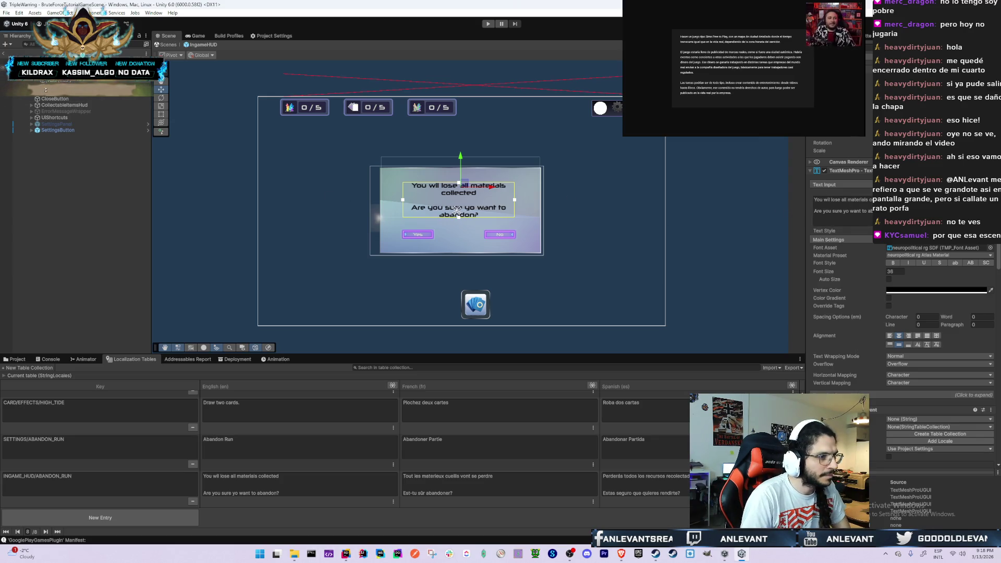
- Make IngameHUD the target object of the Yes button's On Click event and list its functions
{"action": "left_click", "coordinate": [82, 94]}
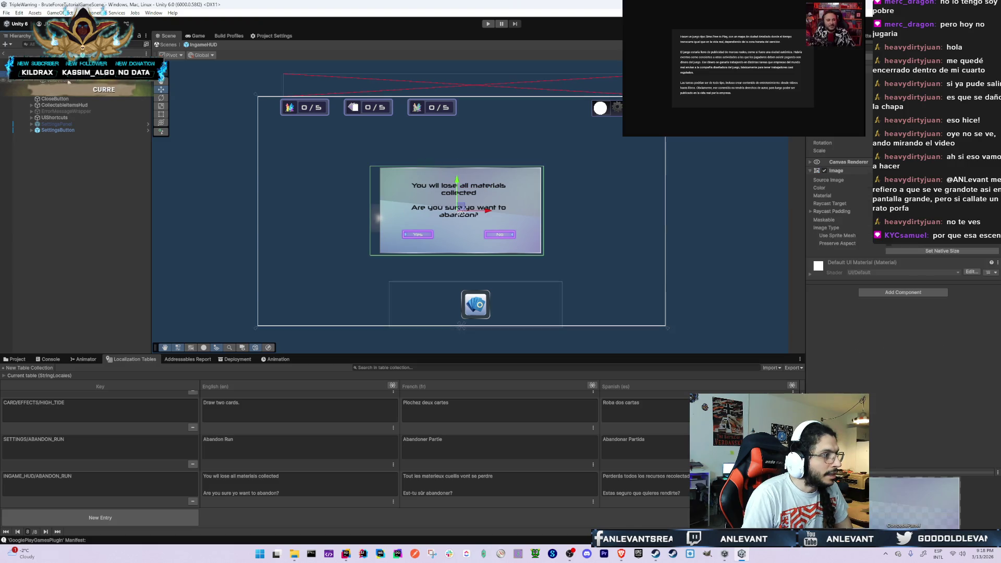
{"action": "scroll", "coordinate": [936, 295], "scroll_direction": "down", "scroll_amount": 1}
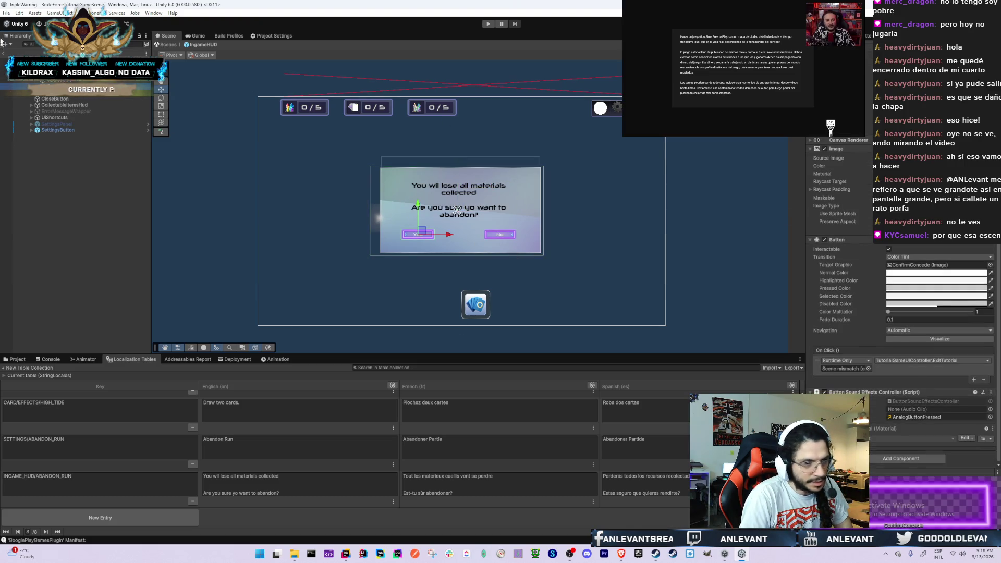
{"action": "left_click_drag", "start_coordinate": [57, 86], "coordinate": [845, 368]}
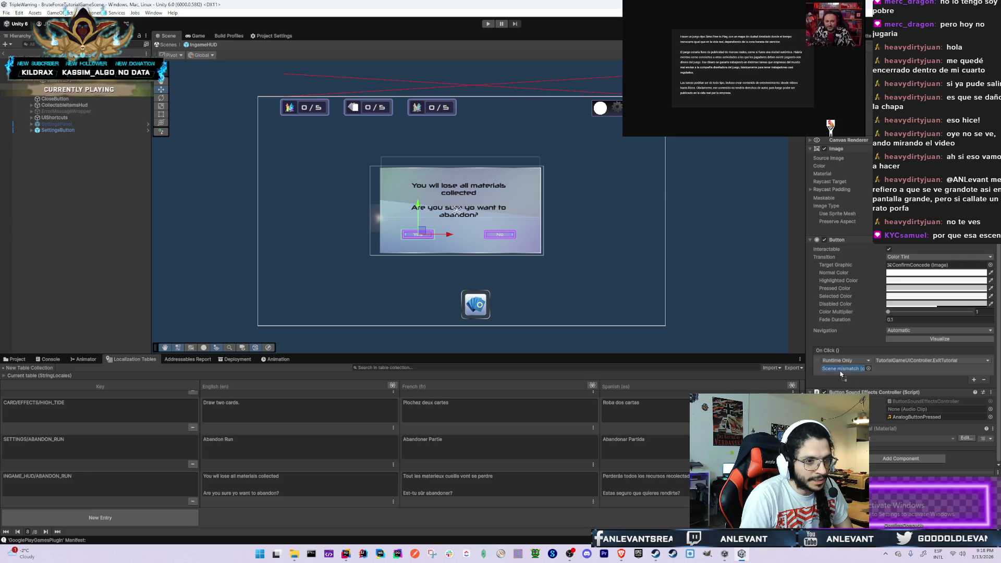
{"action": "left_click", "coordinate": [922, 360]}
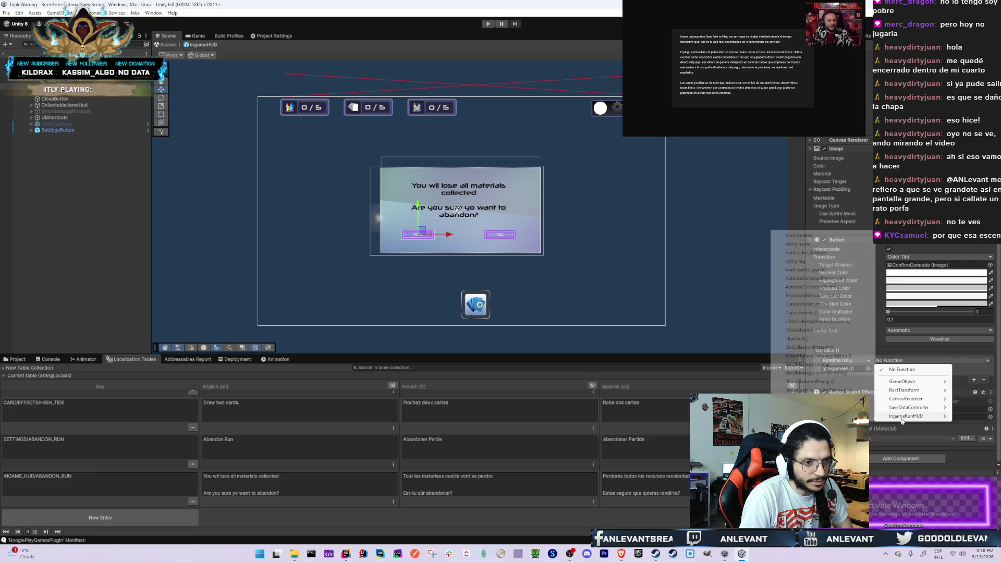
{"action": "mouse_move", "coordinate": [907, 416]}
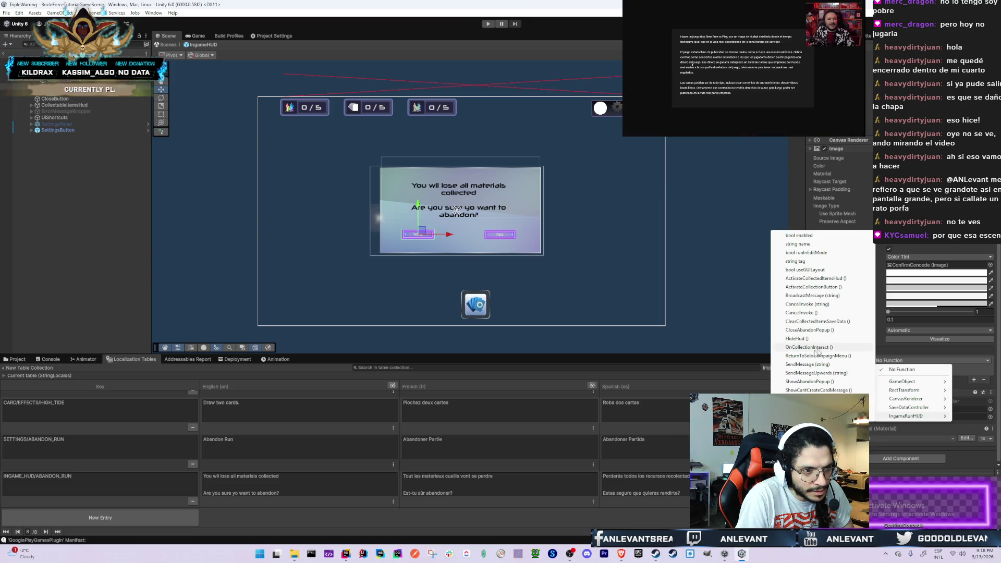
- Compare with CloseButton's click setup, browse IngameRunHUD methods for Yes, then leave prefab mode
{"action": "left_click", "coordinate": [61, 99]}
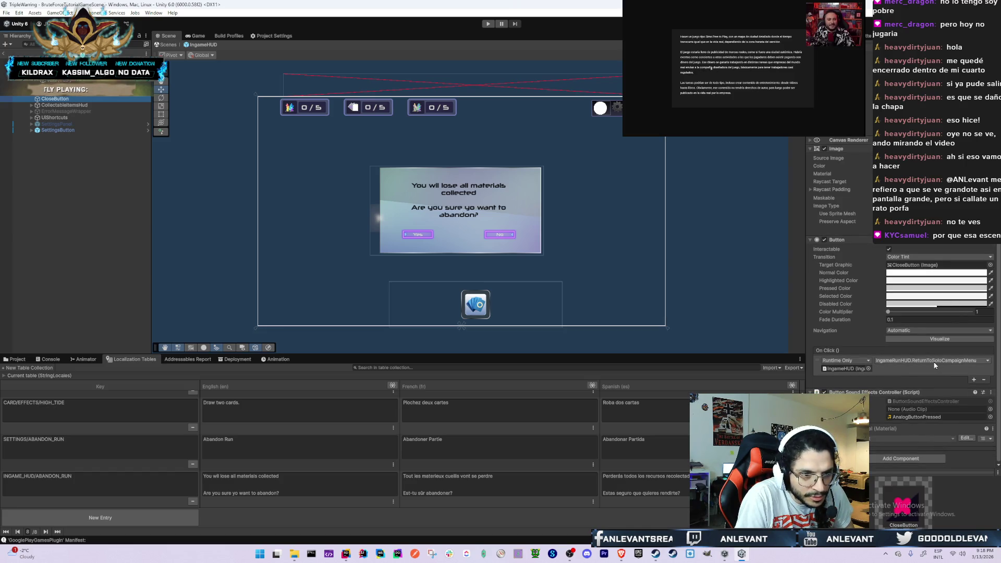
{"action": "left_click", "coordinate": [58, 86]}
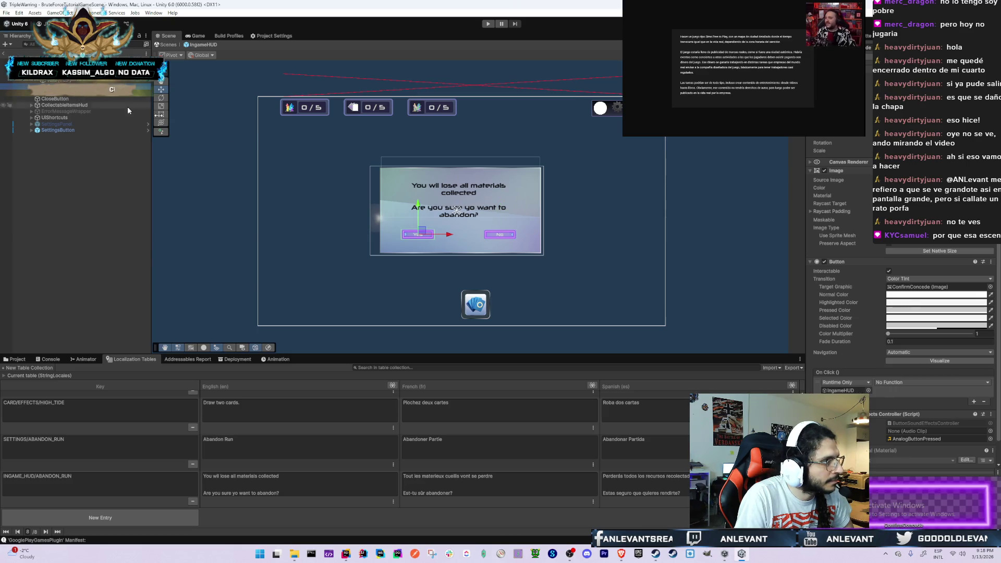
{"action": "scroll", "coordinate": [941, 375], "scroll_direction": "down", "scroll_amount": 2}
{"action": "left_click", "coordinate": [933, 360]}
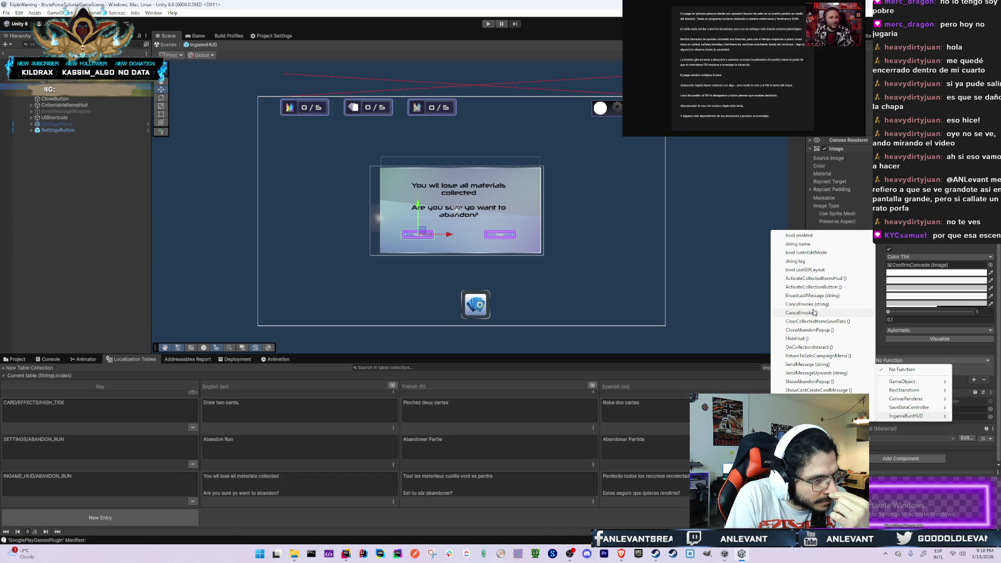
{"action": "left_click", "coordinate": [4, 54]}
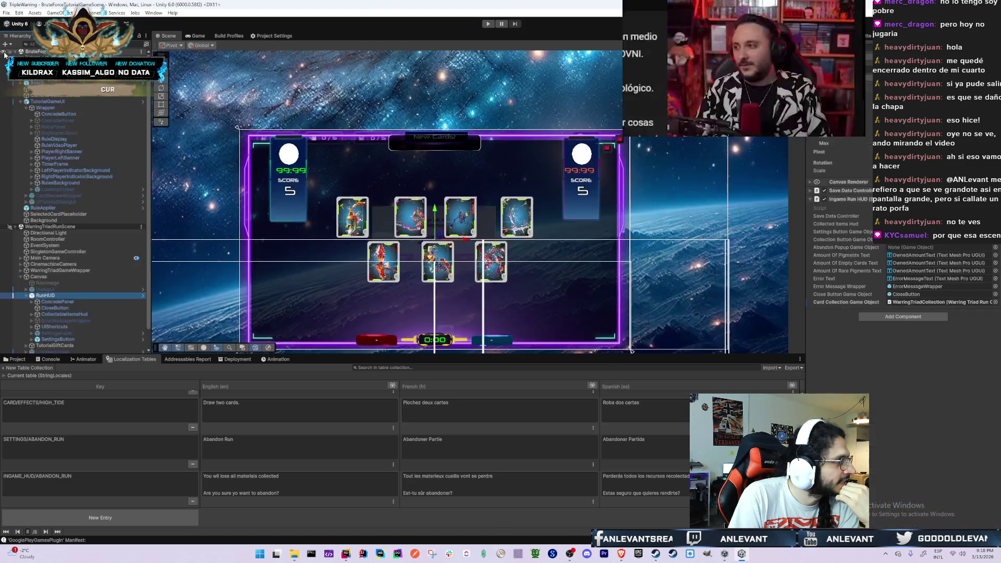
{"action": "scroll", "coordinate": [85, 299], "scroll_direction": "down", "scroll_amount": 2}
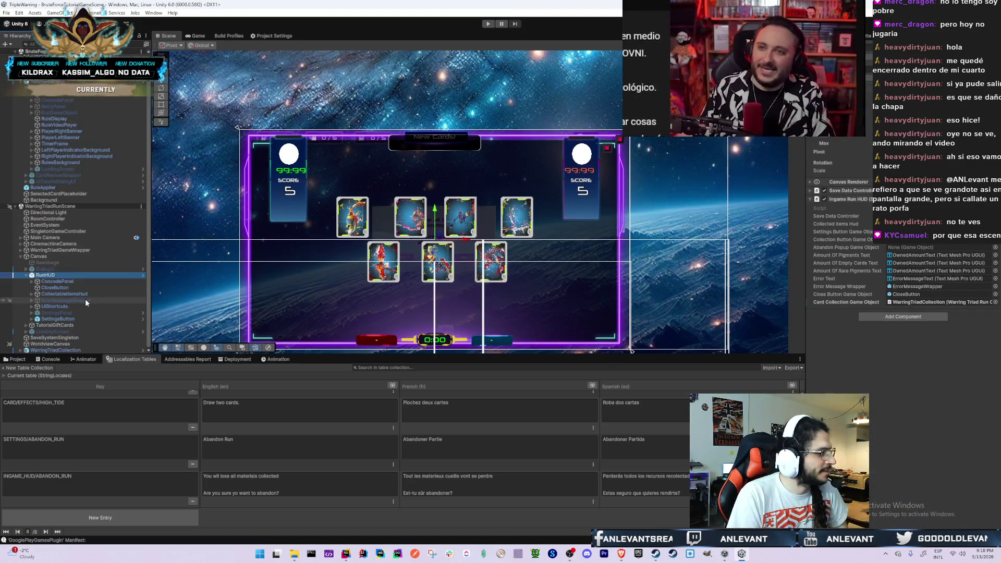
{"action": "left_click", "coordinate": [93, 307]}
{"action": "left_click", "coordinate": [118, 320]}
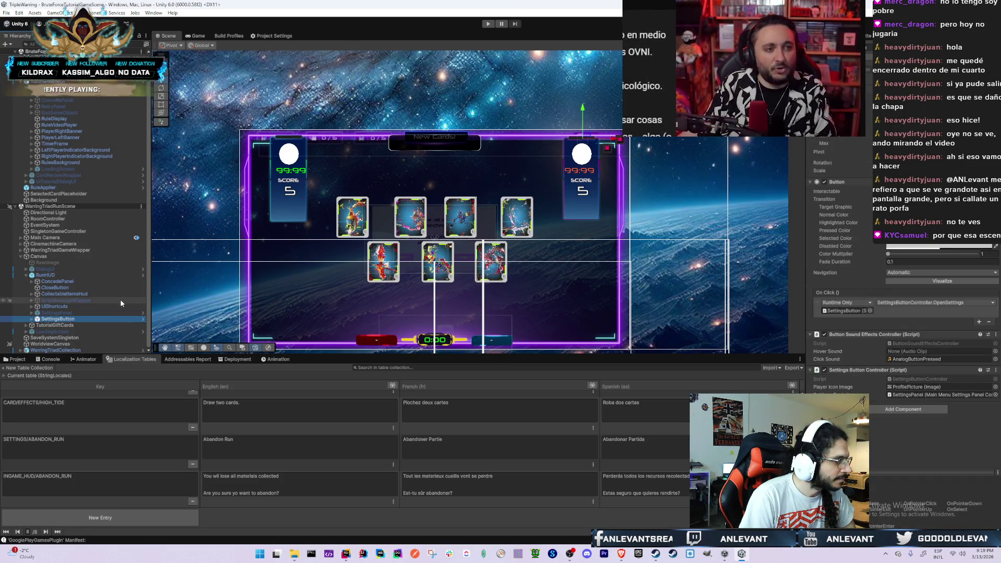
{"action": "right_click", "coordinate": [66, 280]}
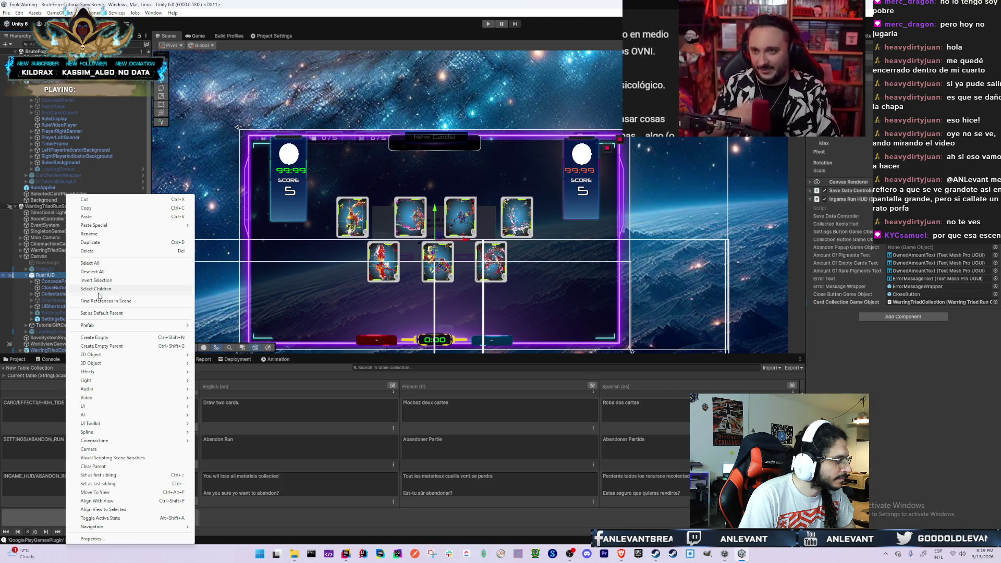
{"action": "mouse_move", "coordinate": [131, 325]}
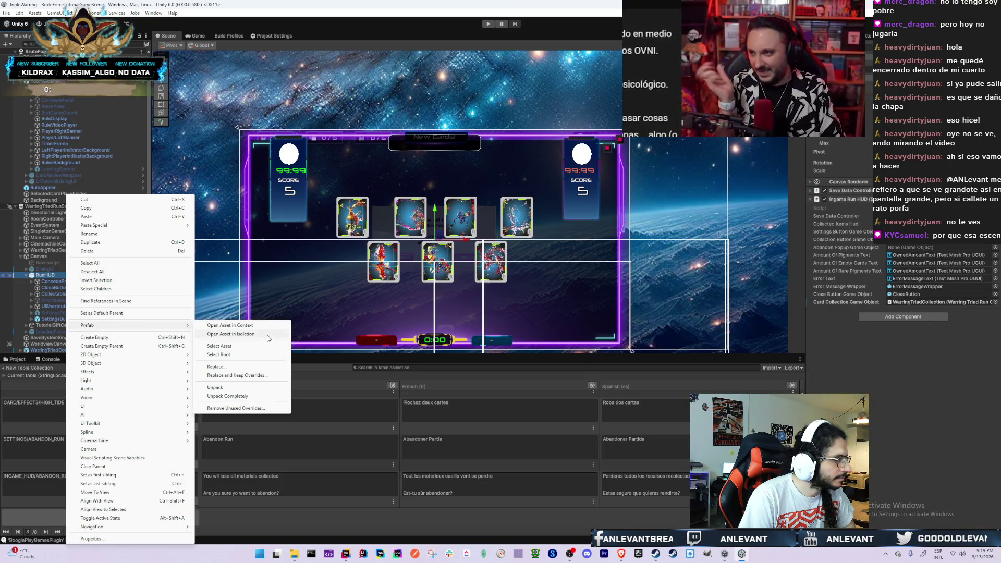
{"action": "left_click", "coordinate": [267, 334]}
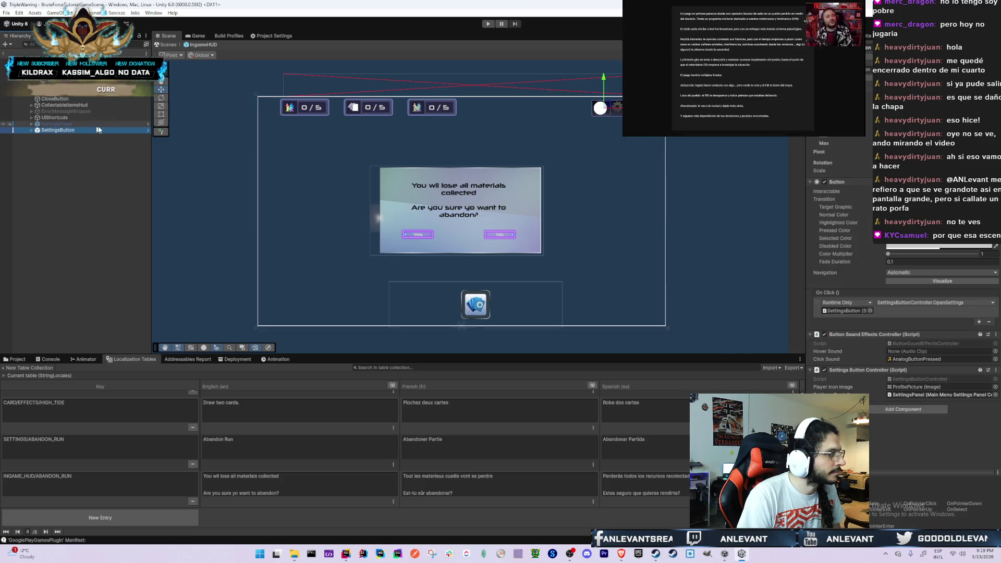
{"action": "left_click", "coordinate": [93, 95]}
{"action": "left_click", "coordinate": [456, 209]}
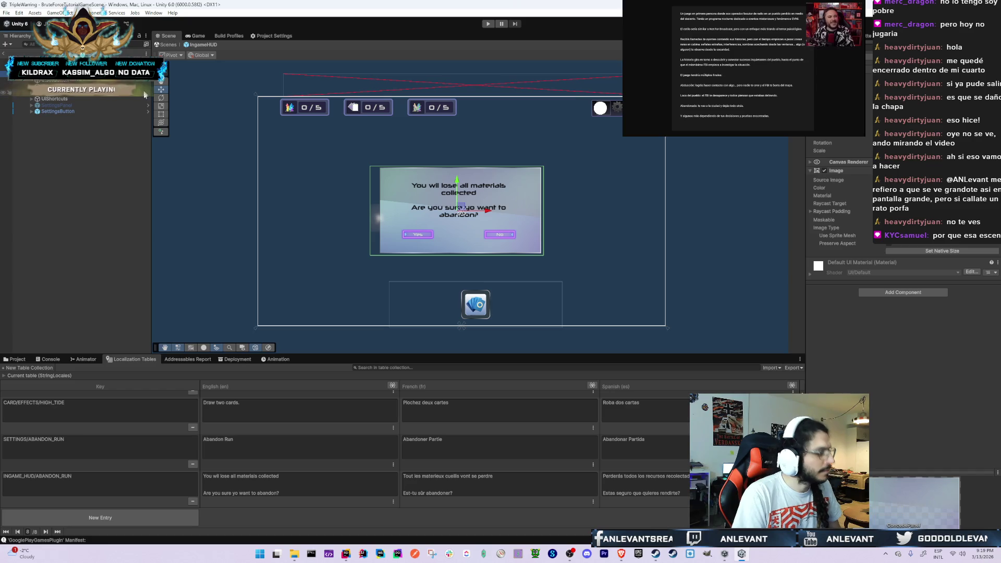
{"action": "scroll", "coordinate": [144, 102], "scroll_direction": "down", "scroll_amount": 2}
{"action": "scroll", "coordinate": [31, 97], "scroll_direction": "up", "scroll_amount": 1}
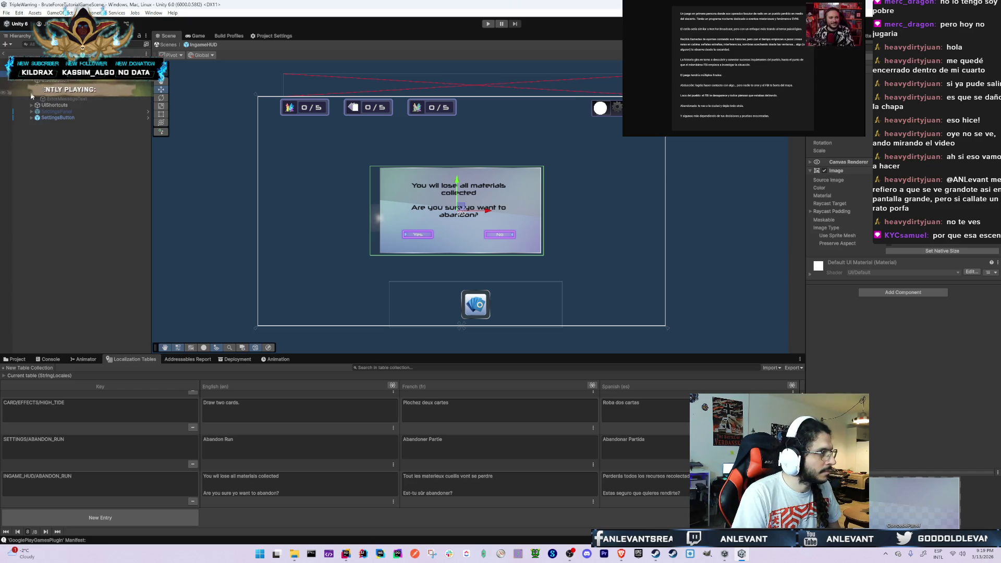
{"action": "left_click", "coordinate": [62, 94]}
{"action": "left_click", "coordinate": [57, 86]}
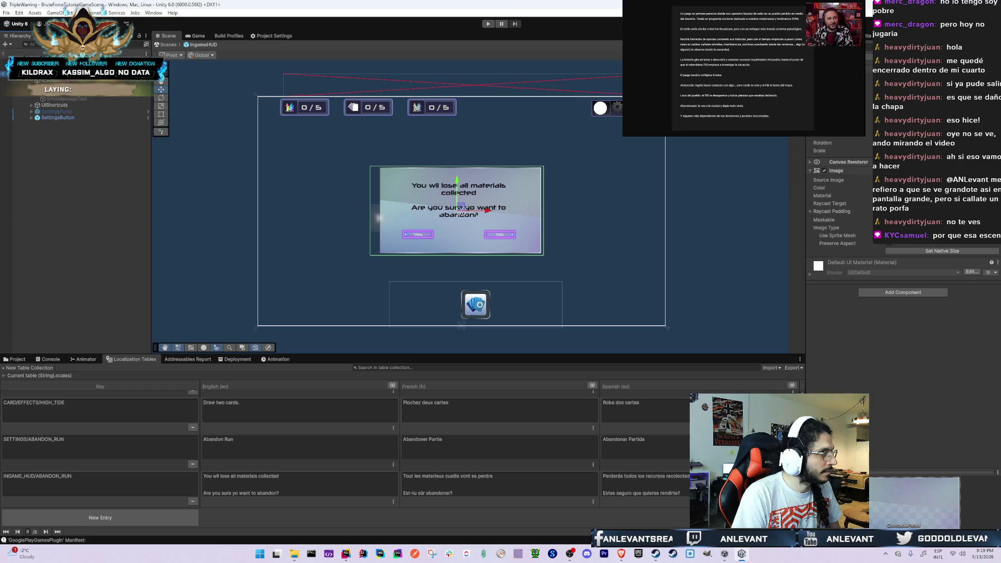
{"action": "left_click", "coordinate": [2, 56]}
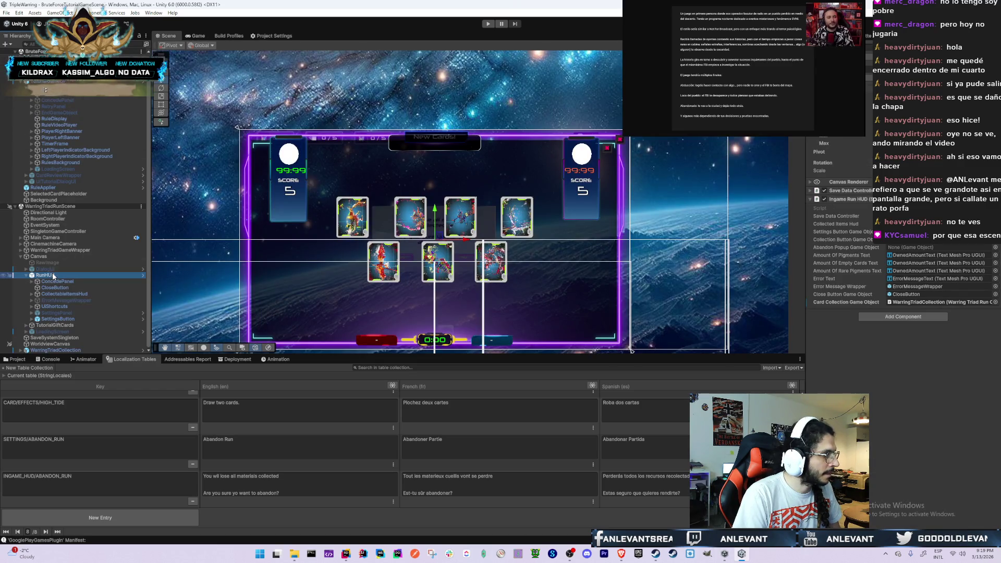
- Open the IngameHUD prefab in isolation, remove ConcedePanel from it, and show the project folders
{"action": "left_click", "coordinate": [58, 281]}
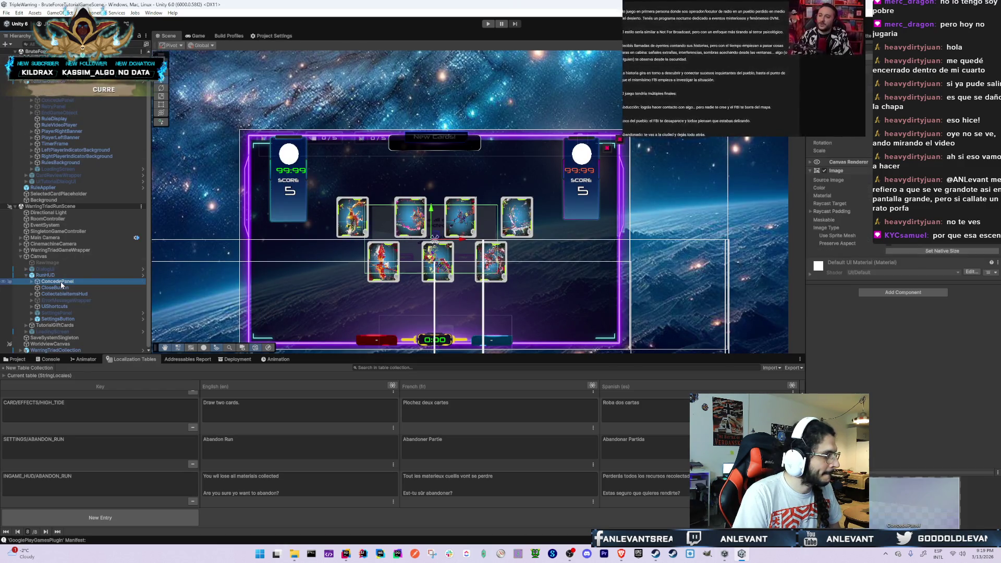
{"action": "right_click", "coordinate": [65, 277]}
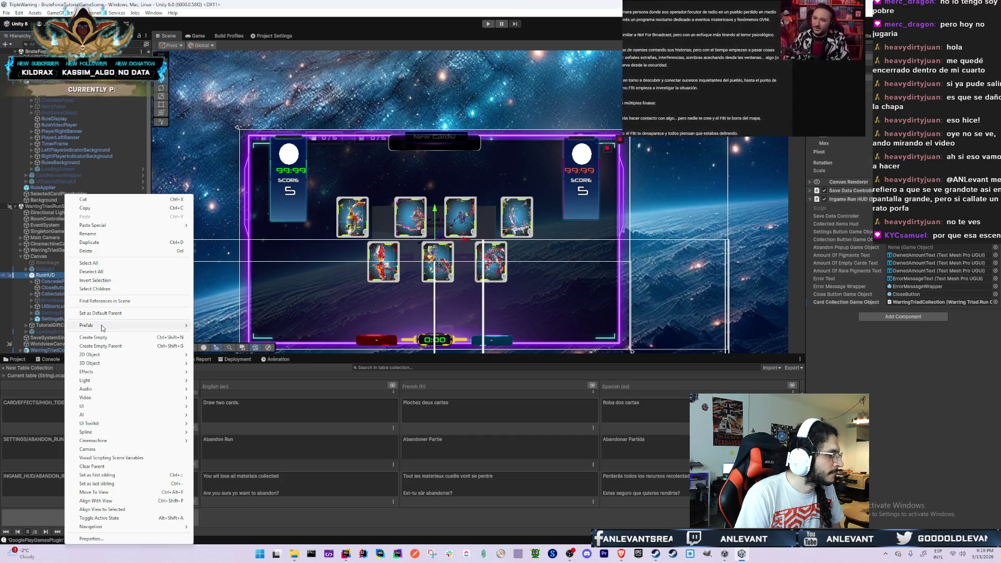
{"action": "mouse_move", "coordinate": [156, 322]}
{"action": "left_click", "coordinate": [223, 333]}
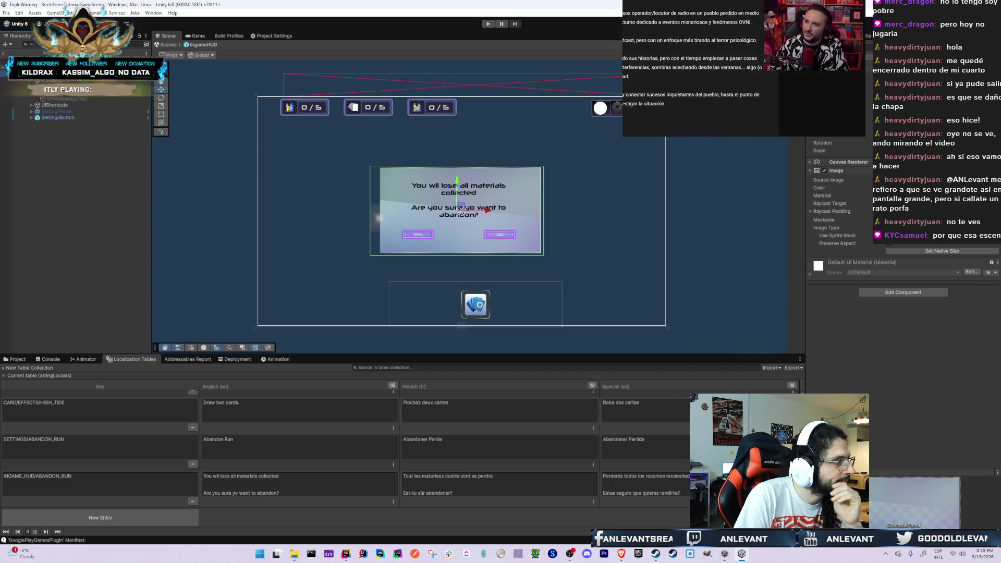
{"action": "key", "text": "alt+shift+a"}
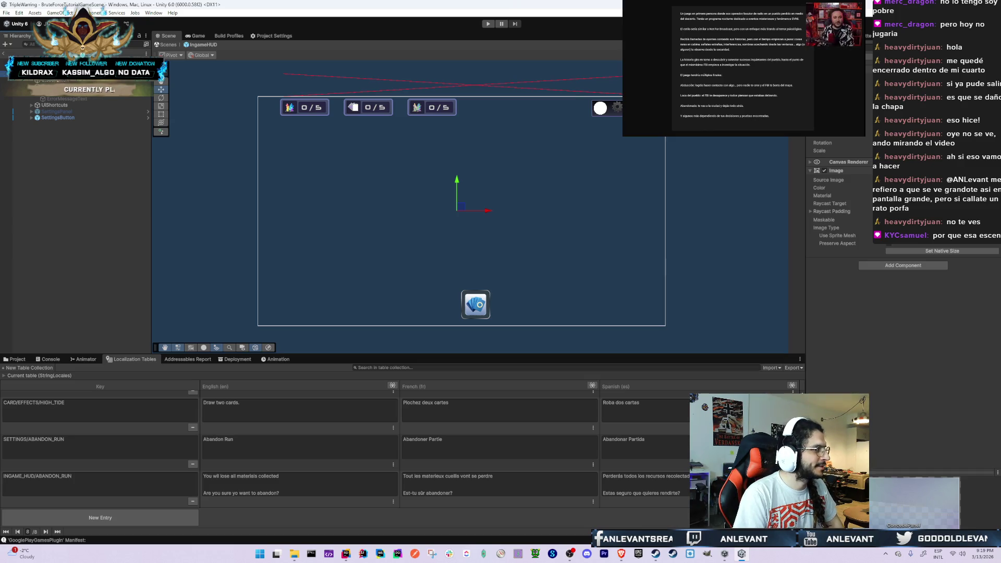
{"action": "left_click", "coordinate": [19, 360]}
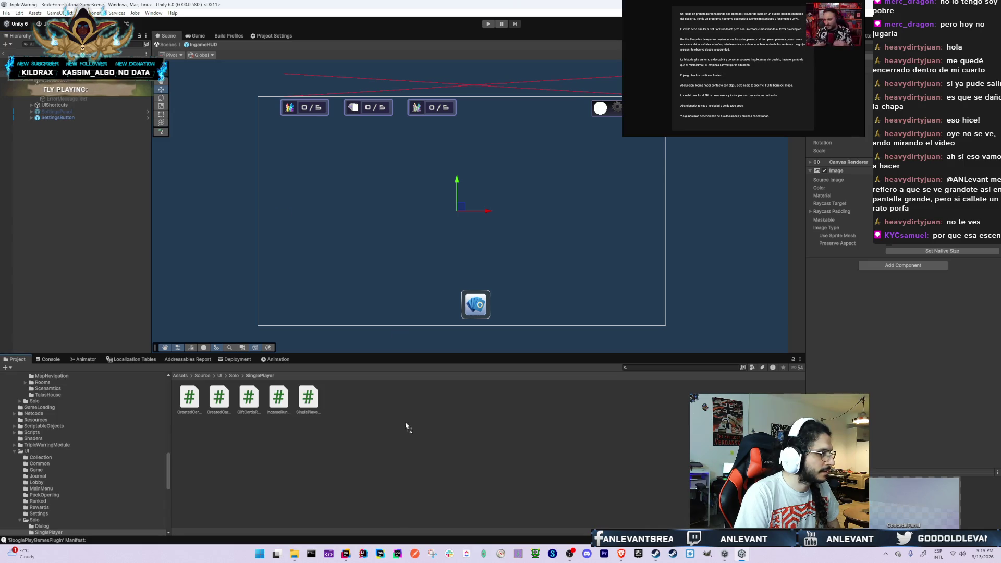
- Save ConcedePanel as a prefab in SinglePlayer, delete the leftover object, and exit prefab mode
{"action": "left_click_drag", "start_coordinate": [406, 426], "coordinate": [407, 427]}
{"action": "left_click", "coordinate": [66, 82]}
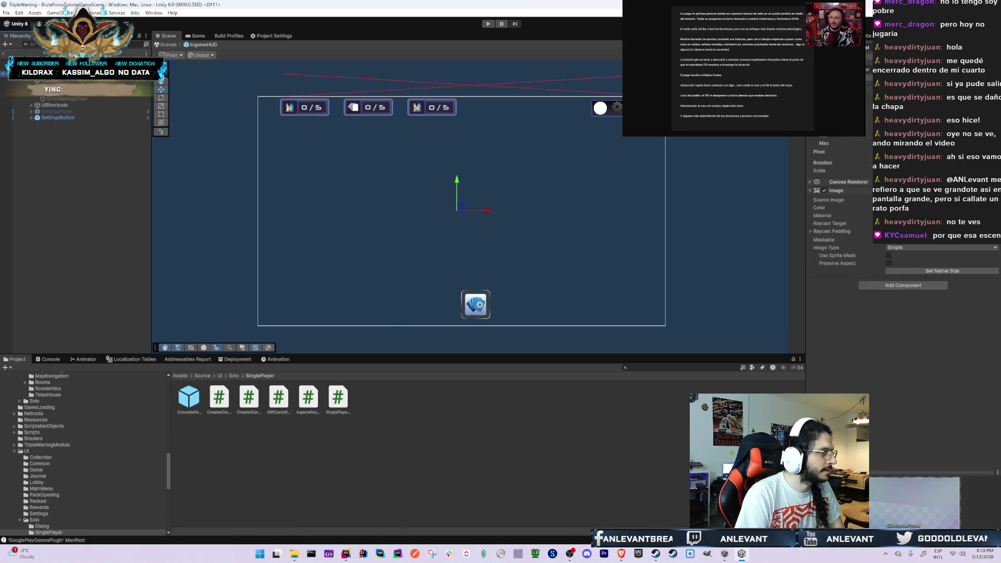
{"action": "key", "text": "Delete"}
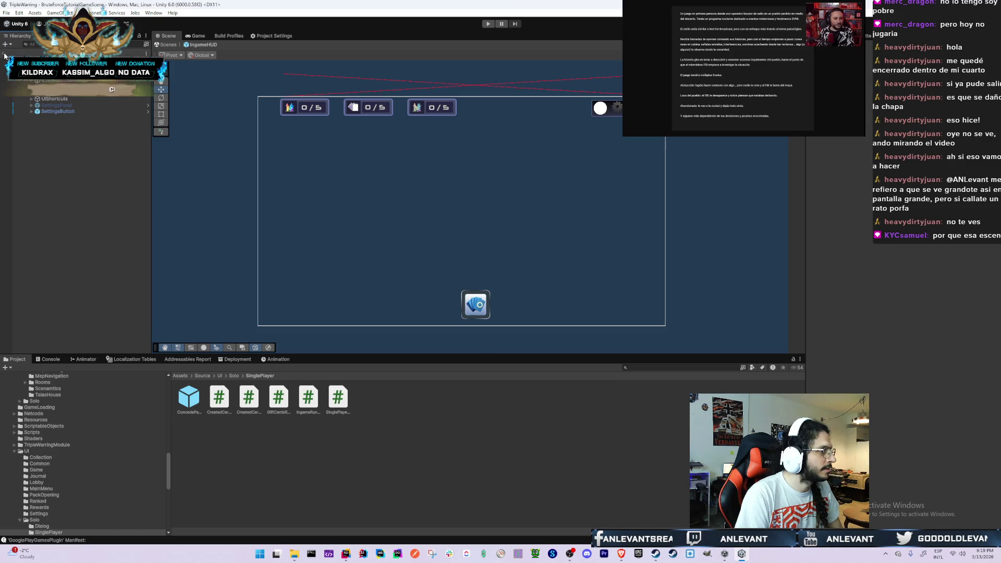
{"action": "left_click", "coordinate": [4, 54]}
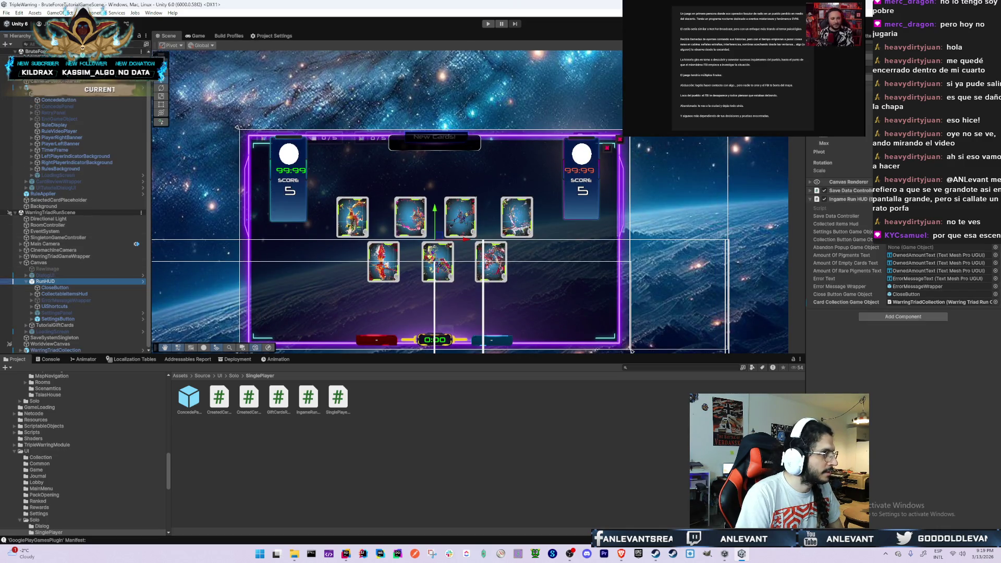
- Remove the BruteForce scene and add the ConcedePanel prefab under RunHUD
{"action": "right_click", "coordinate": [110, 52]}
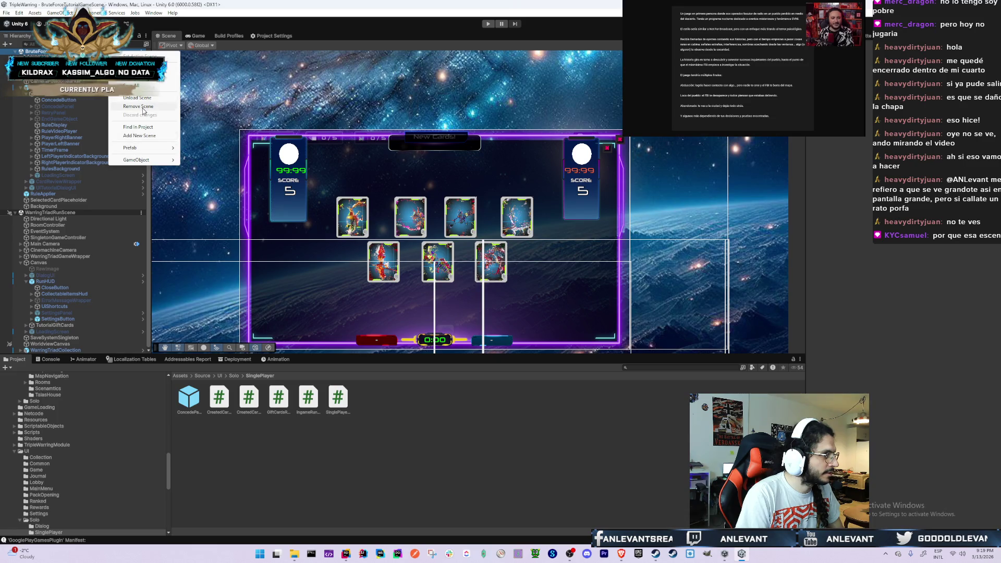
{"action": "left_click", "coordinate": [138, 106]}
{"action": "left_click", "coordinate": [46, 120]}
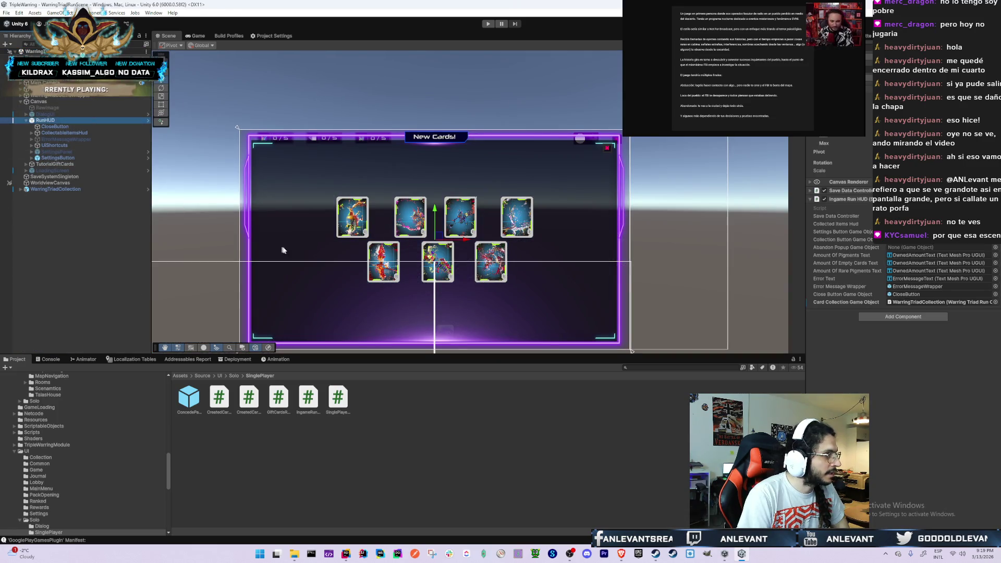
{"action": "mouse_move", "coordinate": [188, 398]}
{"action": "left_mouse_down"}
{"action": "mouse_move", "coordinate": [90, 172]}
{"action": "mouse_move", "coordinate": [52, 120]}
{"action": "left_mouse_up"}
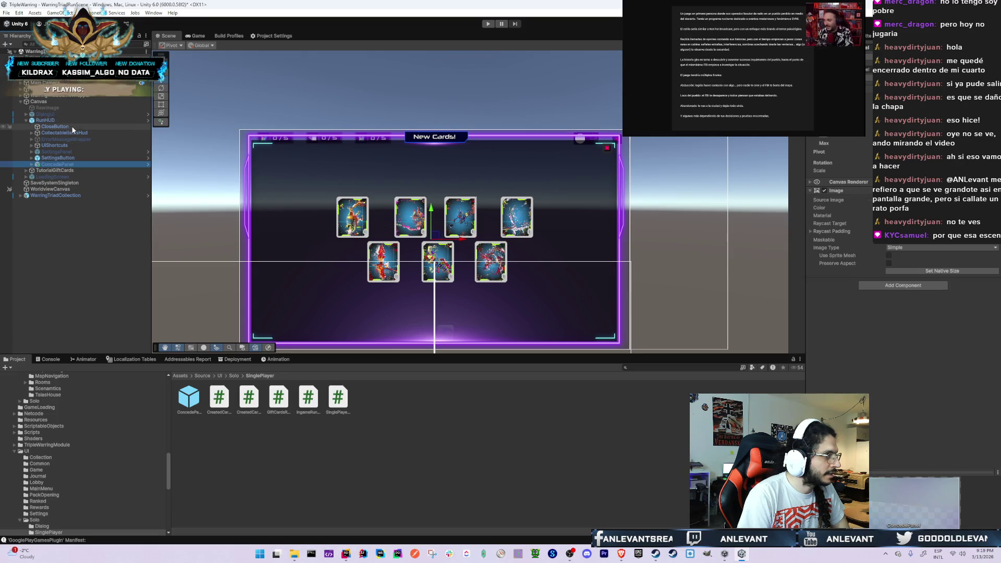
- Unpack ConcedePanel completely and delete the ConcedePanel.prefab asset
{"action": "right_click", "coordinate": [61, 163]}
{"action": "mouse_move", "coordinate": [103, 299]}
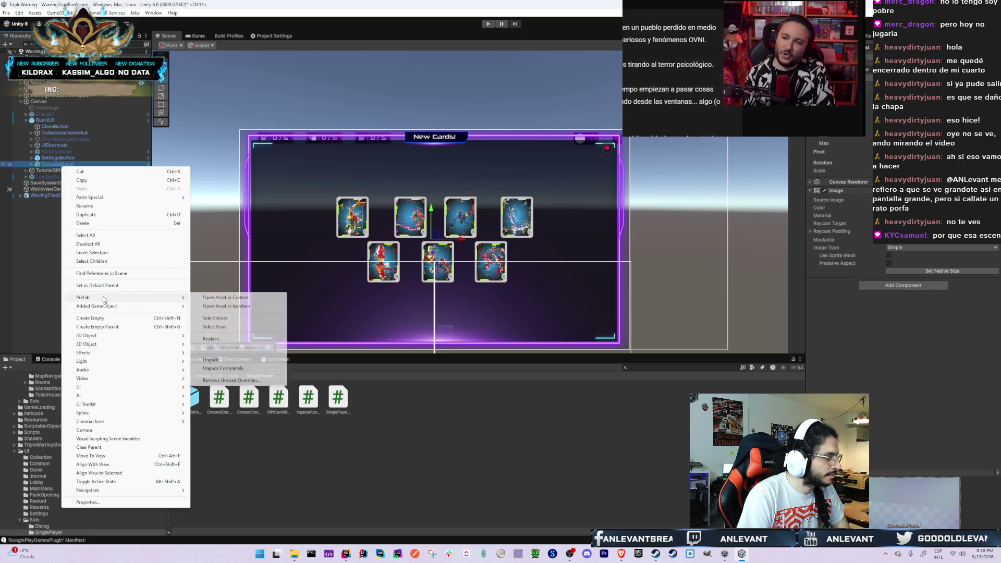
{"action": "left_click", "coordinate": [224, 368]}
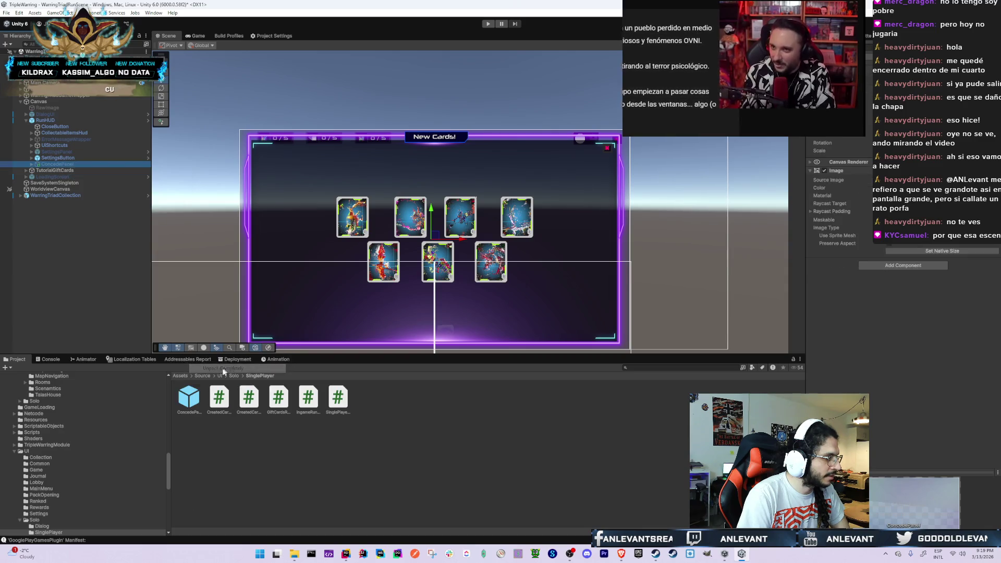
{"action": "left_click", "coordinate": [198, 397]}
{"action": "key", "text": "Delete"}
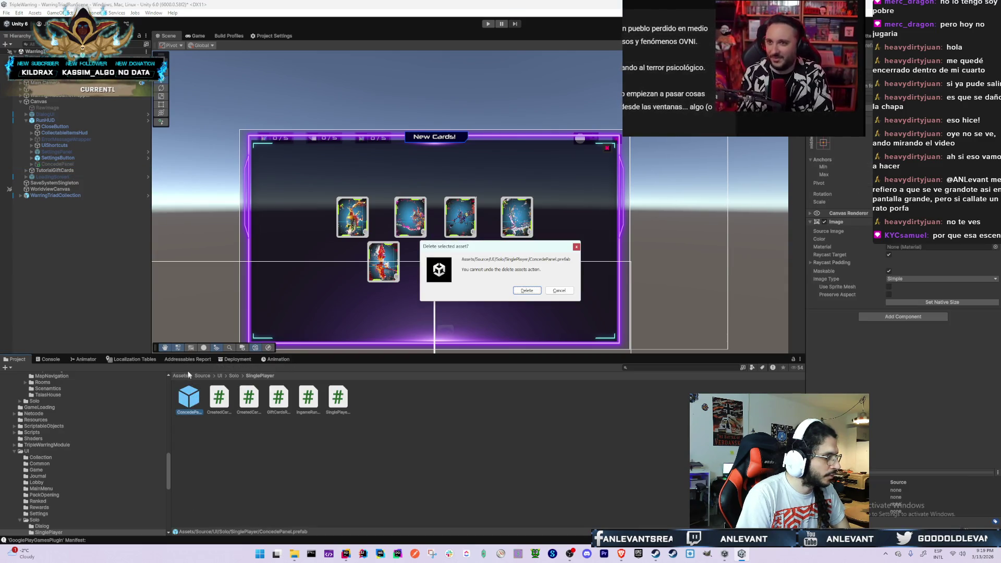
{"action": "left_click", "coordinate": [528, 292]}
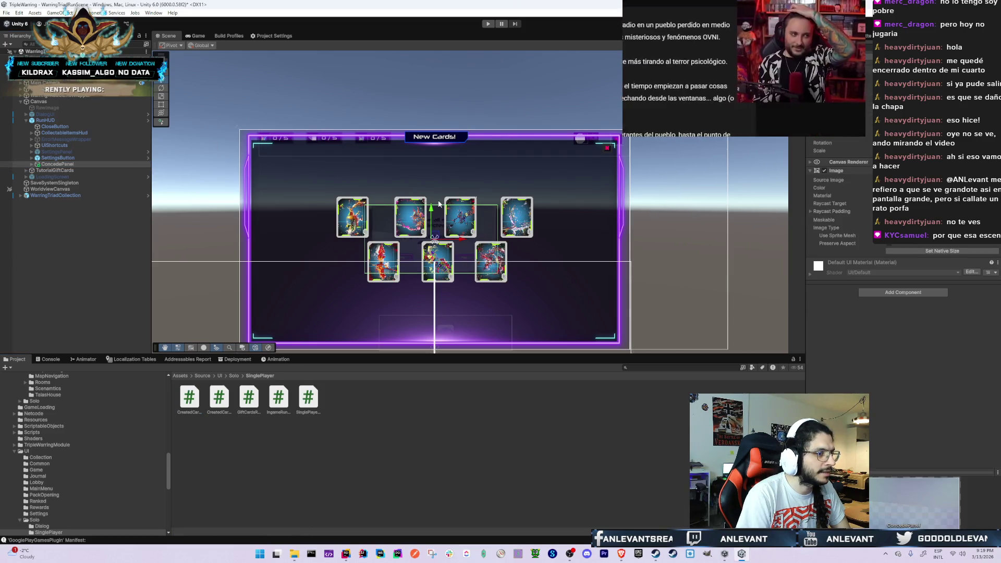
- Make CancelConcede's On Click call IngameRunHUD.CloseAbandonPopup on RunHUD
{"action": "scroll", "coordinate": [547, 211], "scroll_direction": "up", "scroll_amount": 5}
{"action": "key", "text": "f"}
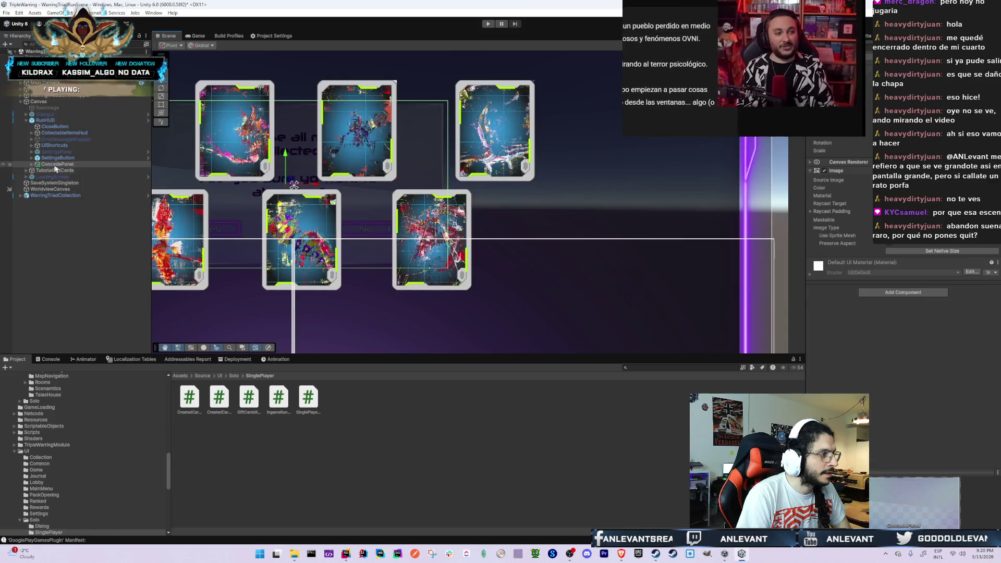
{"action": "left_click", "coordinate": [32, 164]}
{"action": "left_click", "coordinate": [137, 182]}
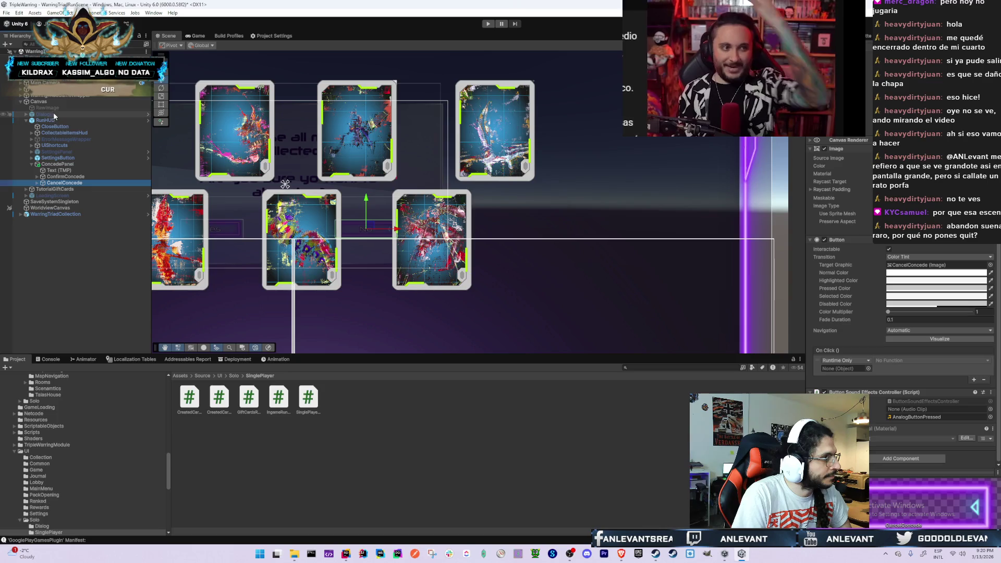
{"action": "left_click_drag", "start_coordinate": [52, 120], "coordinate": [843, 372]}
{"action": "left_click", "coordinate": [918, 360]}
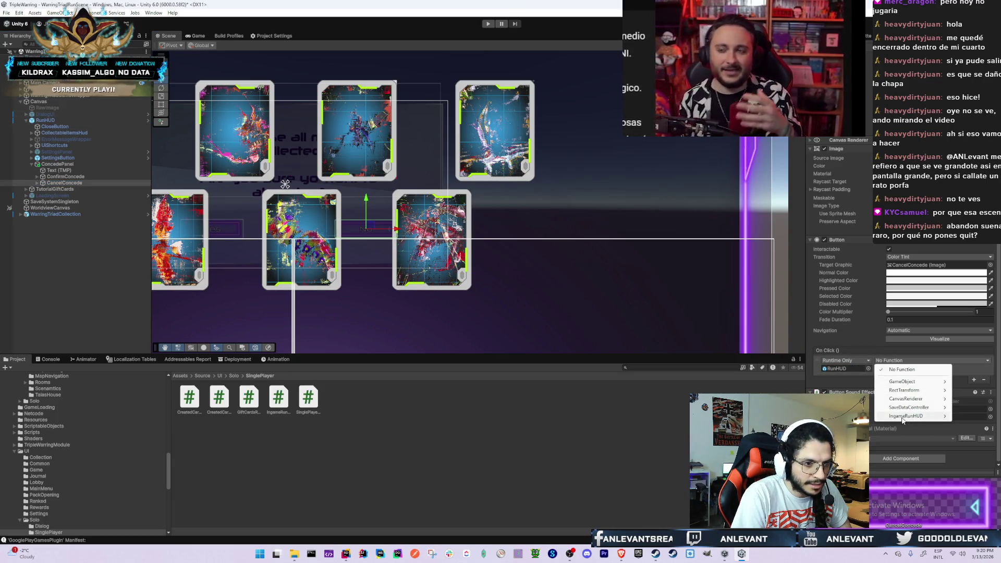
{"action": "mouse_move", "coordinate": [918, 415]}
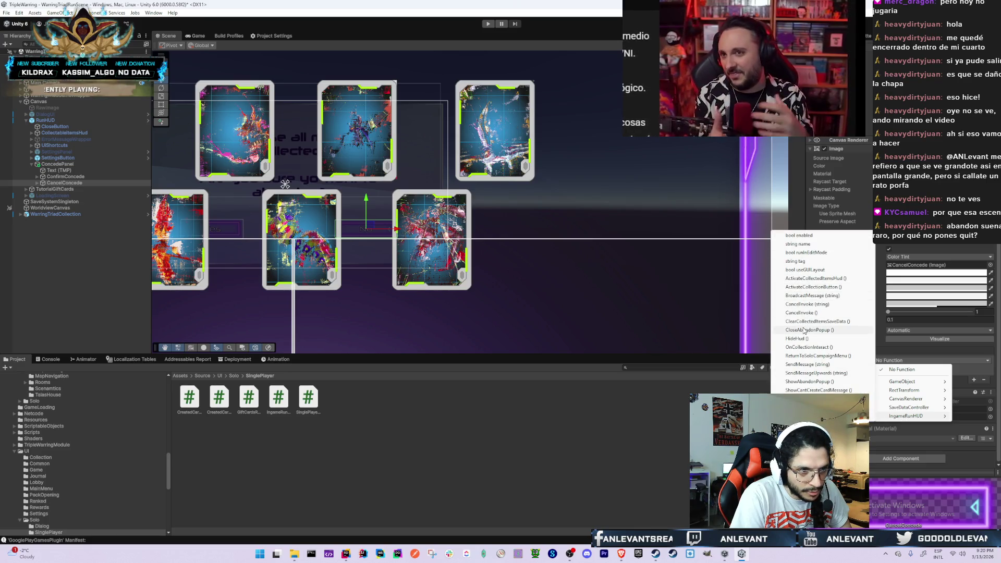
{"action": "left_click", "coordinate": [804, 331]}
- Make ConfirmConcede's On Click call RoomController.AbandonRun
{"action": "left_click", "coordinate": [66, 177]}
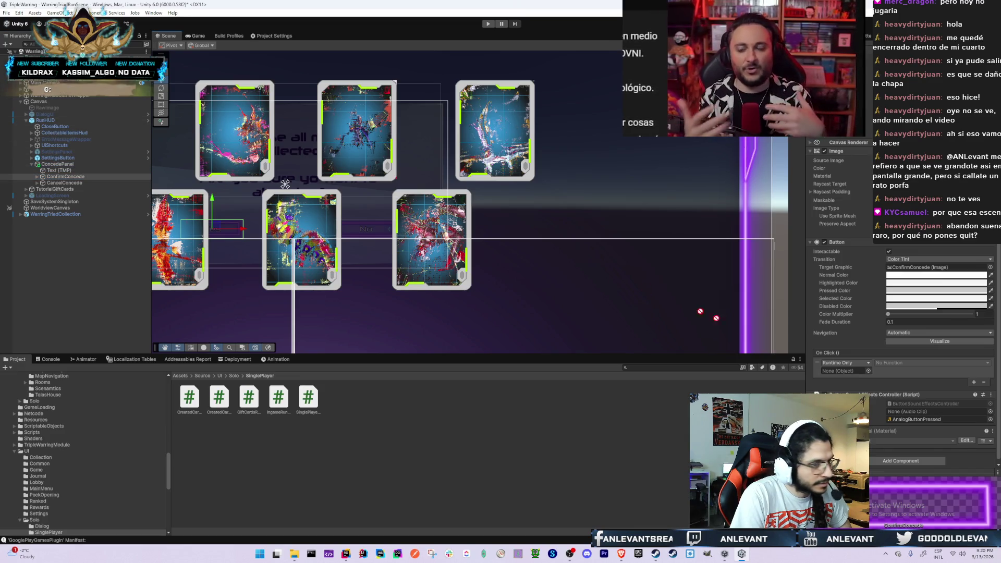
{"action": "left_click", "coordinate": [838, 372]}
{"action": "left_click_drag", "start_coordinate": [838, 371], "coordinate": [838, 371]}
{"action": "left_click", "coordinate": [897, 363]}
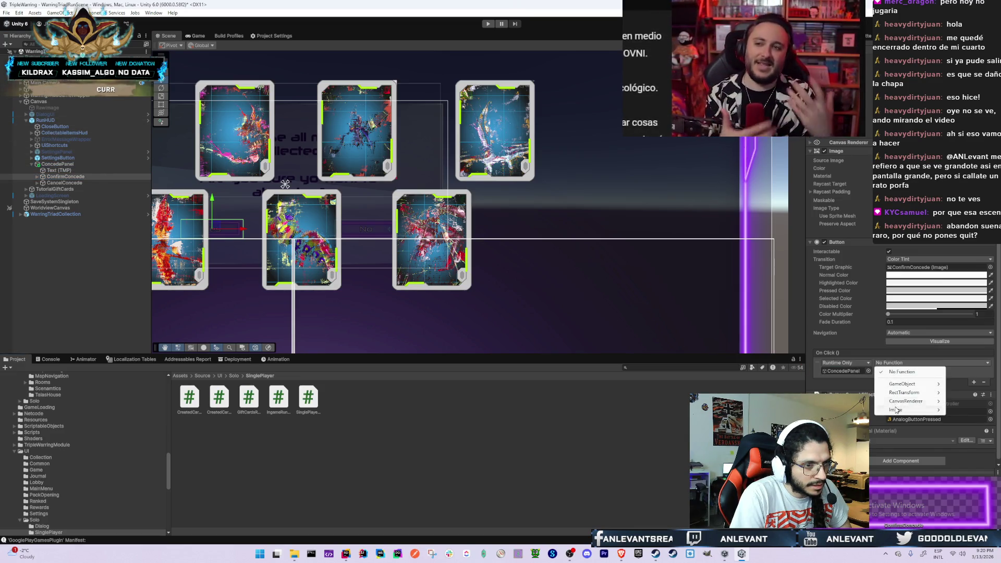
{"action": "mouse_move", "coordinate": [51, 120]}
{"action": "left_mouse_down"}
{"action": "mouse_move", "coordinate": [469, 313]}
{"action": "mouse_move", "coordinate": [868, 373]}
{"action": "mouse_move", "coordinate": [842, 371]}
{"action": "left_mouse_up"}
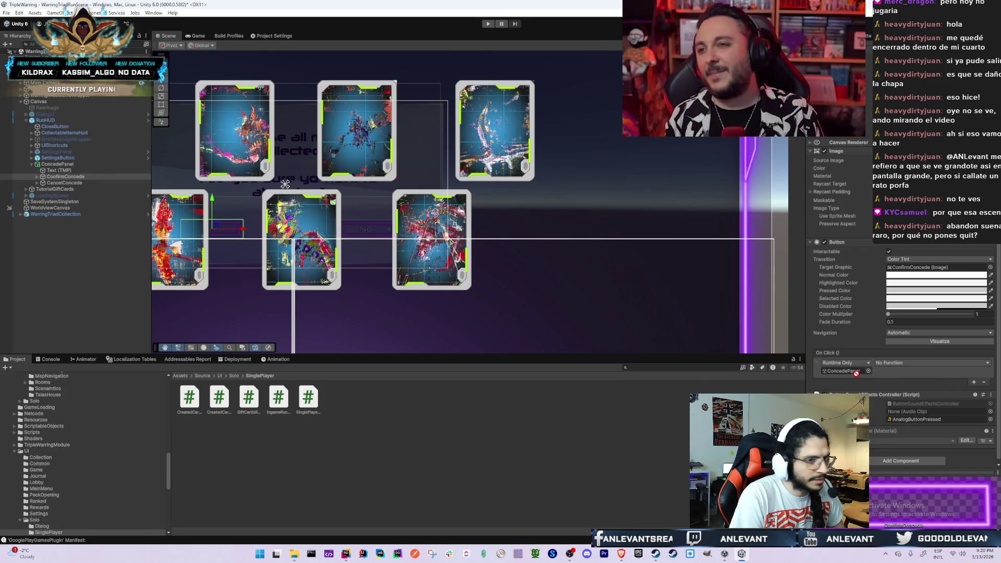
{"action": "left_click", "coordinate": [908, 363]}
{"action": "mouse_move", "coordinate": [896, 419]}
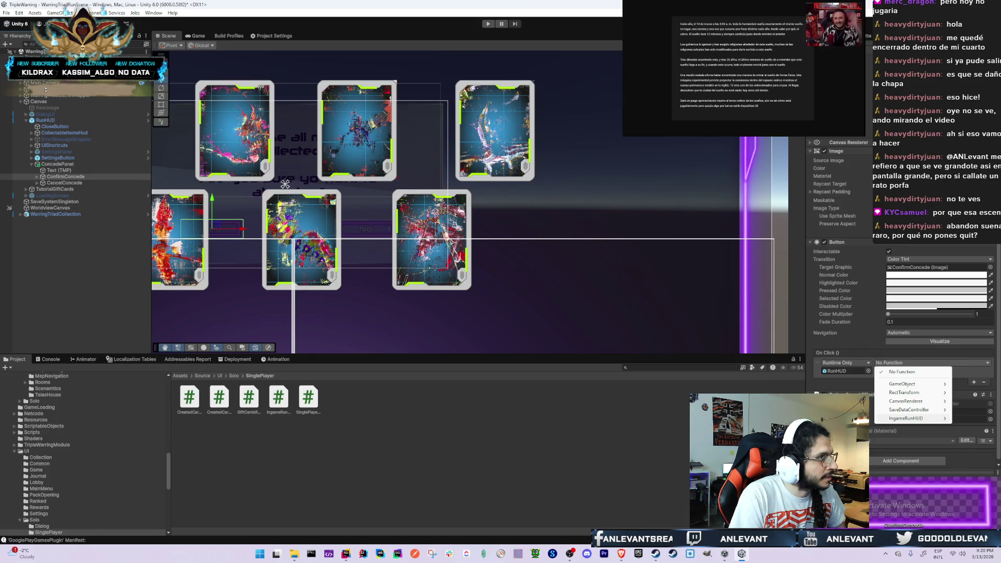
{"action": "key", "text": "Escape"}
{"action": "left_click_drag", "start_coordinate": [863, 379], "coordinate": [843, 371]}
{"action": "left_click", "coordinate": [907, 362]}
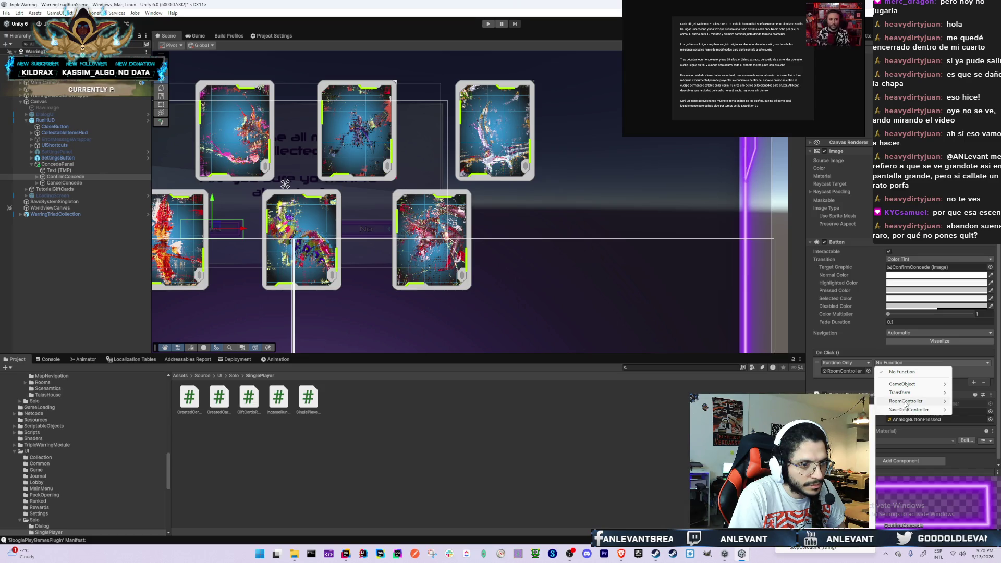
{"action": "mouse_move", "coordinate": [907, 402]}
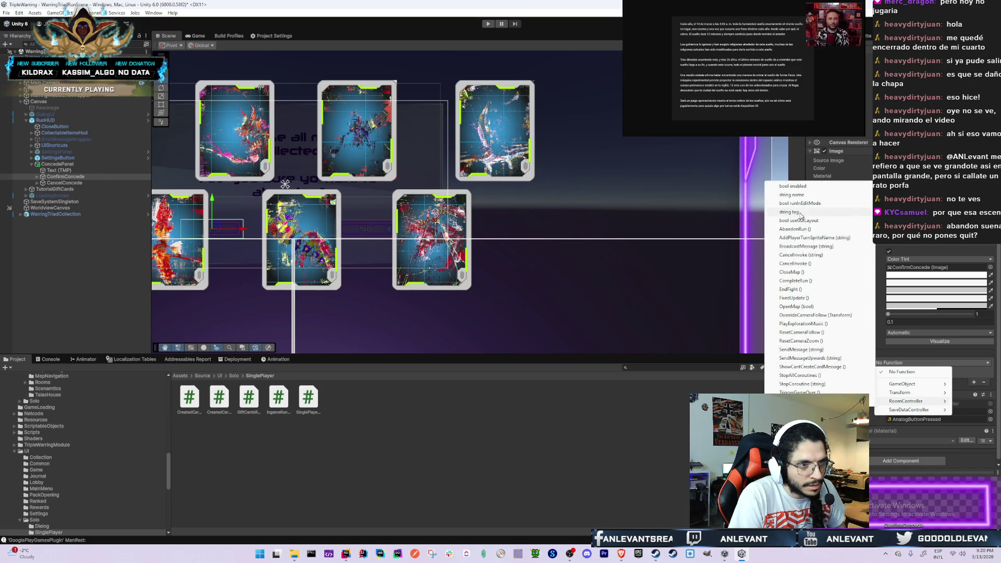
{"action": "left_click", "coordinate": [803, 232]}
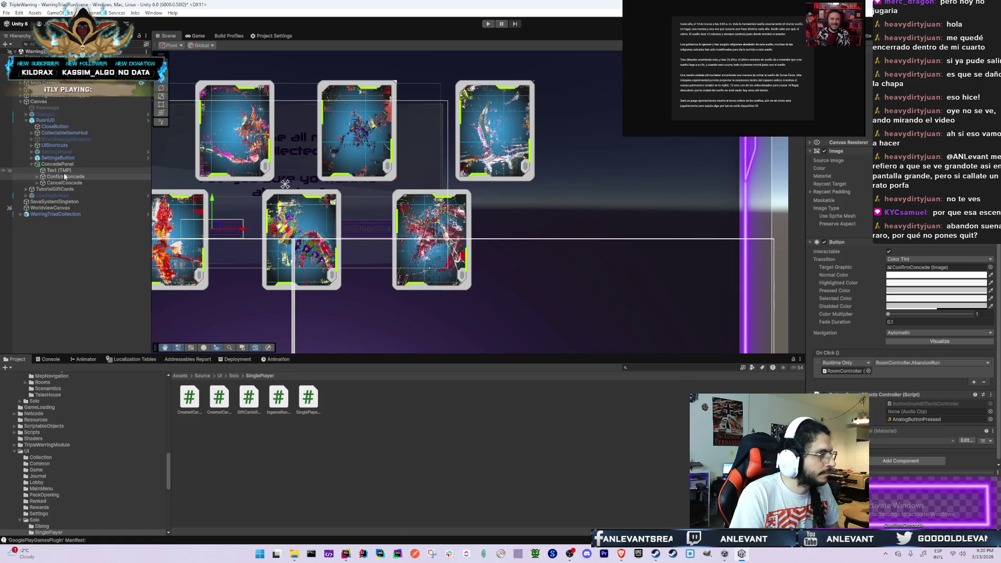
- Review the CancelConcede and ConfirmConcede click actions, then collapse ConcedePanel
{"action": "left_click", "coordinate": [71, 189]}
{"action": "left_click", "coordinate": [73, 183]}
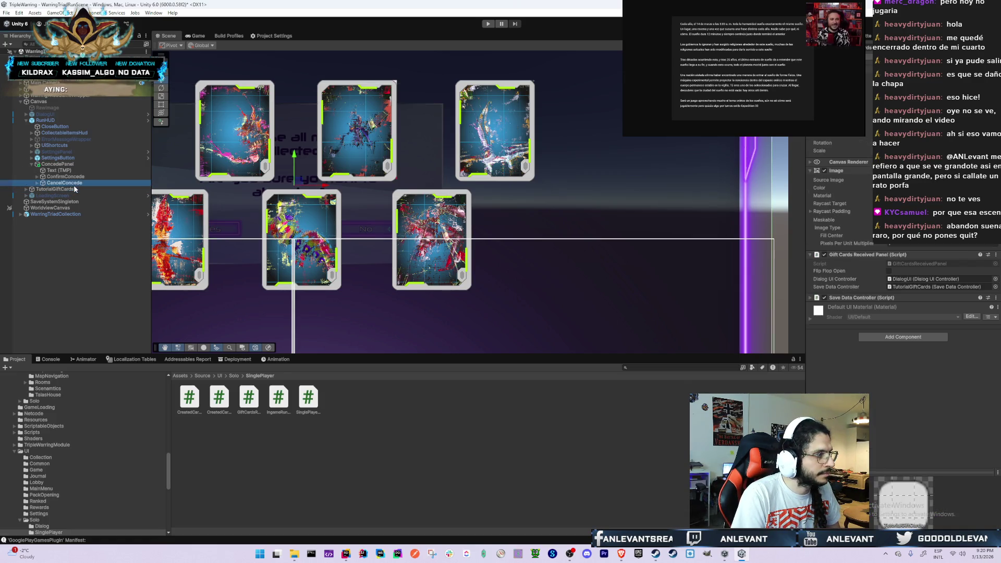
{"action": "key", "text": "Up"}
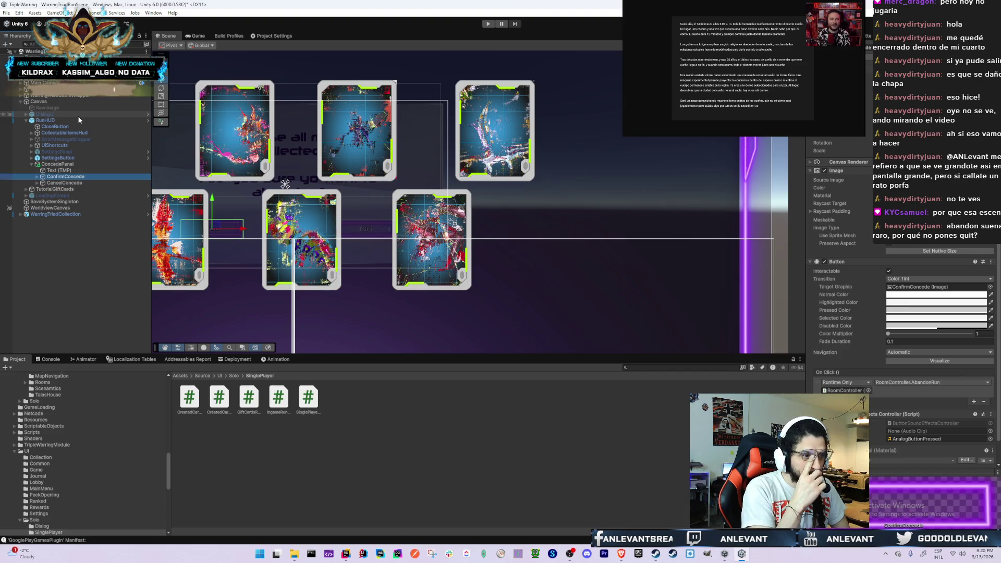
{"action": "key", "text": "Left"}
{"action": "key", "text": "Left"}
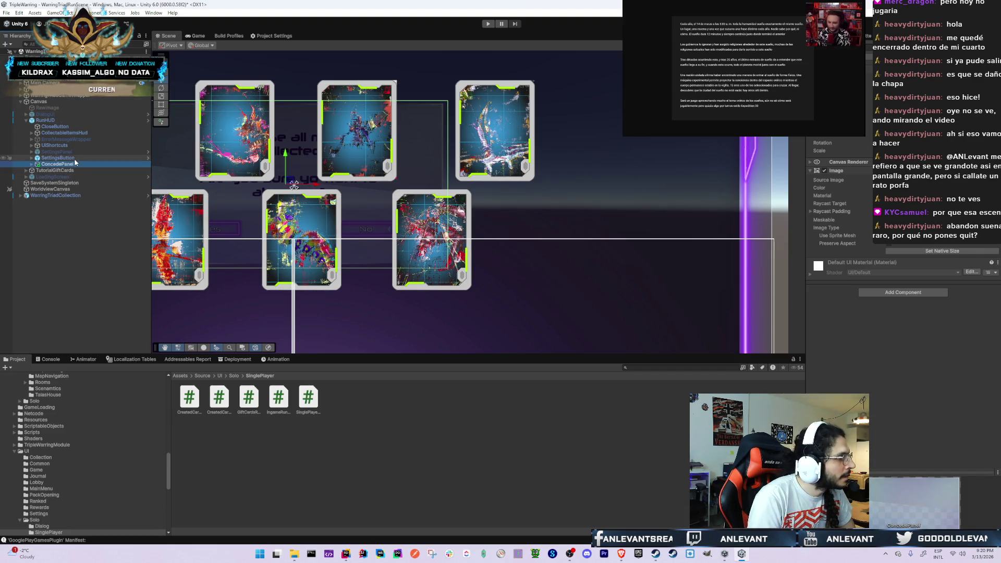
- Navigate the hierarchy to the abandon Button inside SettingsPanel's ContentPanel
{"action": "left_click", "coordinate": [74, 158]}
{"action": "key", "text": "Right"}
{"action": "key", "text": "Down"}
{"action": "key", "text": "Down"}
{"action": "key", "text": "Right"}
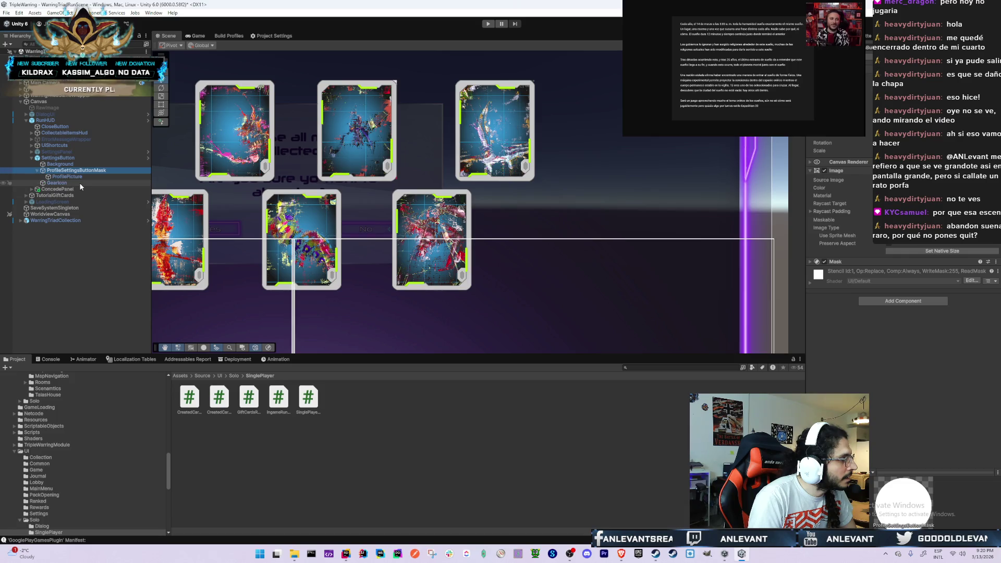
{"action": "key", "text": "Left"}
{"action": "key", "text": "Left"}
{"action": "key", "text": "Left"}
{"action": "key", "text": "Up"}
{"action": "key", "text": "Right"}
{"action": "key", "text": "Down"}
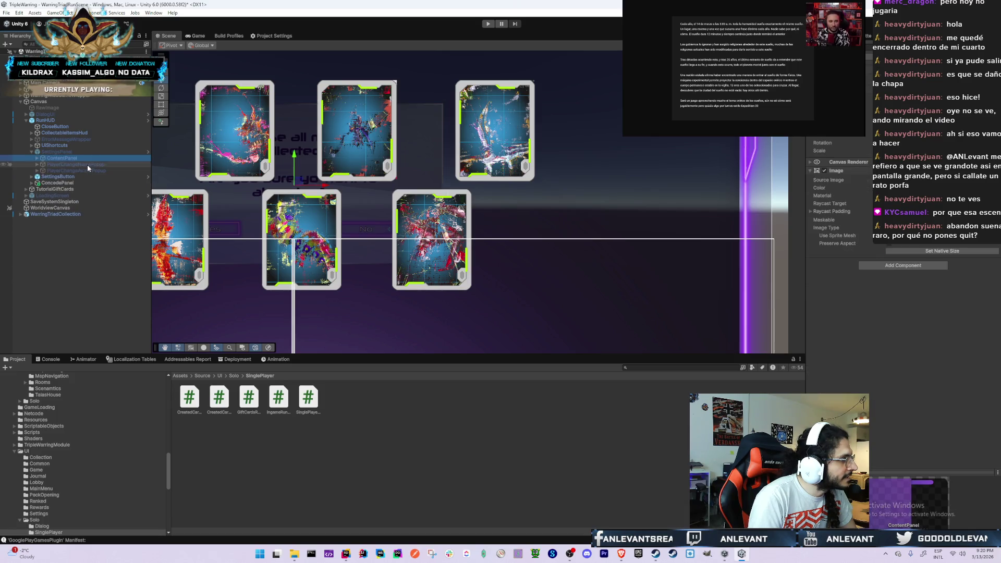
{"action": "left_click", "coordinate": [217, 198]}
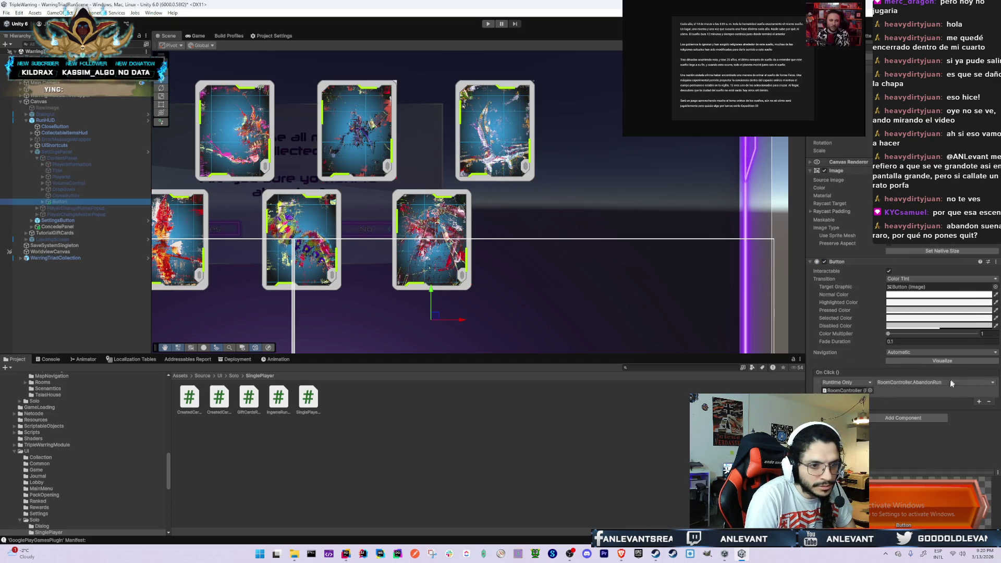
- Assign RunHUD to the abandon Button's On Click and choose IngameRunHUD.ShowAbandonPopup
{"action": "left_click", "coordinate": [945, 384]}
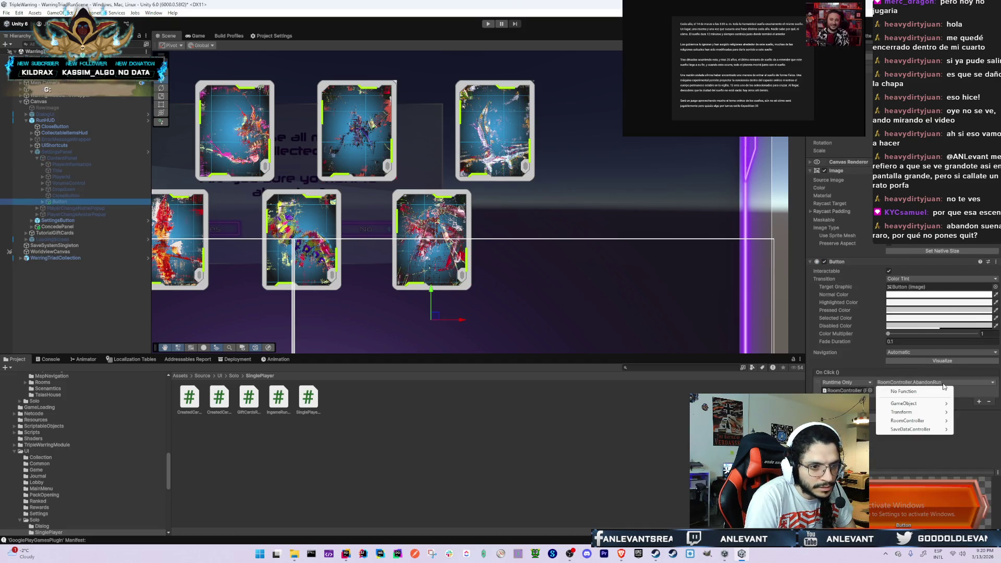
{"action": "left_click", "coordinate": [967, 450]}
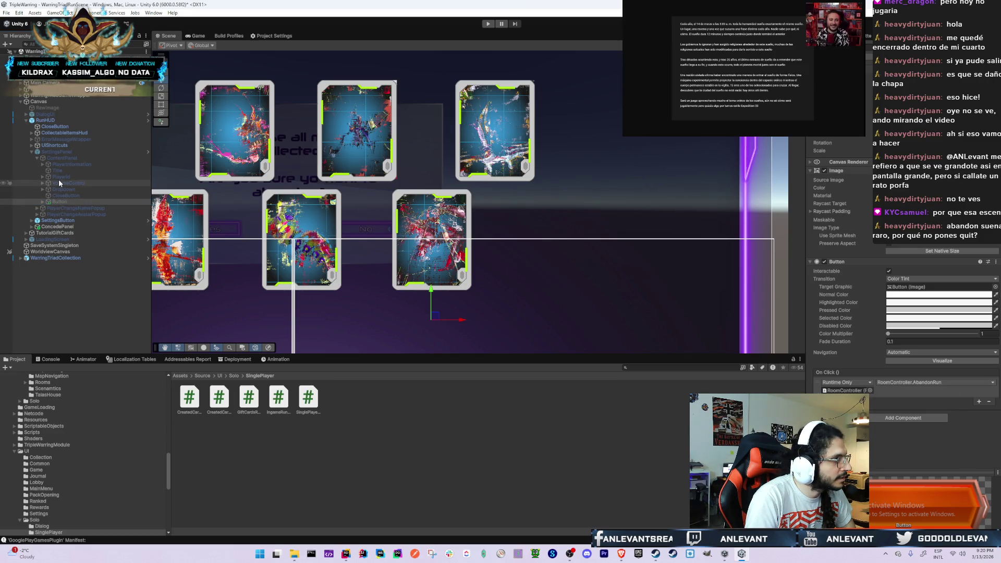
{"action": "left_click_drag", "start_coordinate": [47, 122], "coordinate": [775, 348]}
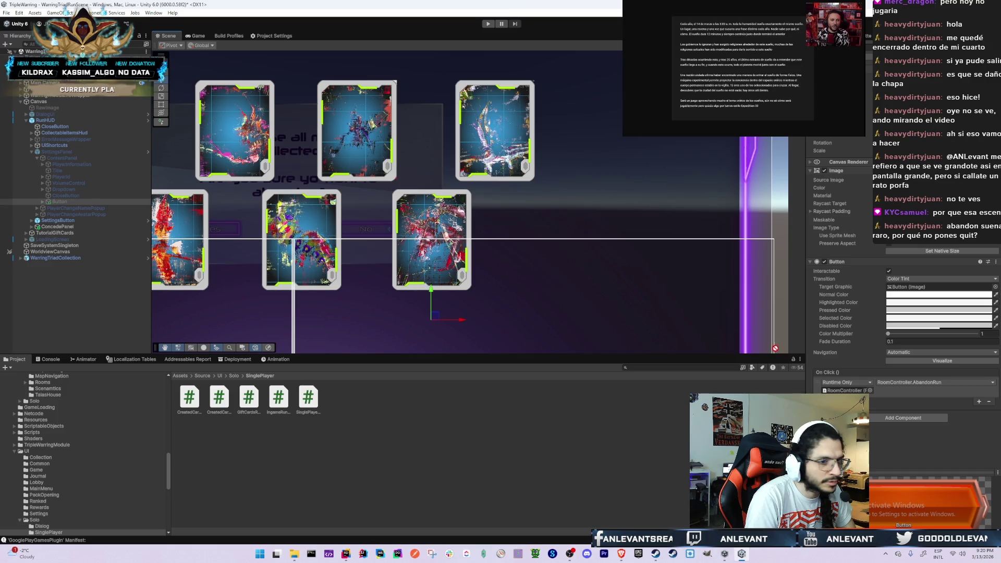
{"action": "left_click", "coordinate": [891, 383]}
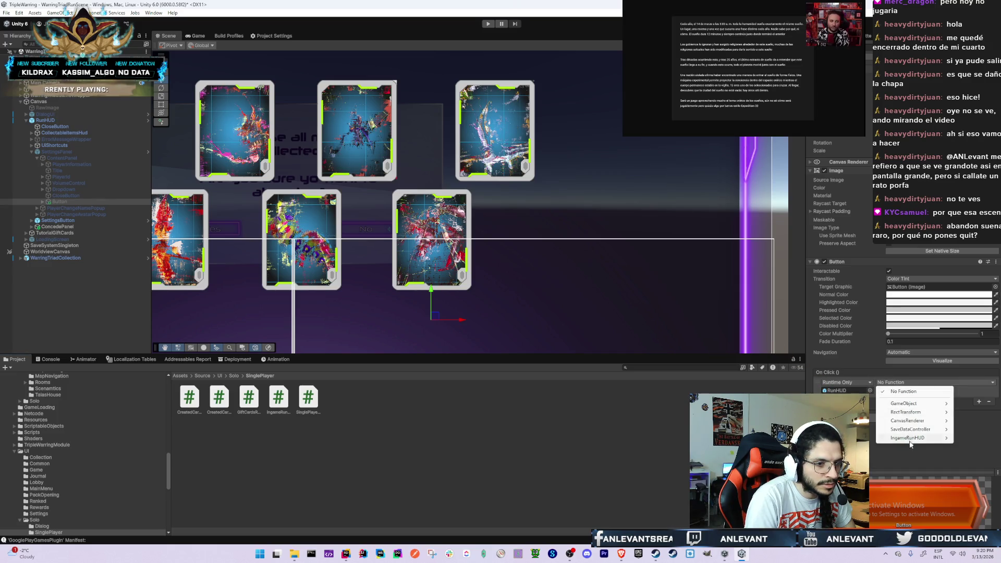
{"action": "mouse_move", "coordinate": [908, 429]}
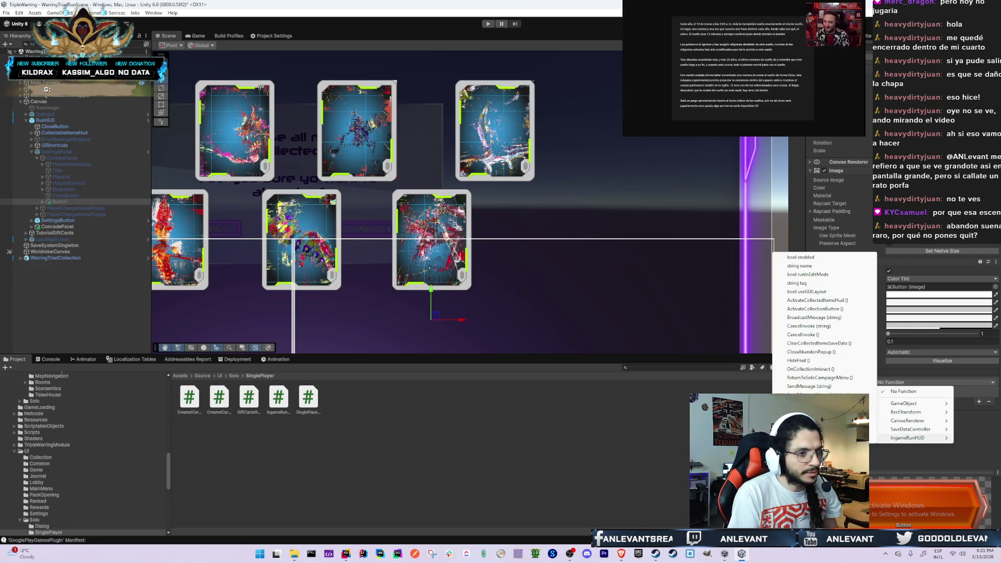
{"action": "key", "text": "alt+Tab"}
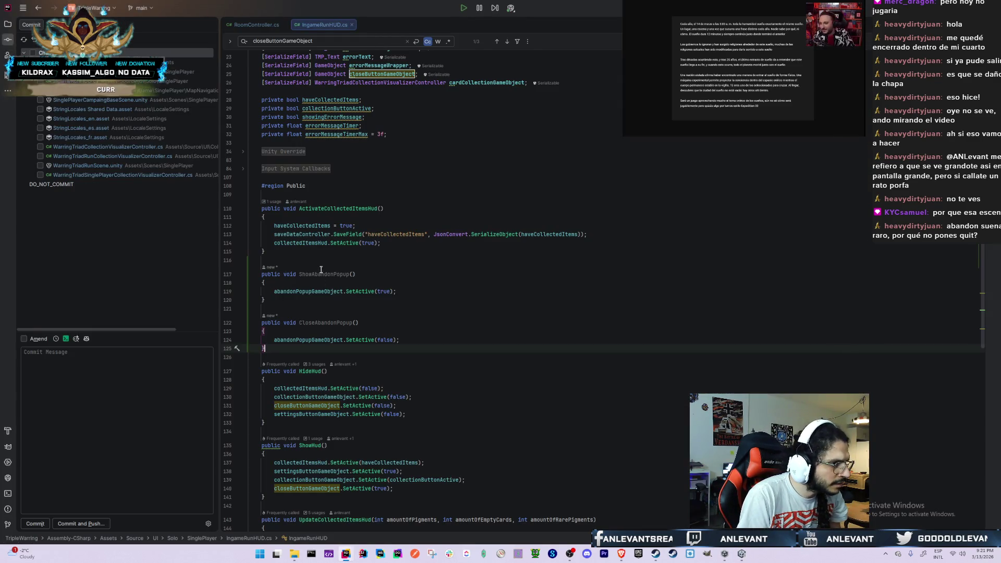
{"action": "key", "text": "alt+Tab"}
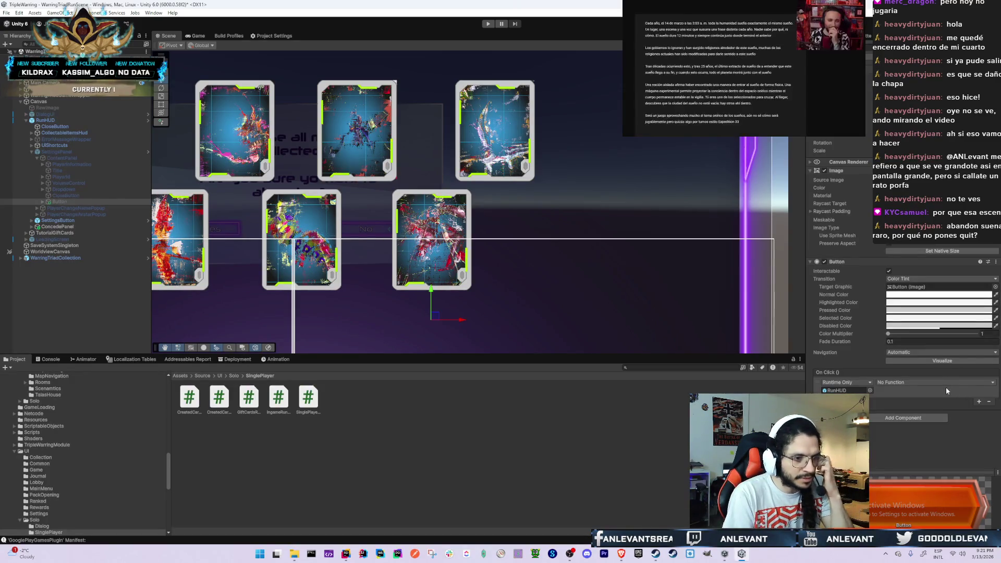
{"action": "left_click", "coordinate": [934, 382]}
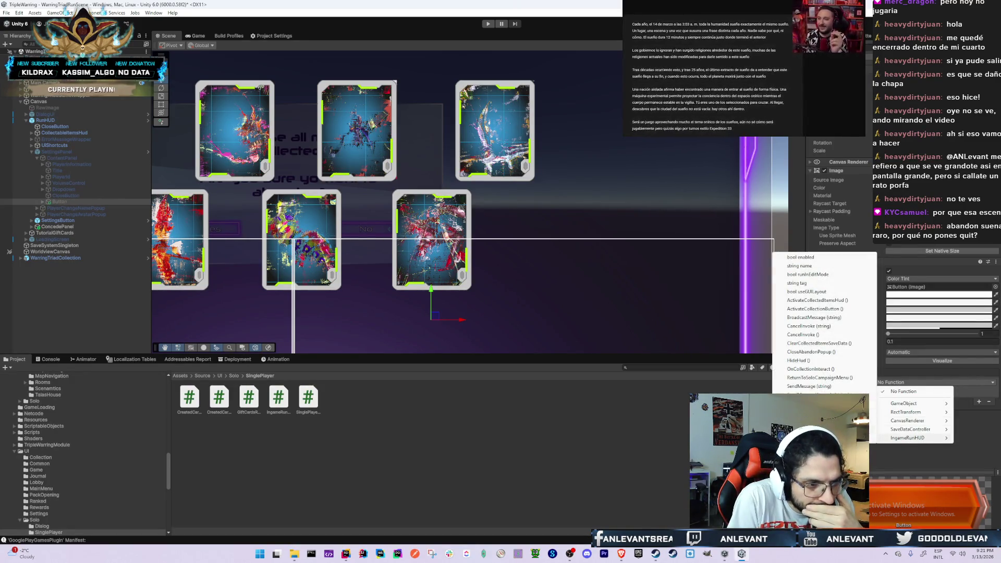
{"action": "left_click", "coordinate": [808, 395]}
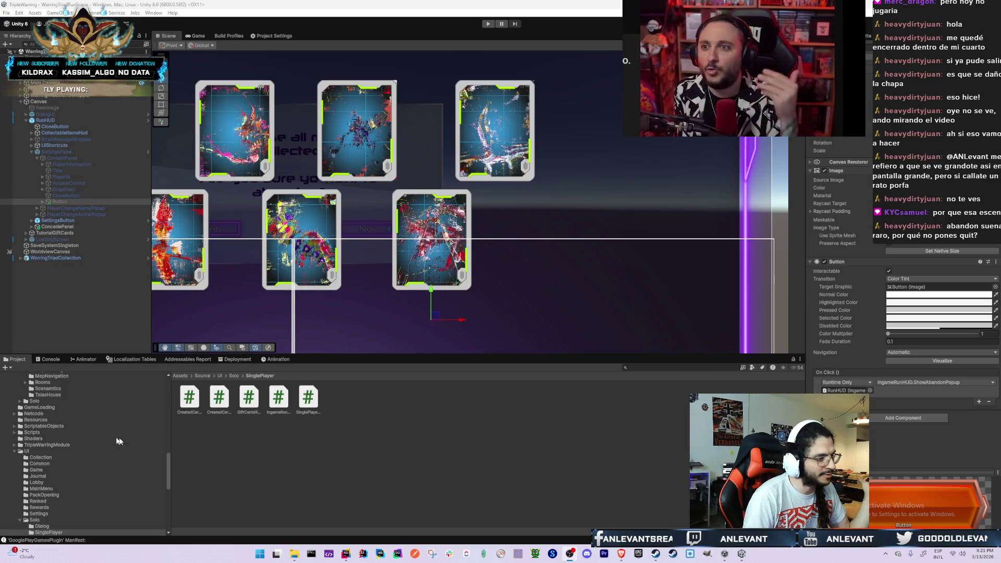
- Edit the English INGAME_HUD/ABANDON_RUN text to ask about forfeiting this run
{"action": "left_click", "coordinate": [136, 360]}
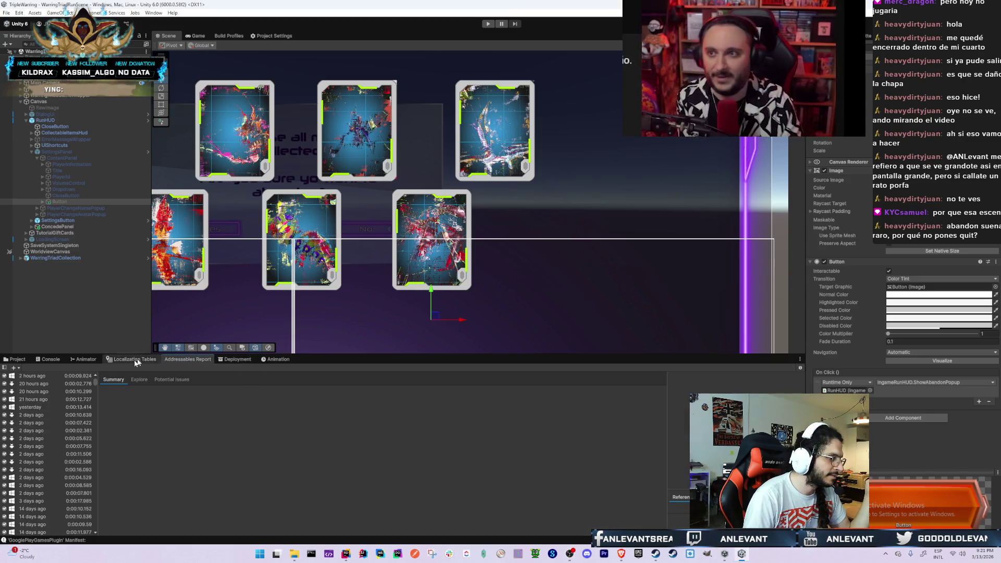
{"action": "left_click", "coordinate": [272, 493]}
{"action": "left_click", "coordinate": [272, 493]}
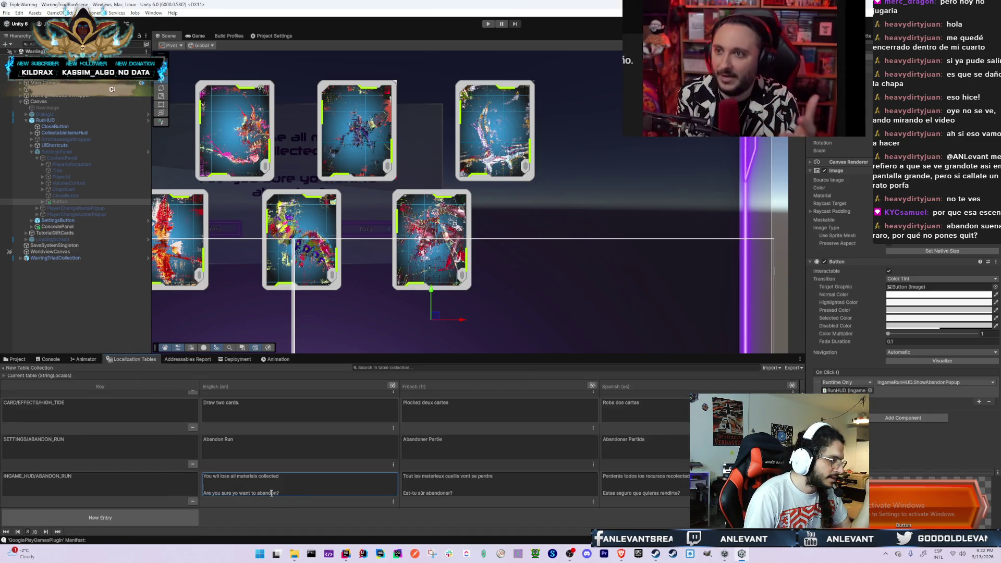
{"action": "key", "text": "ctrl+a"}
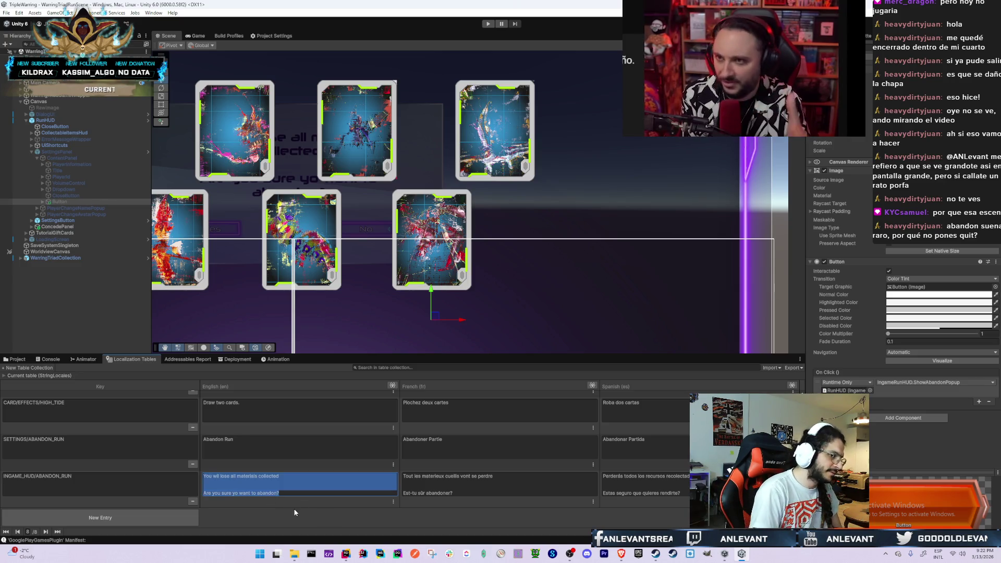
{"action": "key", "text": "Right"}
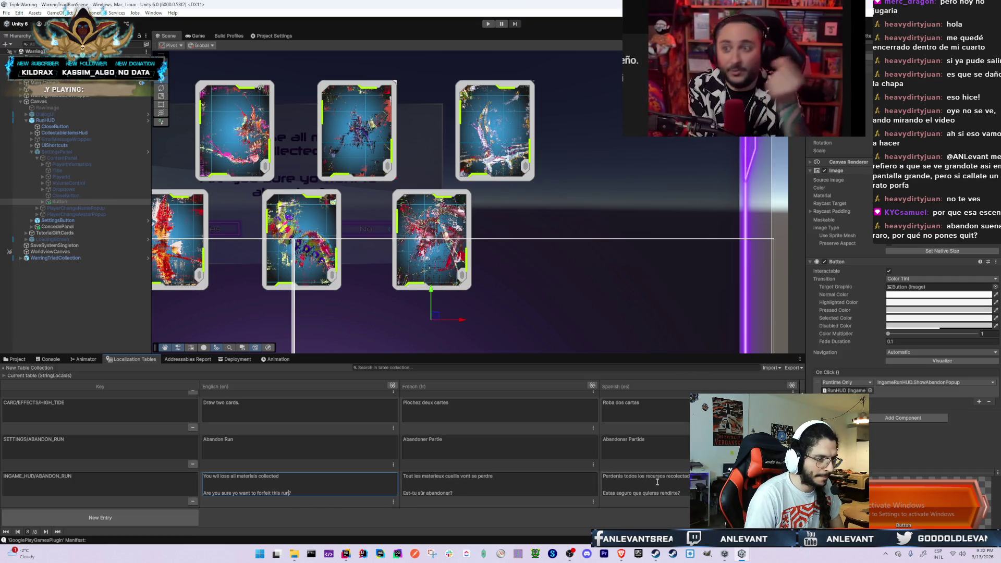
- Check the Spanish abandon text, review the English one, then select SettingsPanel
{"action": "left_click", "coordinate": [687, 493]}
{"action": "key", "text": "Right"}
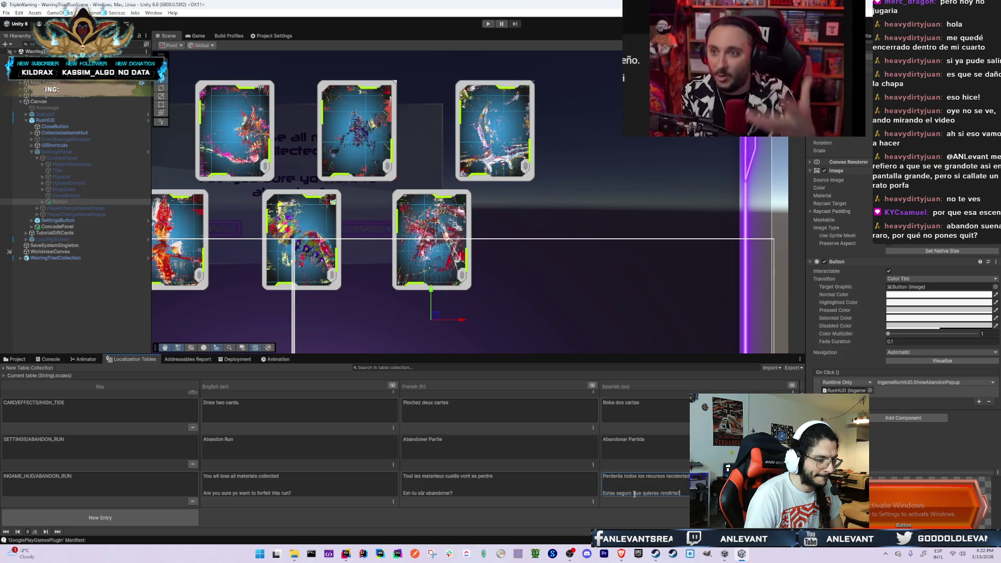
{"action": "left_click", "coordinate": [308, 492]}
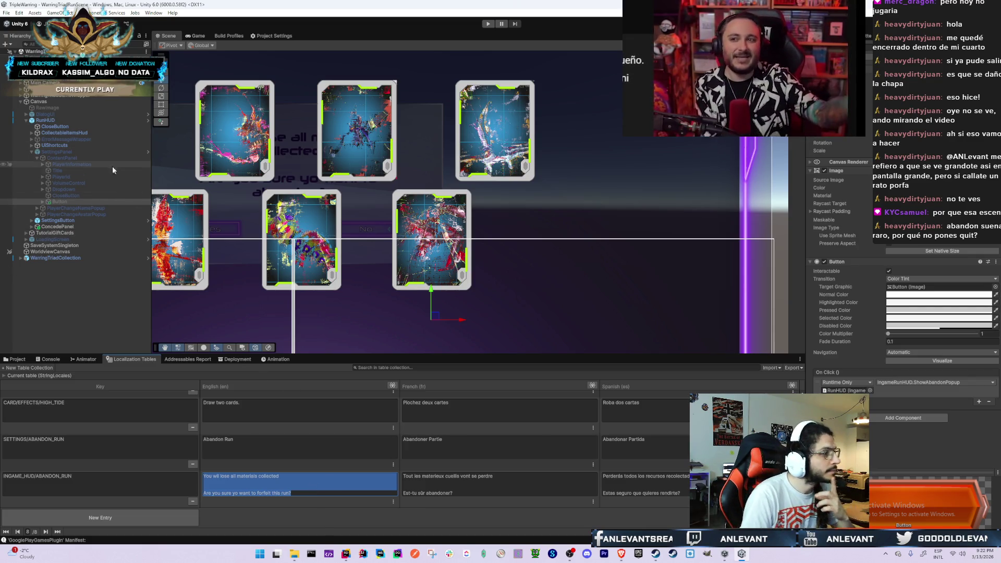
{"action": "left_click", "coordinate": [63, 152]}
- Navigate to ConcedePanel in the hierarchy and deactivate it with Shift+Alt+A
{"action": "key", "text": "Left"}
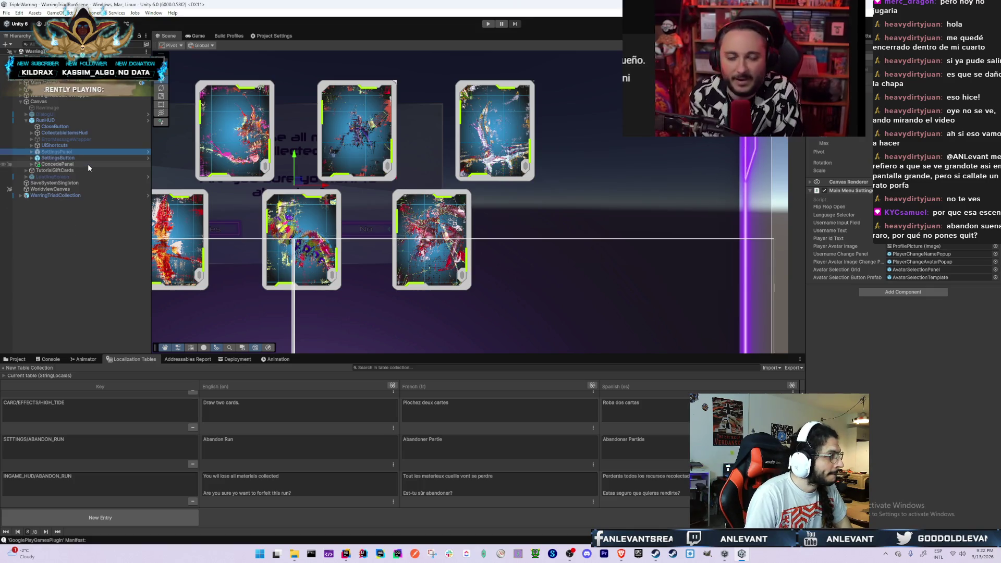
{"action": "key", "text": "Down"}
{"action": "key", "text": "Left"}
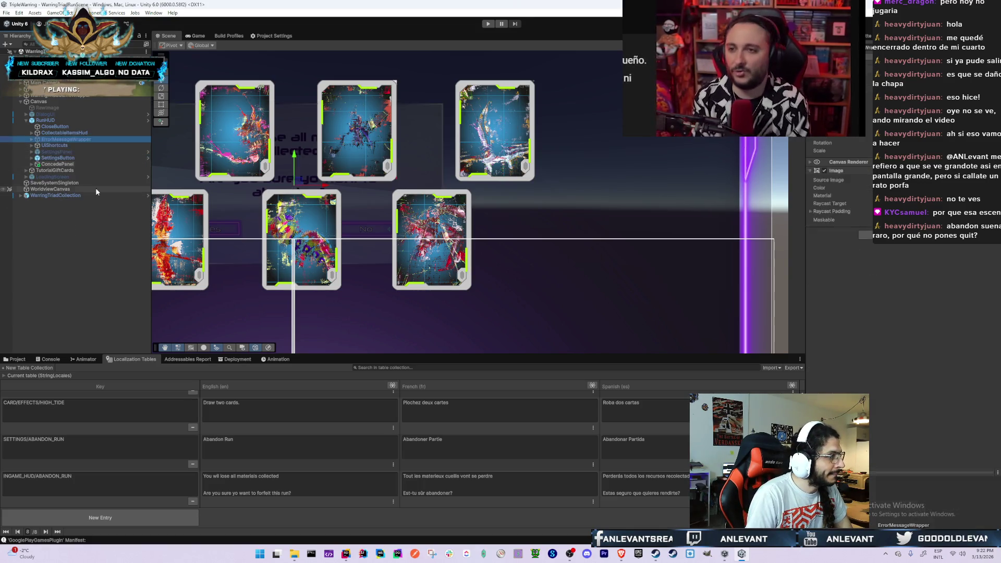
{"action": "key", "text": "Down"}
{"action": "key", "text": "Down"}
{"action": "key", "text": "Down"}
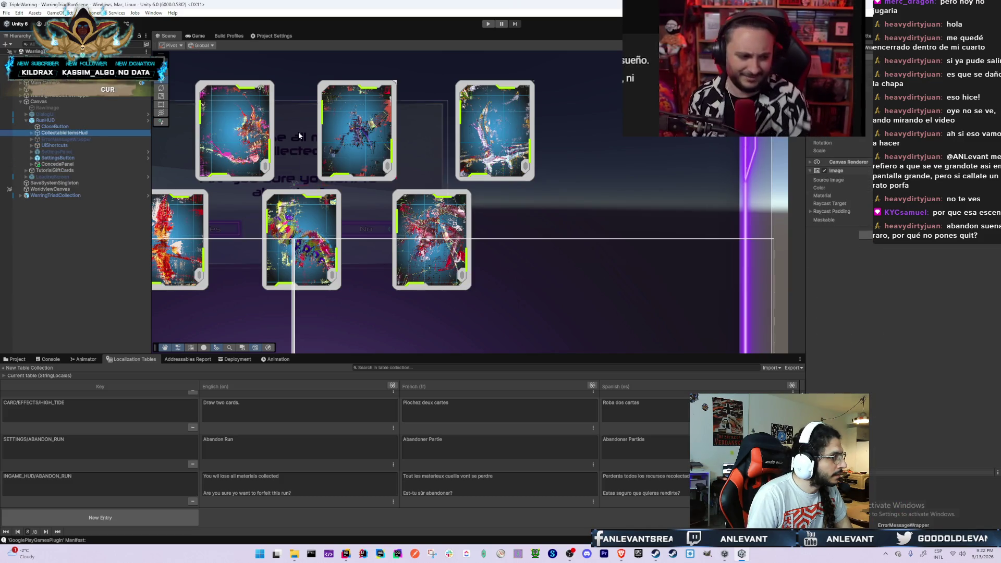
{"action": "key", "text": "Down"}
{"action": "key", "text": "Down"}
{"action": "key", "text": "Down"}
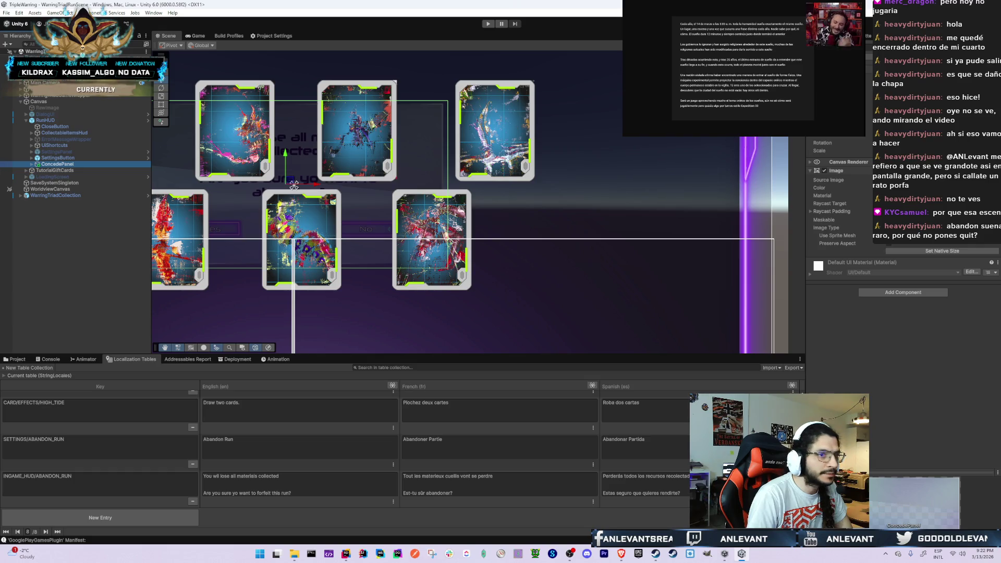
{"action": "key", "text": "alt+shift+a"}
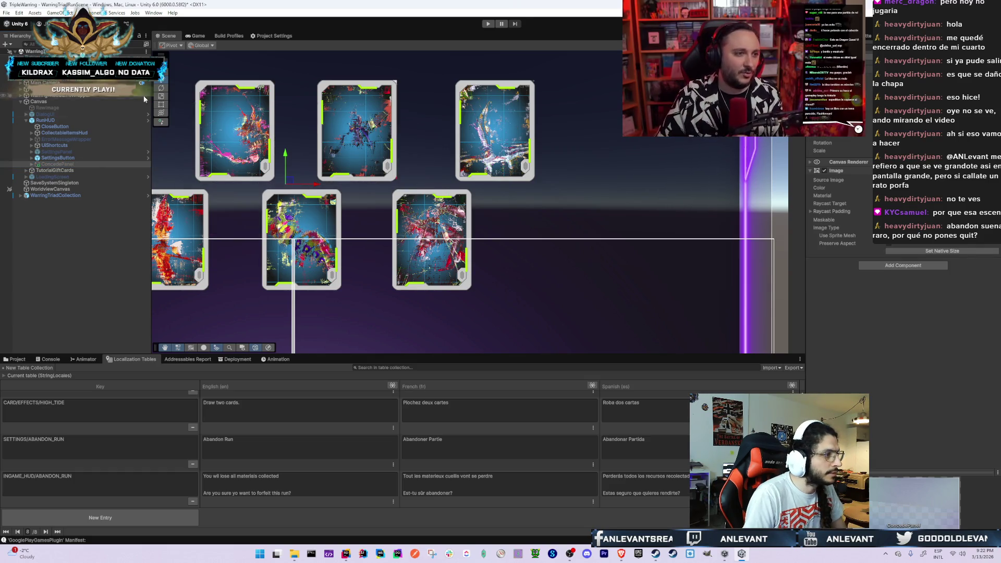
- Assign RunHUD's Abandon Popup Game Object field, then collapse the Canvas and clear selection
{"action": "left_click", "coordinate": [77, 121]}
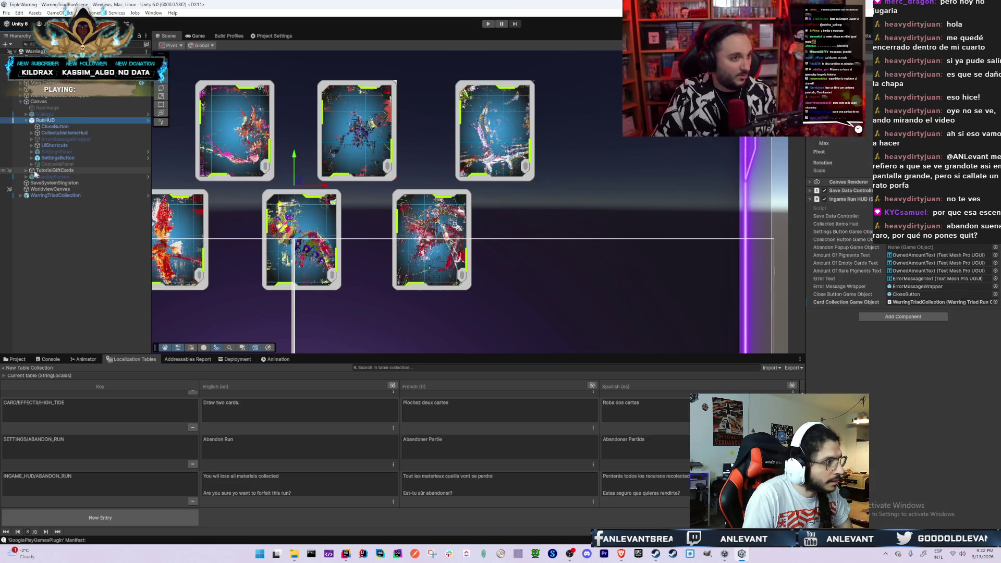
{"action": "mouse_move", "coordinate": [58, 164]}
{"action": "left_mouse_down"}
{"action": "mouse_move", "coordinate": [697, 217]}
{"action": "mouse_move", "coordinate": [910, 251]}
{"action": "left_mouse_up"}
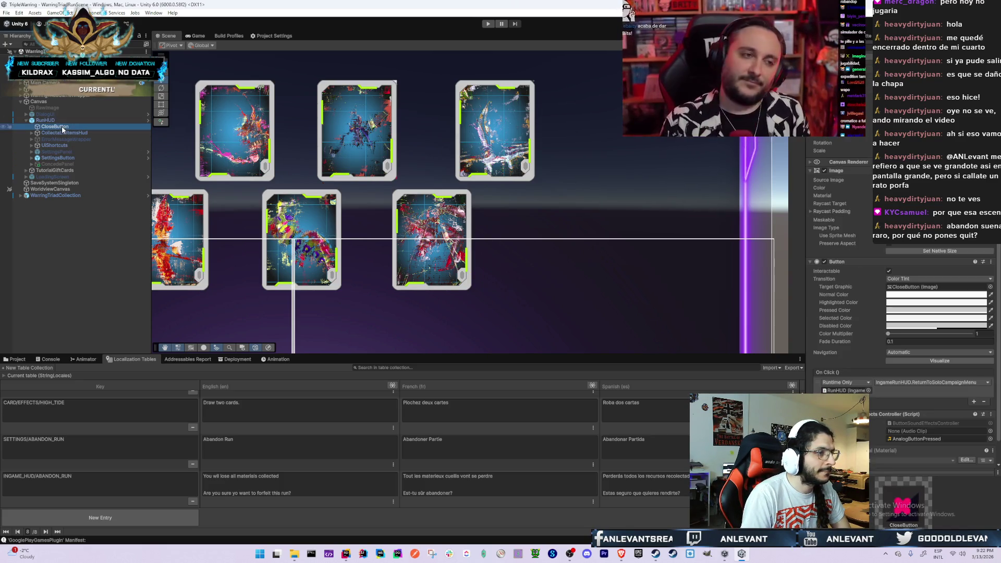
{"action": "left_click", "coordinate": [78, 145]}
{"action": "left_click", "coordinate": [89, 165]}
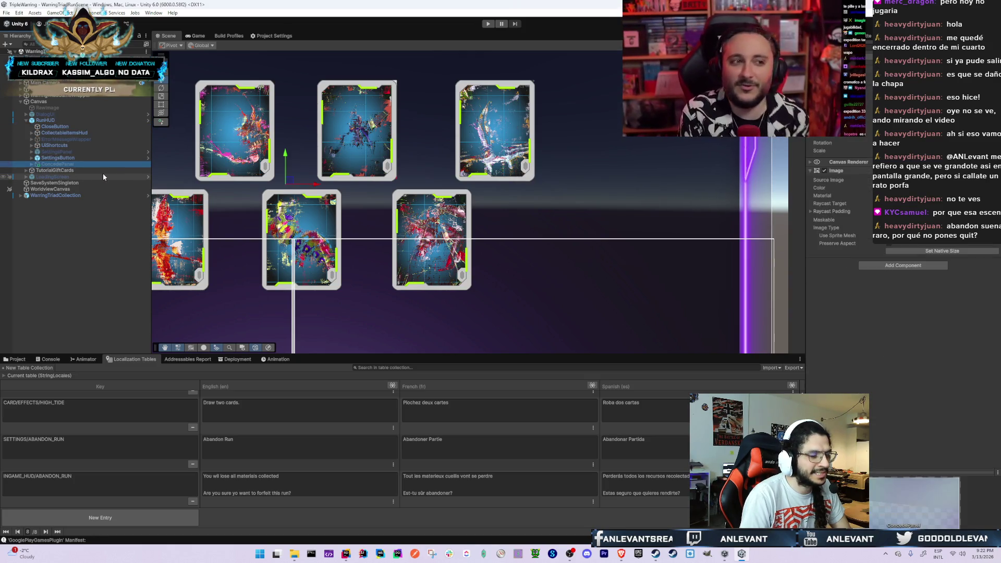
{"action": "left_click", "coordinate": [101, 158]}
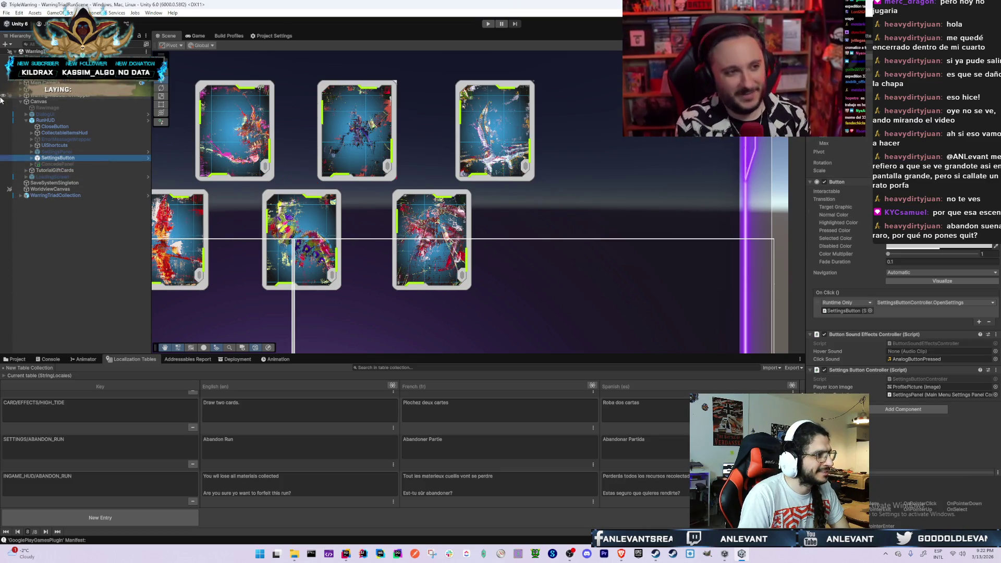
{"action": "left_click", "coordinate": [52, 102]}
{"action": "key", "text": "Left"}
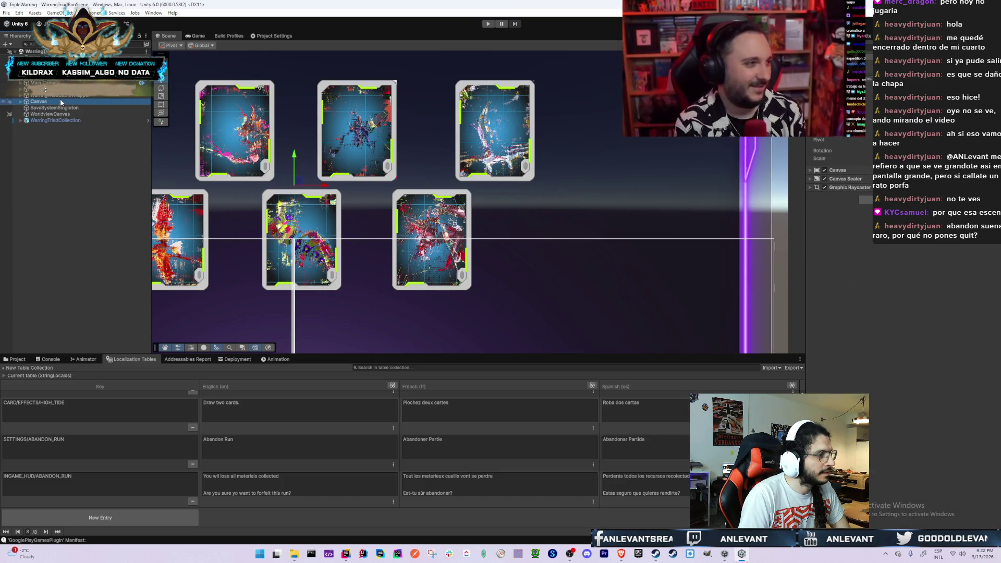
{"action": "left_click", "coordinate": [61, 103], "text": "ctrl"}
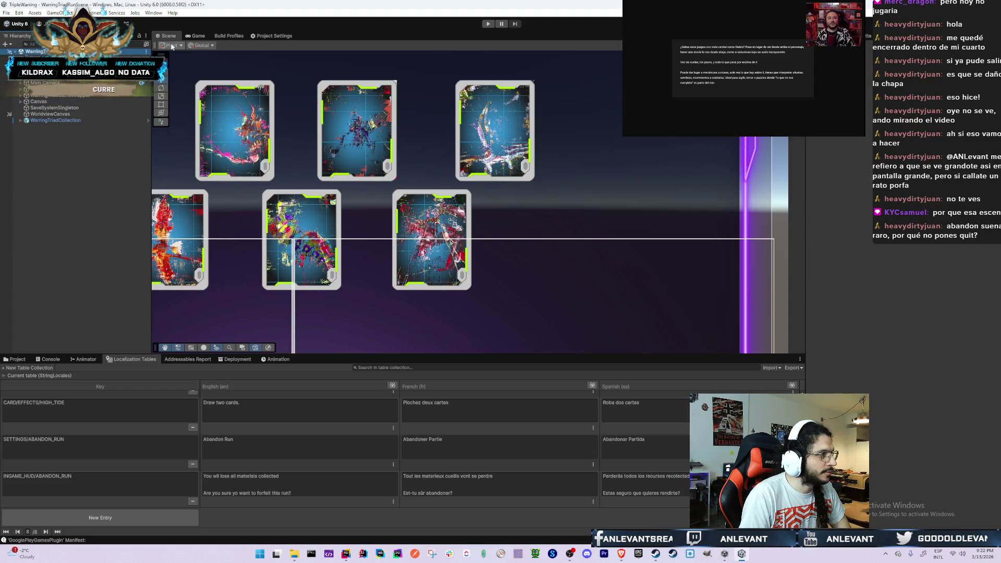
- Switch to the Game view, pick LoginScene in Assets/Scenes/Menus, and enter Play mode
{"action": "left_click", "coordinate": [191, 37]}
{"action": "right_click", "coordinate": [76, 52]}
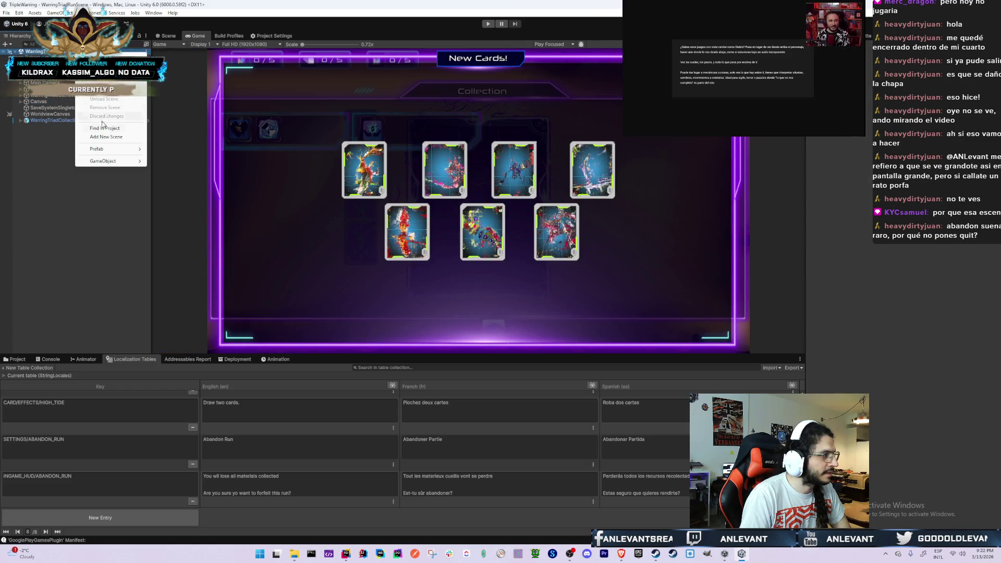
{"action": "left_click", "coordinate": [101, 129]}
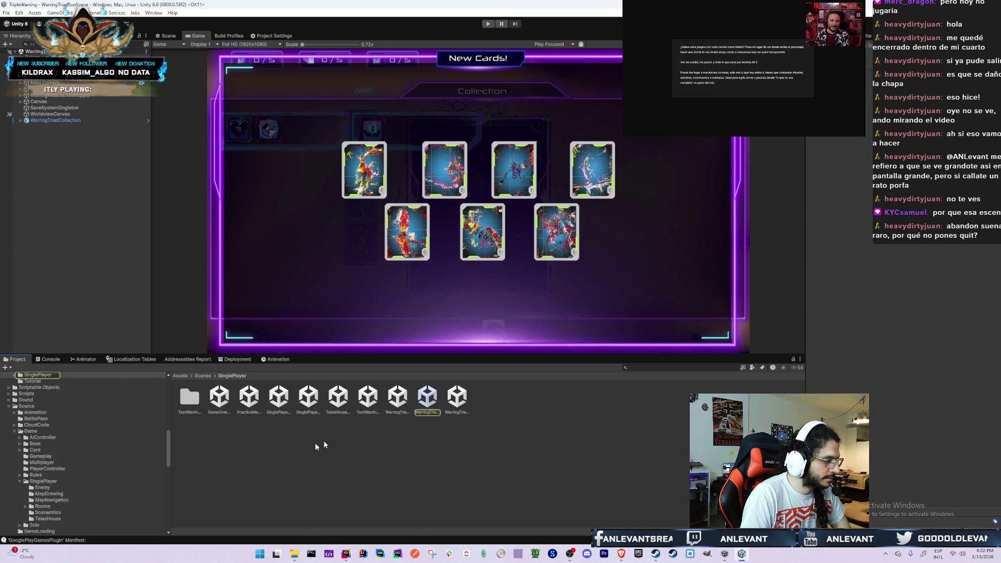
{"action": "left_click", "coordinate": [202, 376]}
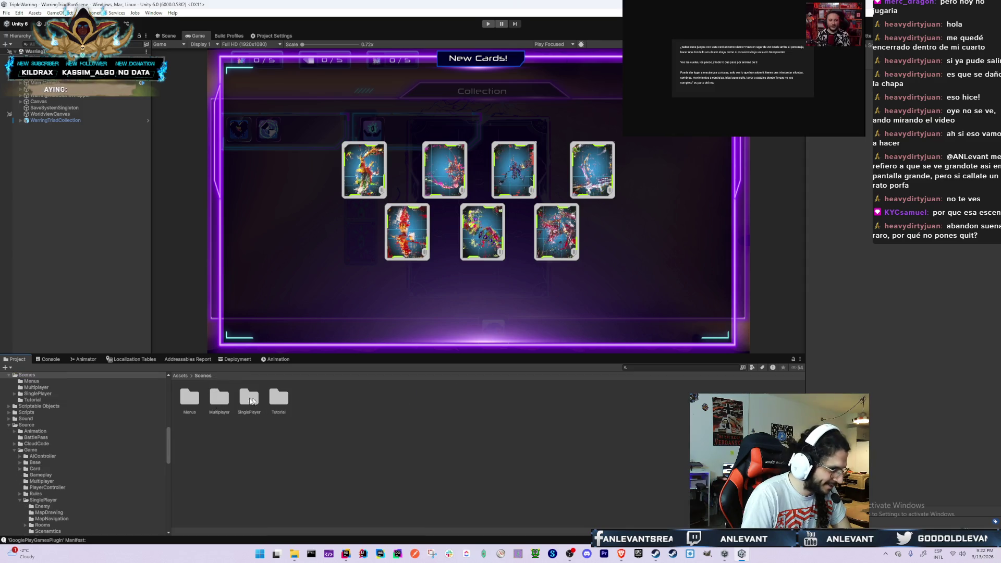
{"action": "double_click", "coordinate": [188, 399]}
{"action": "left_click", "coordinate": [255, 401]}
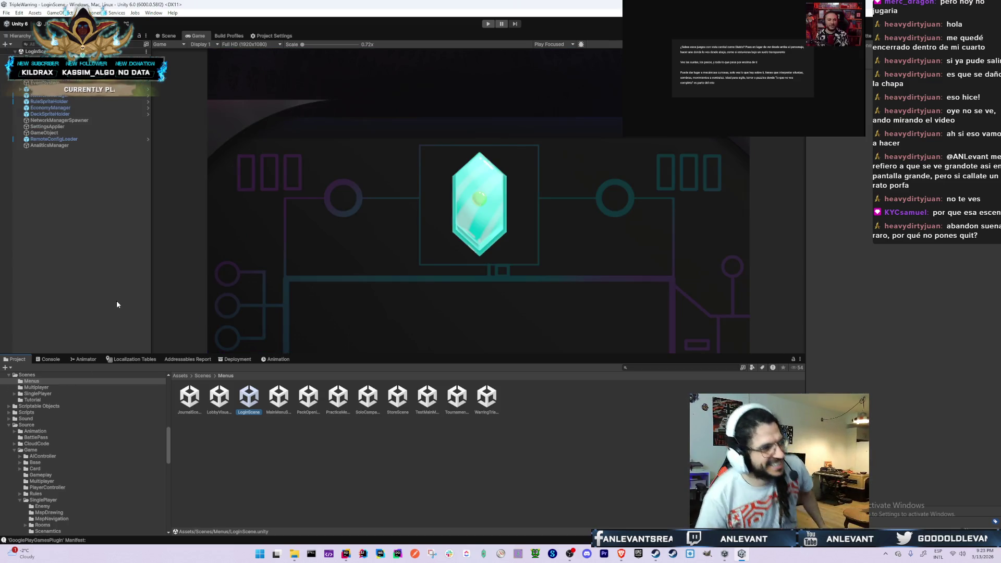
{"action": "left_click", "coordinate": [488, 23]}
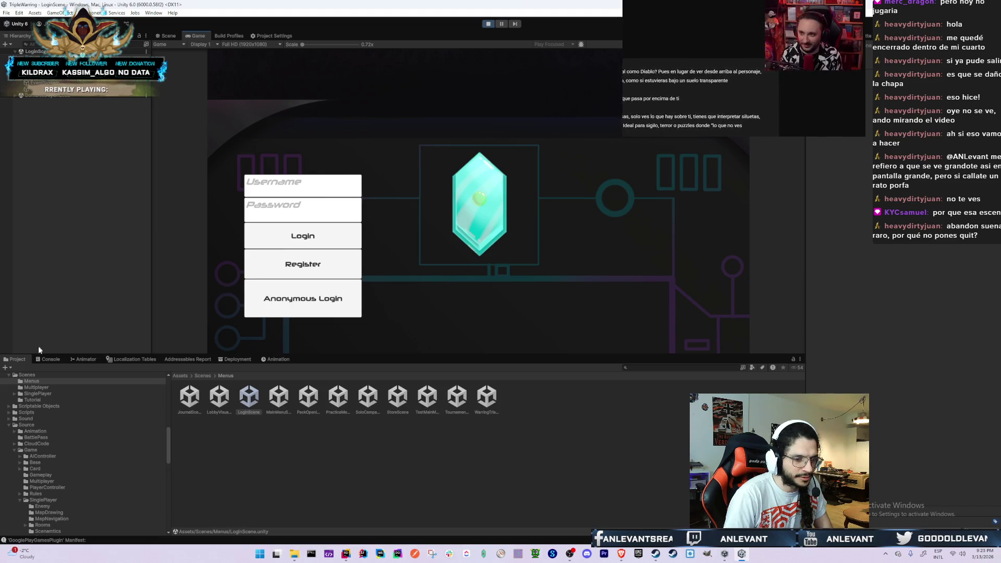
- Log in to the game with the account username and password
{"action": "left_click", "coordinate": [52, 361]}
{"action": "left_click", "coordinate": [334, 189]}
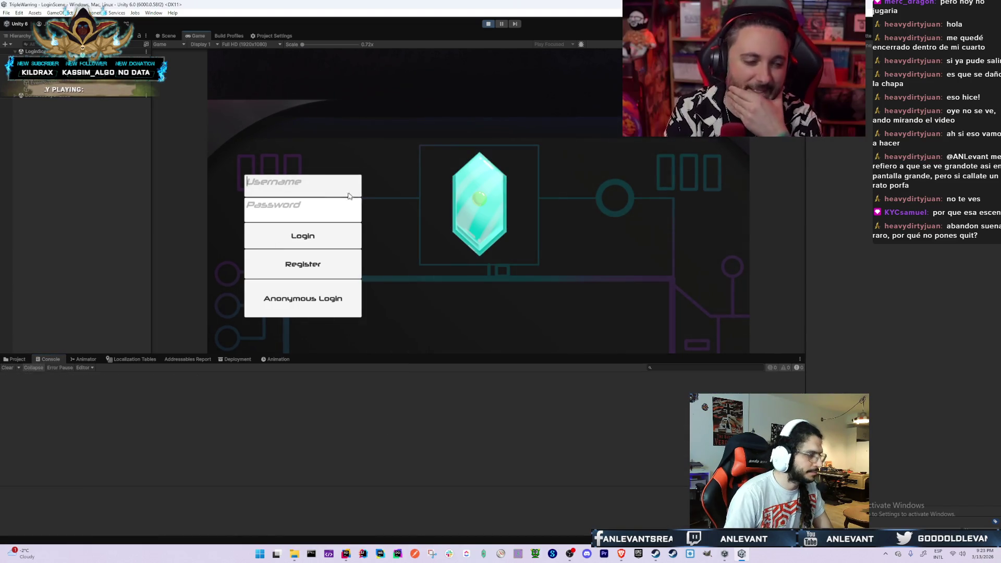
{"action": "type", "text": "admin"}
{"action": "left_click", "coordinate": [323, 211]}
{"action": "type", "text": "*"}
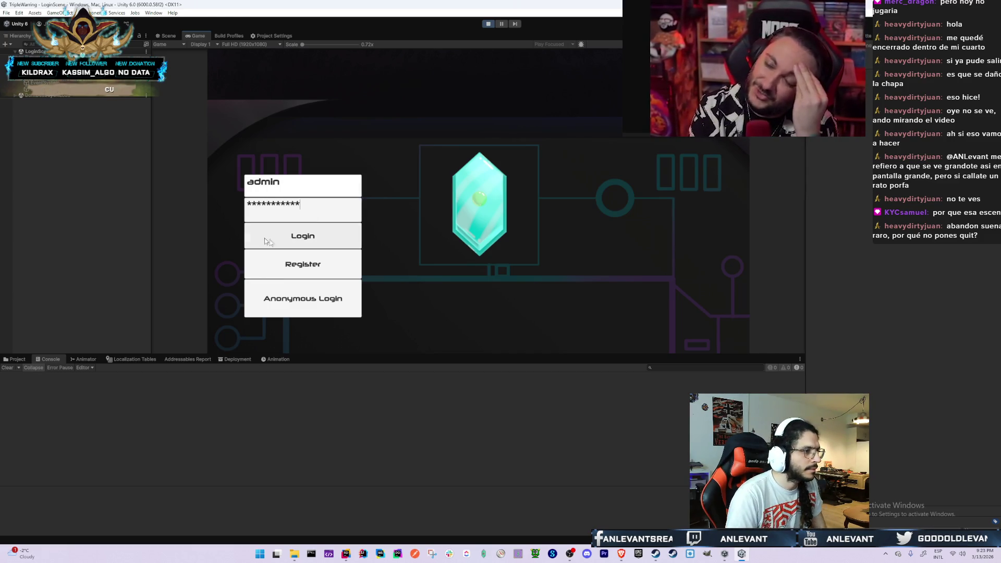
{"action": "left_click", "coordinate": [321, 236]}
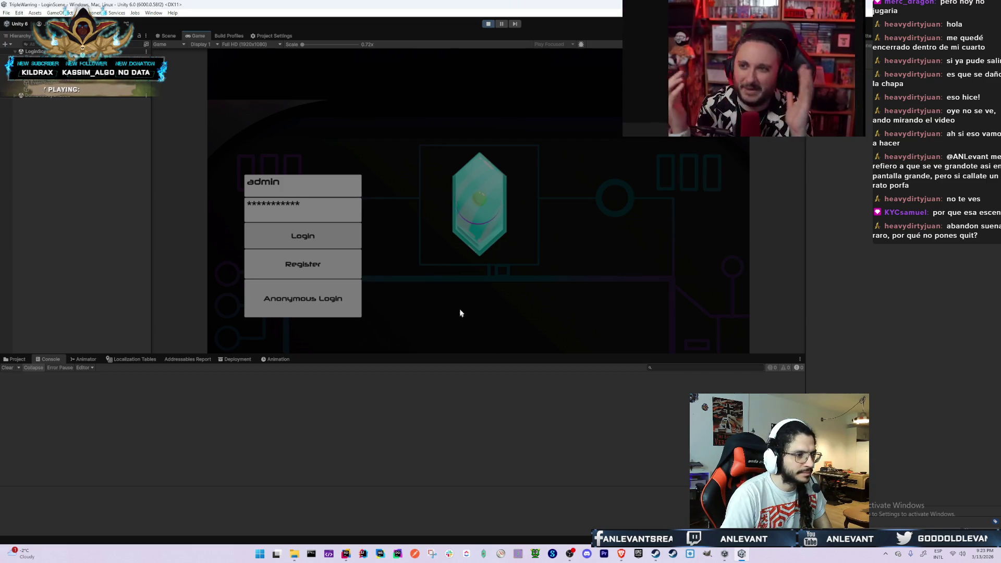
- Close File Explorer, check the browser logs page, and close the InventoryModule code window
{"action": "key", "text": "alt+Tab"}
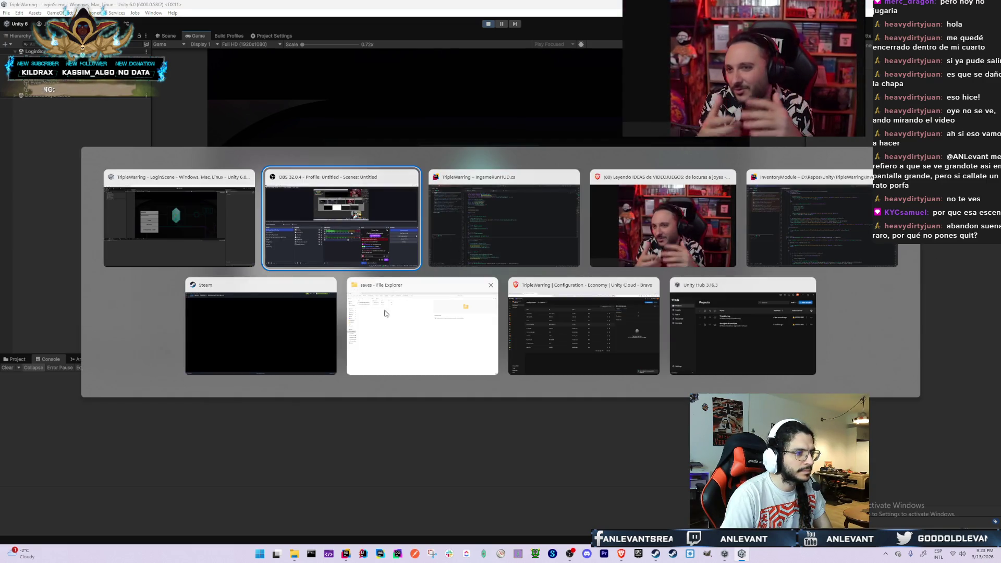
{"action": "left_click", "coordinate": [385, 313]}
{"action": "key", "text": "ctrl+w"}
{"action": "key", "text": "alt+Tab"}
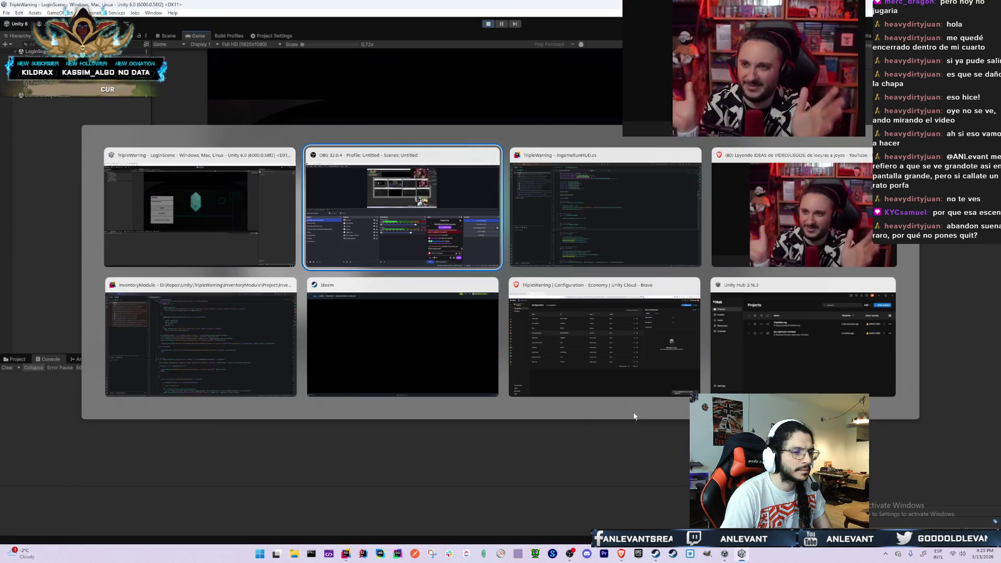
{"action": "left_click", "coordinate": [658, 300]}
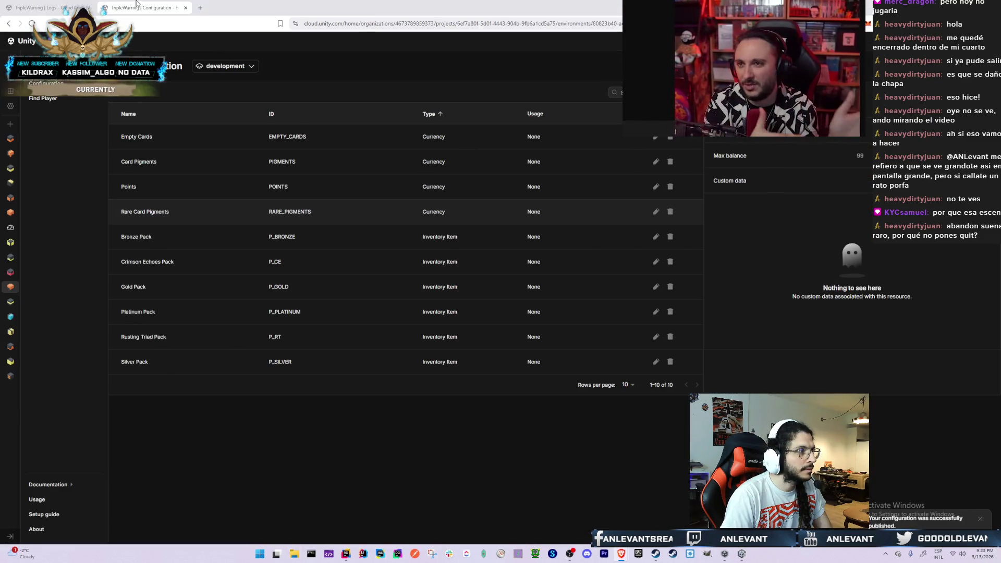
{"action": "left_click", "coordinate": [71, 6]}
{"action": "key", "text": "alt+Tab"}
{"action": "key", "text": "alt+Tab"}
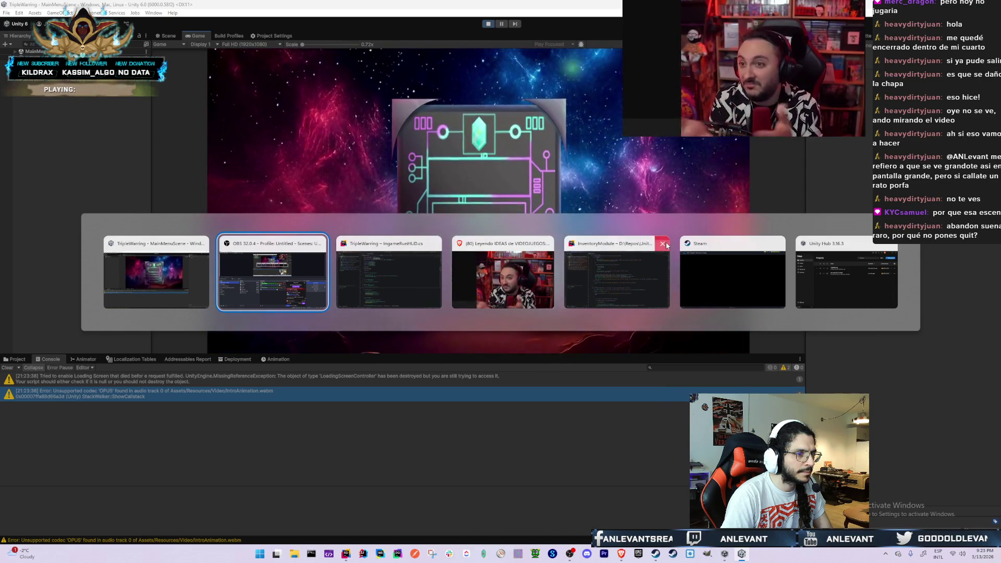
{"action": "left_click", "coordinate": [663, 244]}
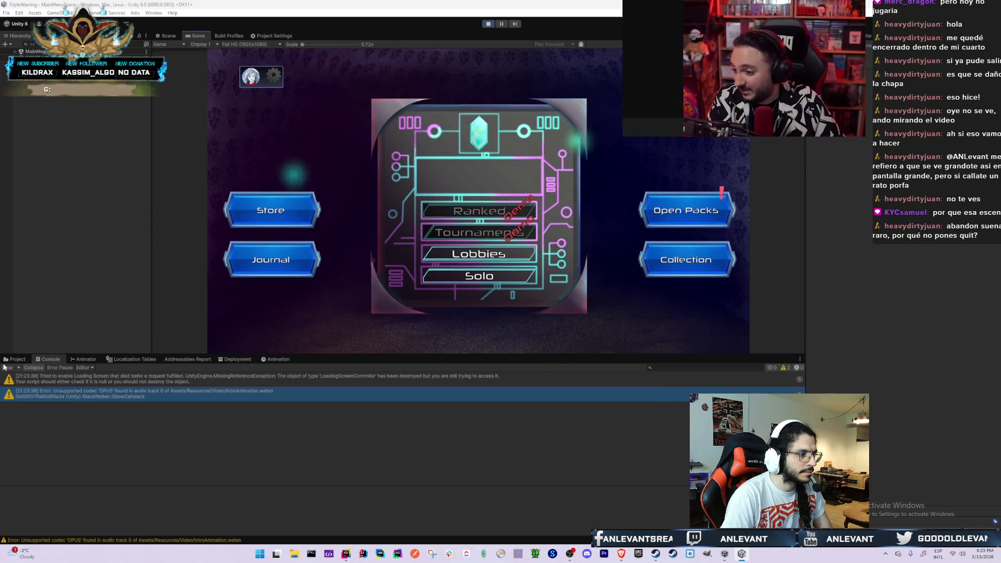
- Clear the Console and start a Solo Story run
{"action": "left_click", "coordinate": [4, 367]}
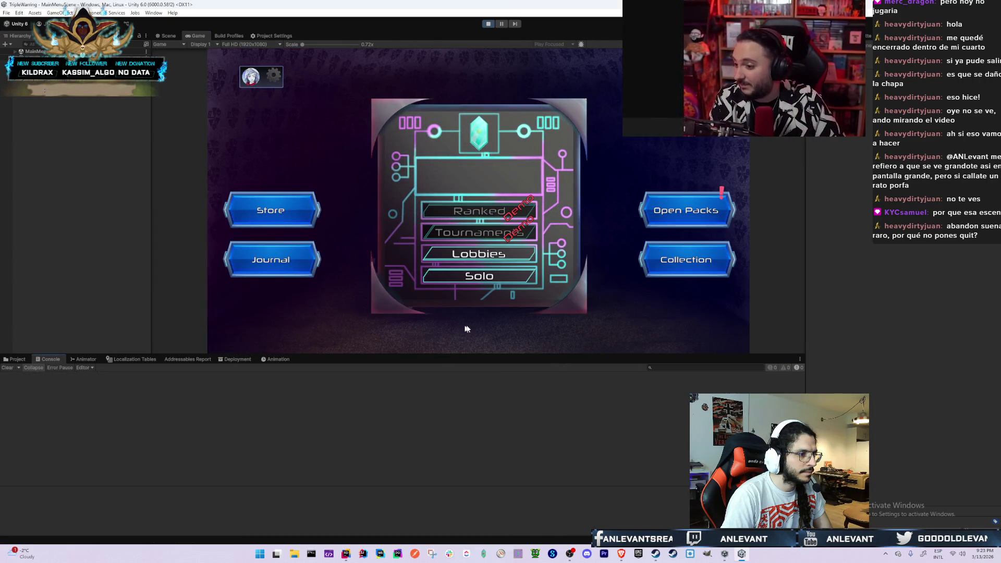
{"action": "left_click", "coordinate": [500, 282]}
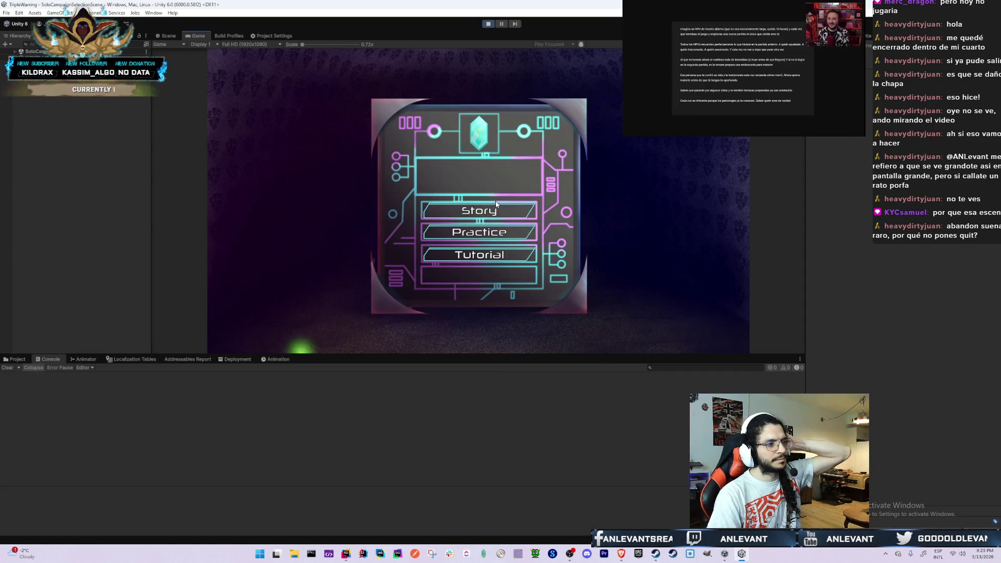
{"action": "left_click", "coordinate": [497, 210]}
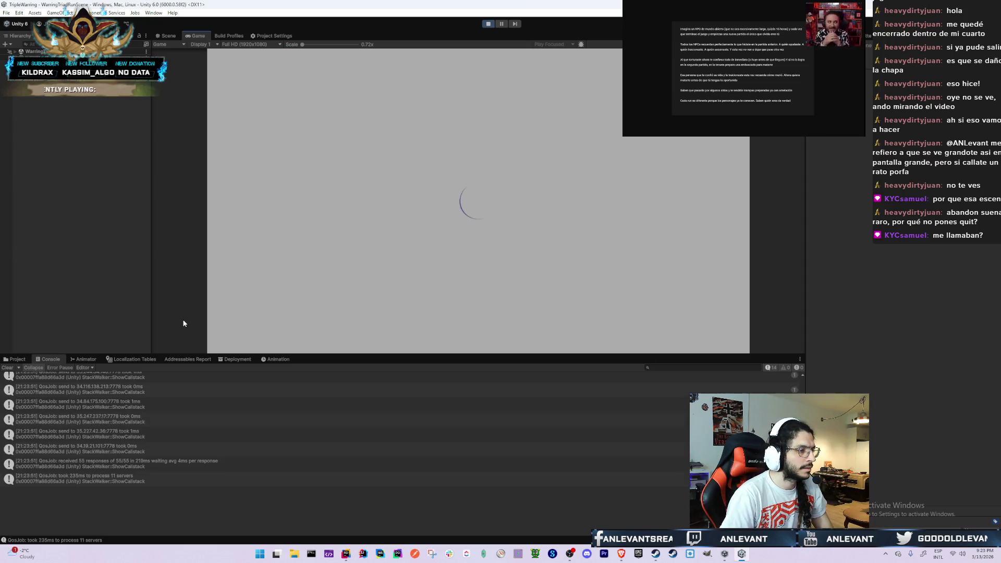
- Clear the Console, open in-game settings, request Abandon Run, and cancel the confirmation
{"action": "left_click", "coordinate": [8, 369]}
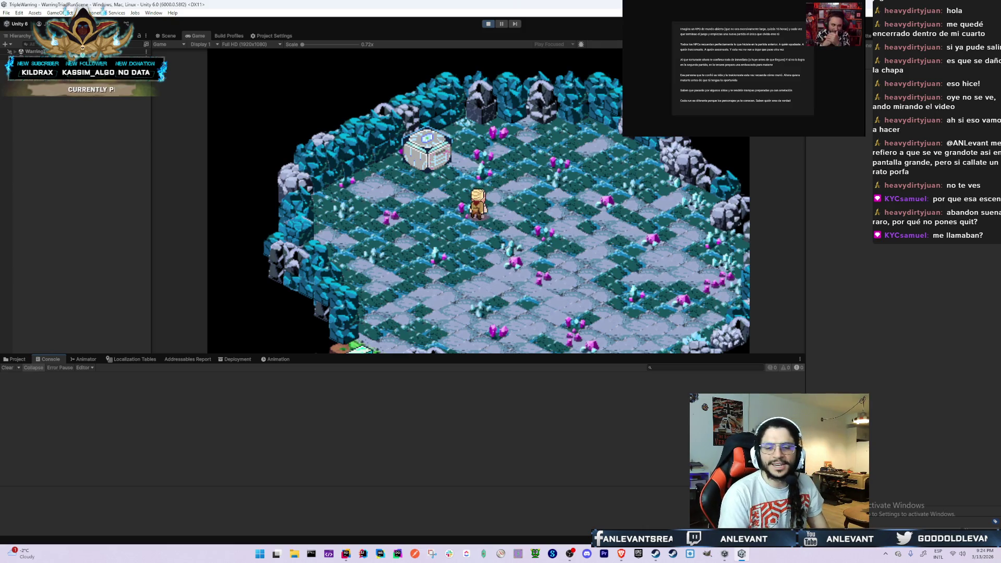
{"action": "key", "text": "Escape"}
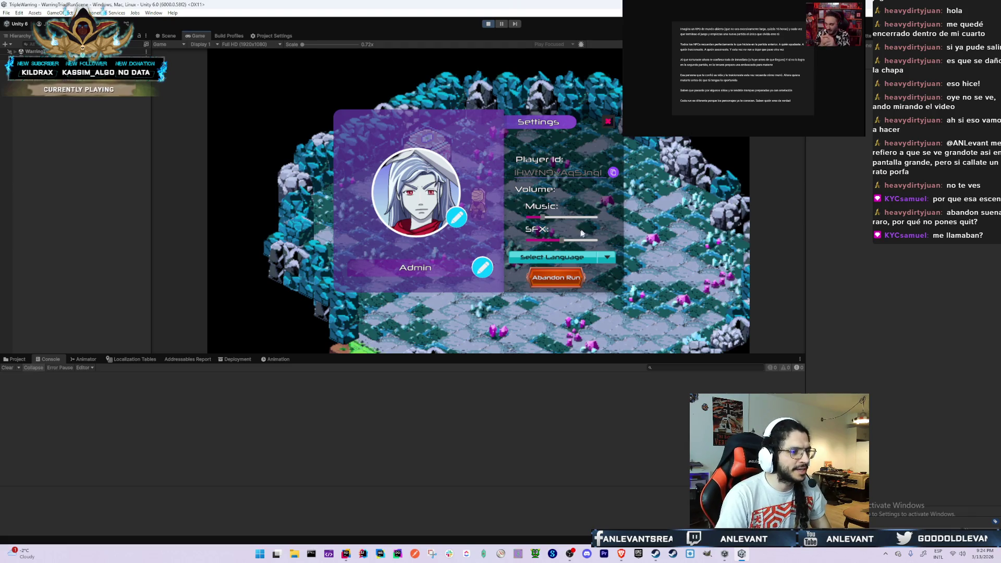
{"action": "left_click", "coordinate": [564, 280]}
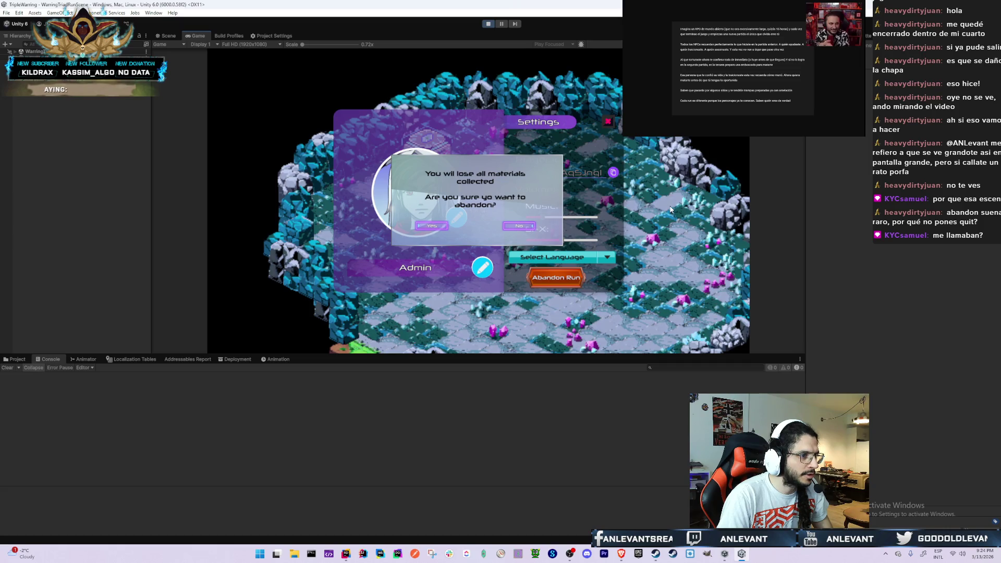
{"action": "left_click", "coordinate": [526, 228]}
- Request Abandon Run again, confirm Yes, clear the Console warning, and switch to Rider
{"action": "left_click", "coordinate": [563, 283]}
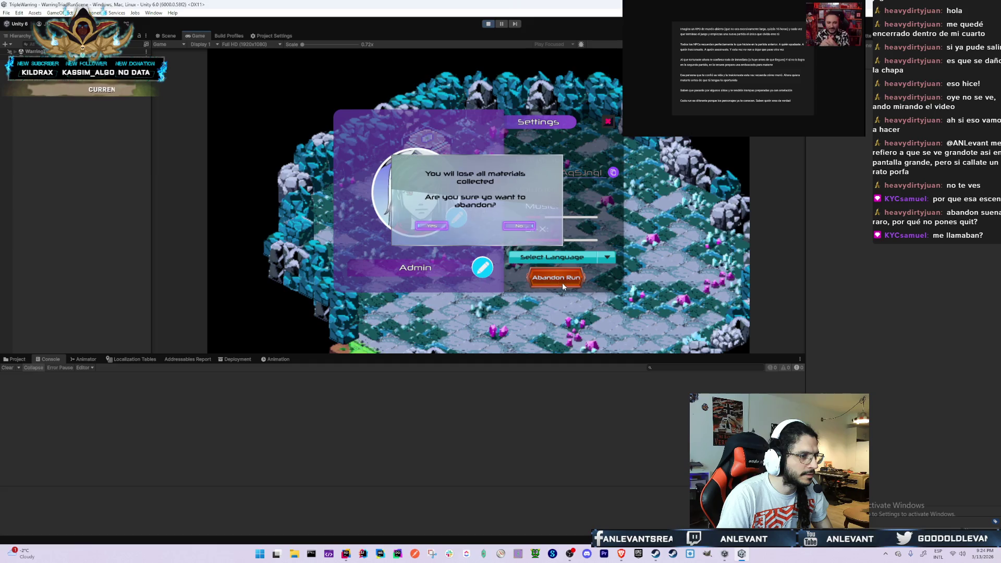
{"action": "left_click", "coordinate": [432, 227]}
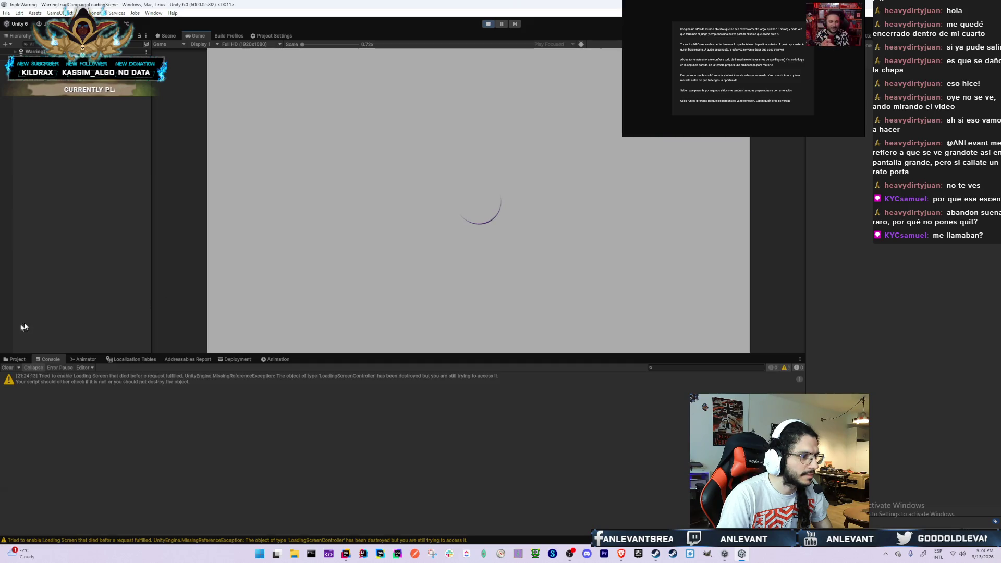
{"action": "left_click", "coordinate": [7, 368]}
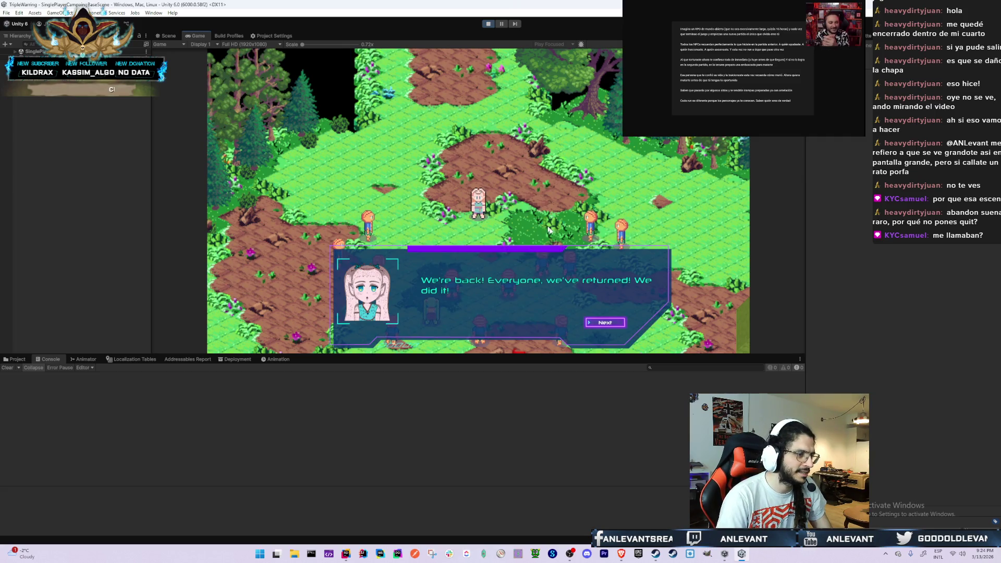
{"action": "key", "text": "alt+Tab"}
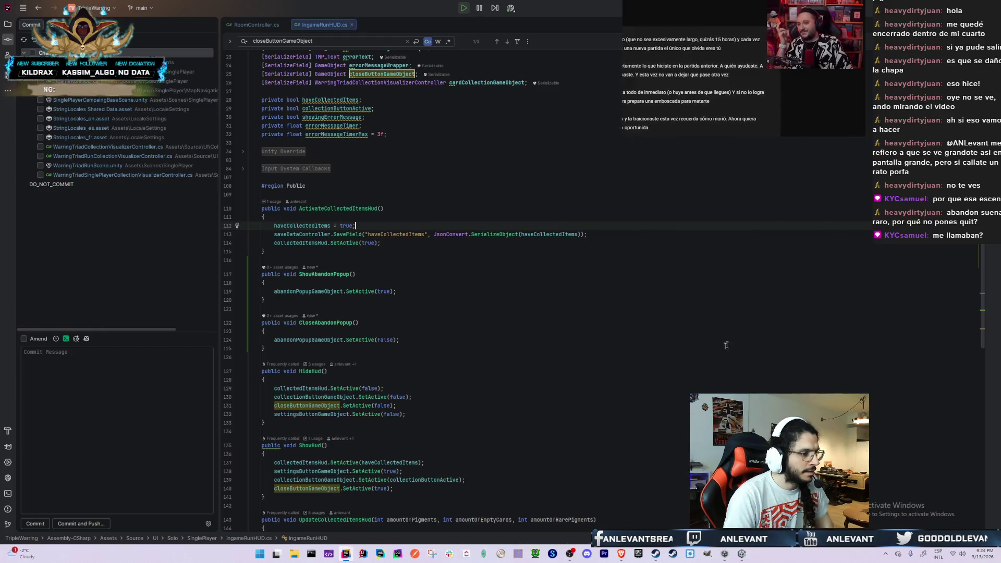
{"action": "key", "text": "alt+Tab"}
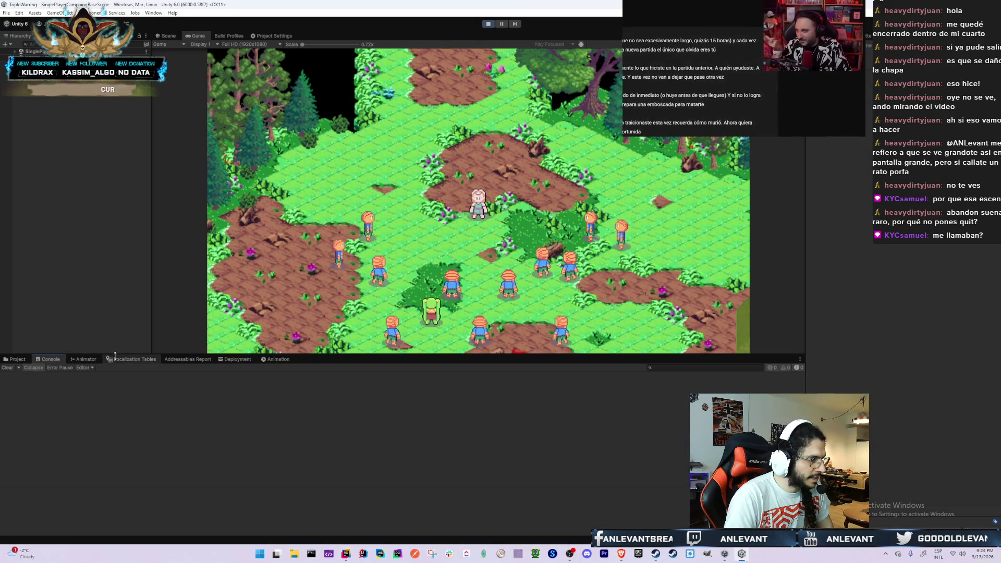
- Filter the localization string table for 'W/' and select the DIALOGS/20_1 key
{"action": "left_click", "coordinate": [128, 358]}
{"action": "left_click", "coordinate": [640, 368]}
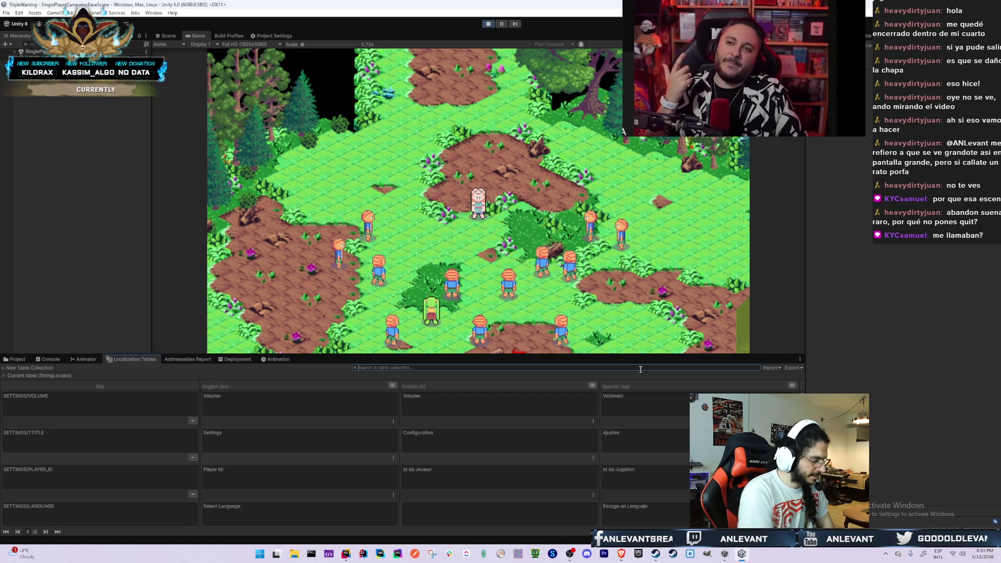
{"action": "type", "text": "W/"}
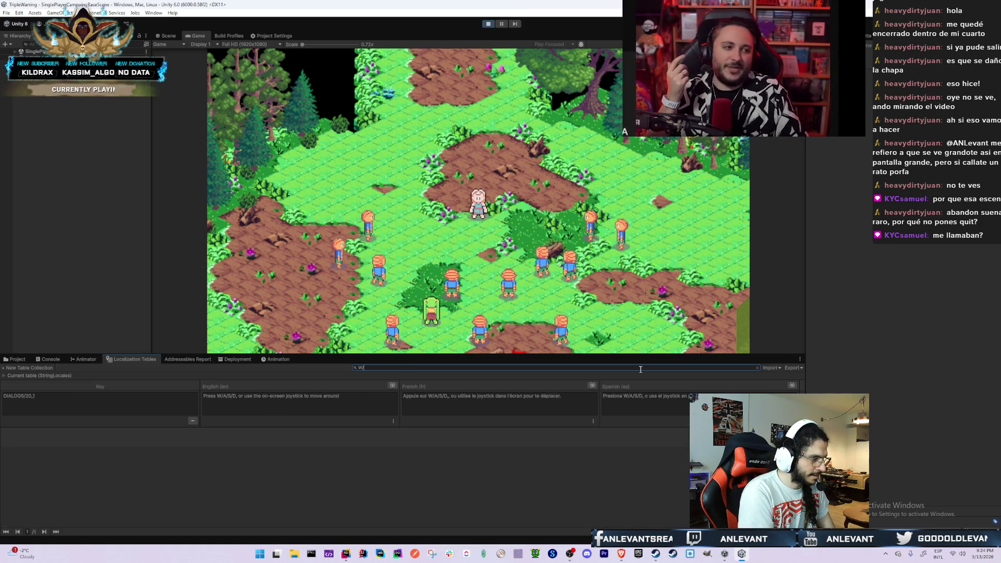
{"action": "left_click", "coordinate": [99, 404]}
{"action": "key", "text": "alt+Tab"}
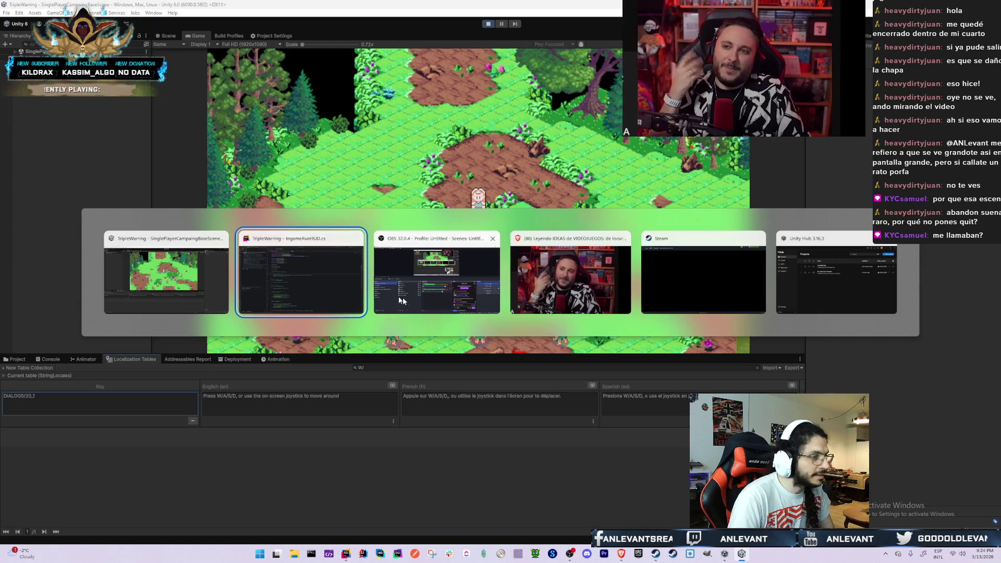
{"action": "key", "text": "alt+Tab"}
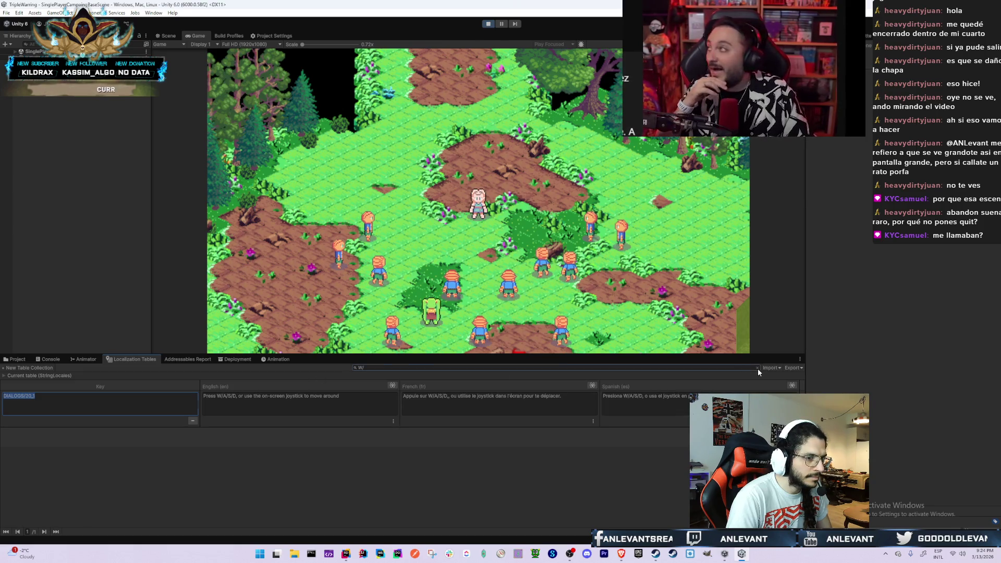
- Clear the search filter, scroll the key list, and glance at the Scene and Game views
{"action": "left_click", "coordinate": [758, 368]}
{"action": "scroll", "coordinate": [554, 435], "scroll_direction": "down", "scroll_amount": 15}
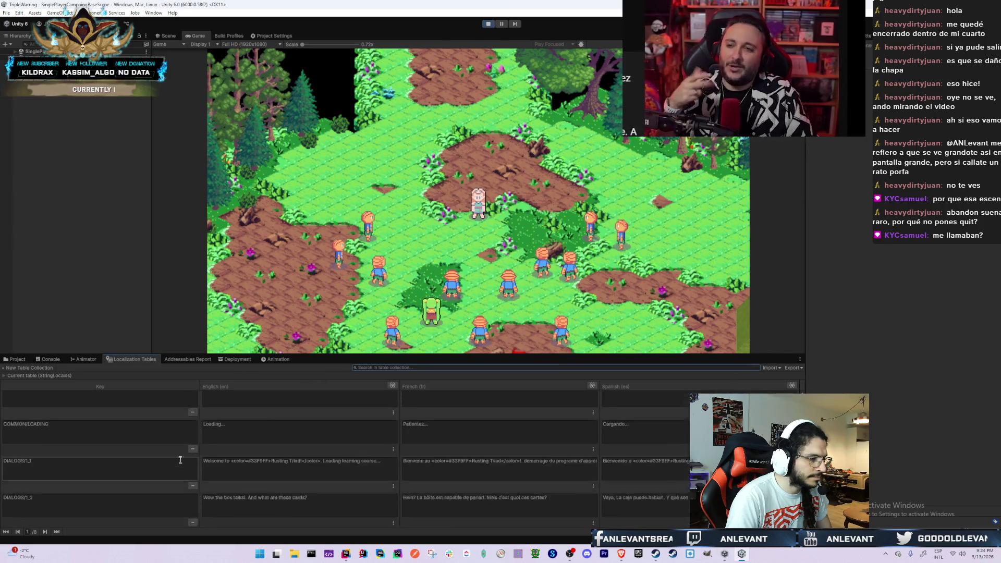
{"action": "scroll", "coordinate": [187, 461], "scroll_direction": "down", "scroll_amount": 10}
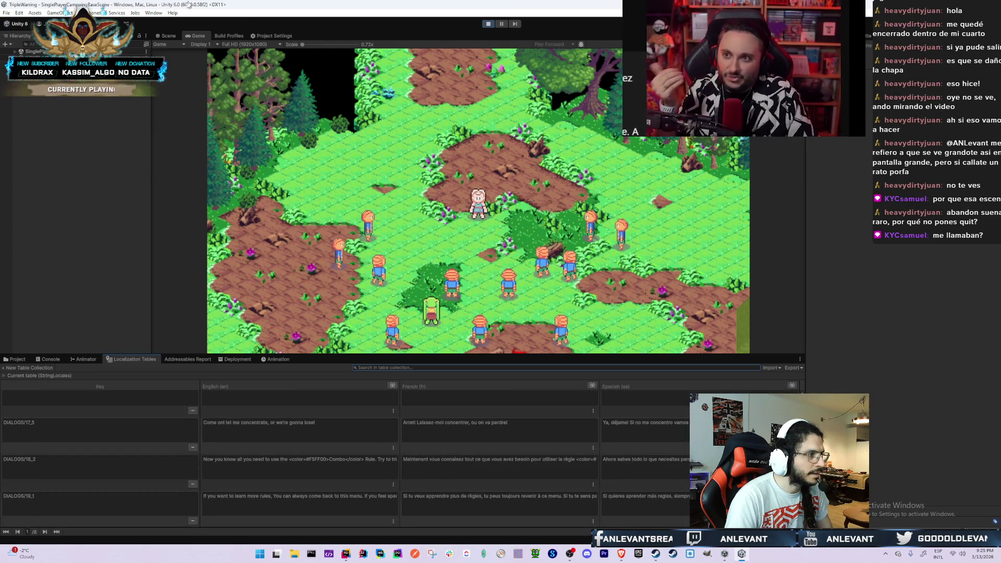
{"action": "left_click", "coordinate": [168, 37]}
{"action": "left_click", "coordinate": [198, 36]}
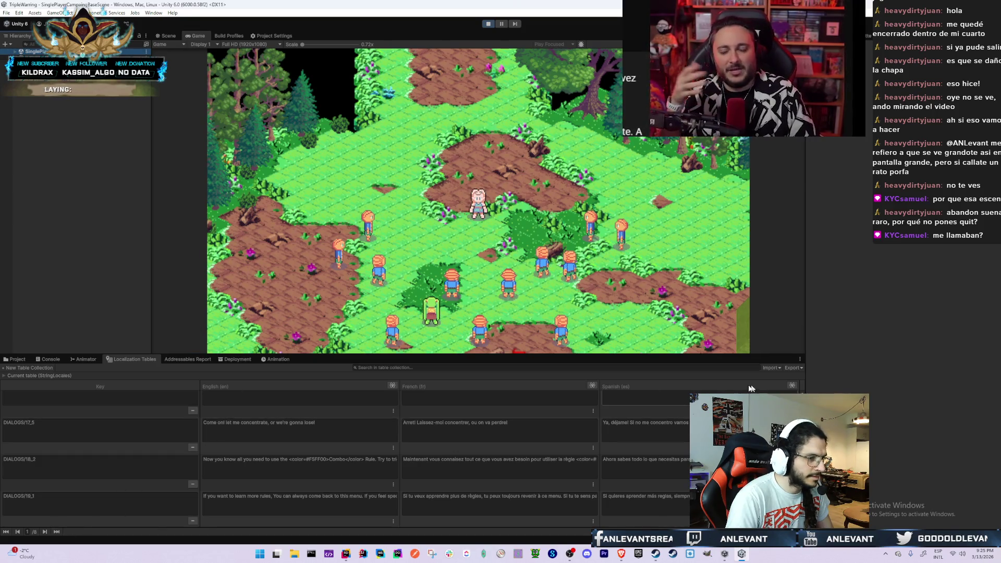
- Search 'Setting' and change the English SETTINGS/ABANDON_RUN text to 'Forfeit Run'
{"action": "left_click", "coordinate": [445, 367]}
{"action": "type", "text": "Setting"}
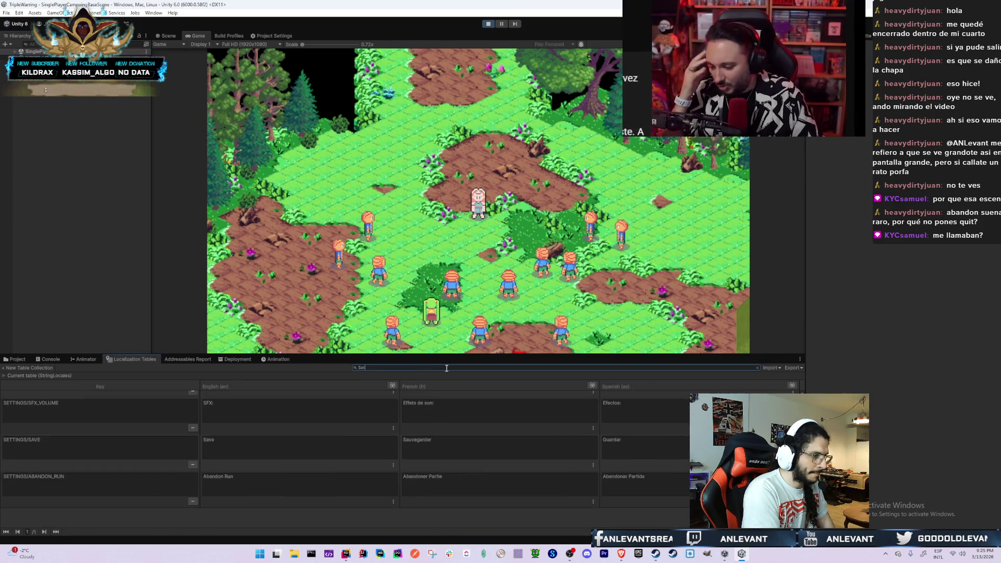
{"action": "left_click", "coordinate": [325, 491]}
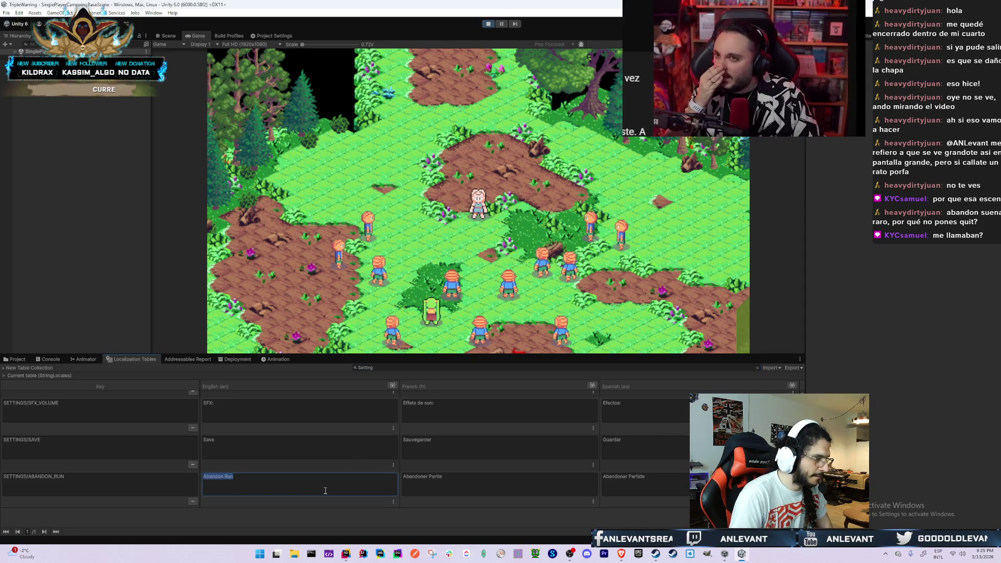
{"action": "key", "text": "ctrl+BackSpace"}
{"action": "type", "text": "Forfeit"}
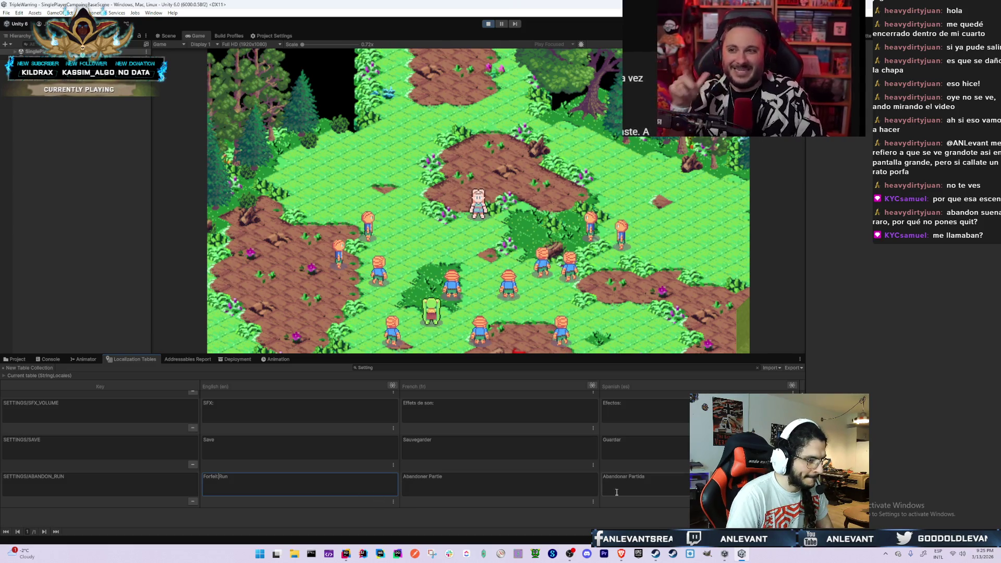
{"action": "key", "text": "ctrl+s"}
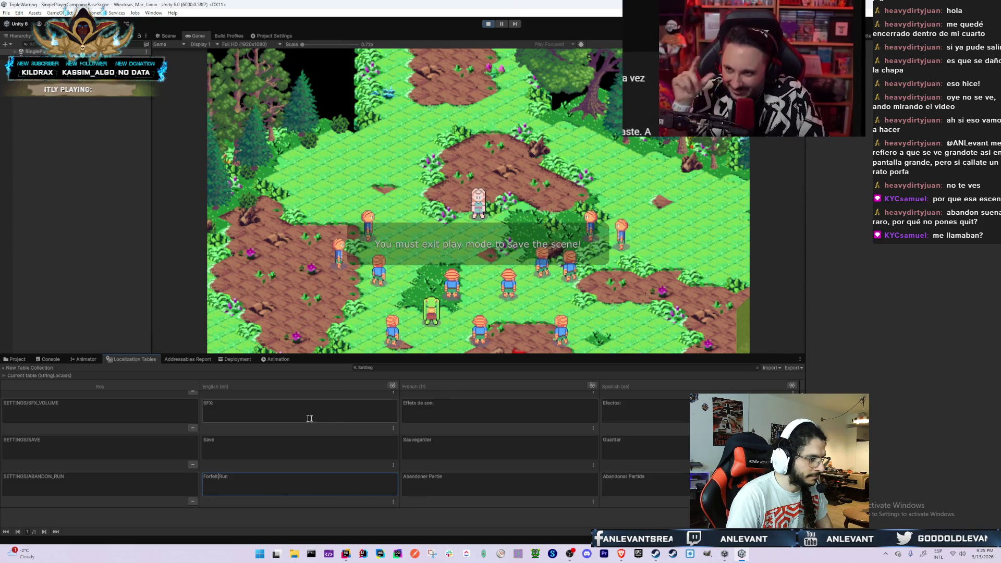
{"action": "key", "text": "Return"}
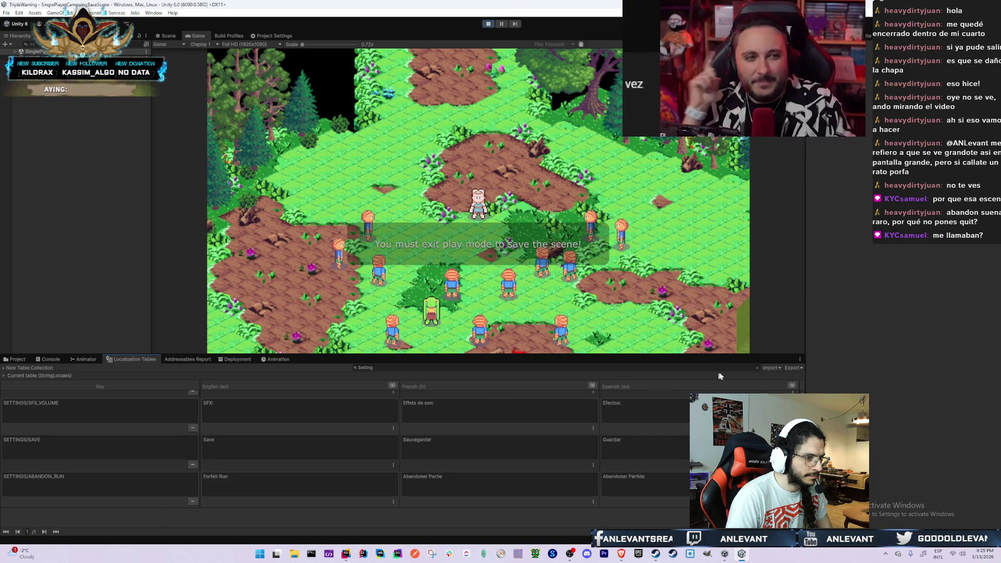
- Clear the 'Setting' filter and go to the string table's last page
{"action": "left_click", "coordinate": [757, 368]}
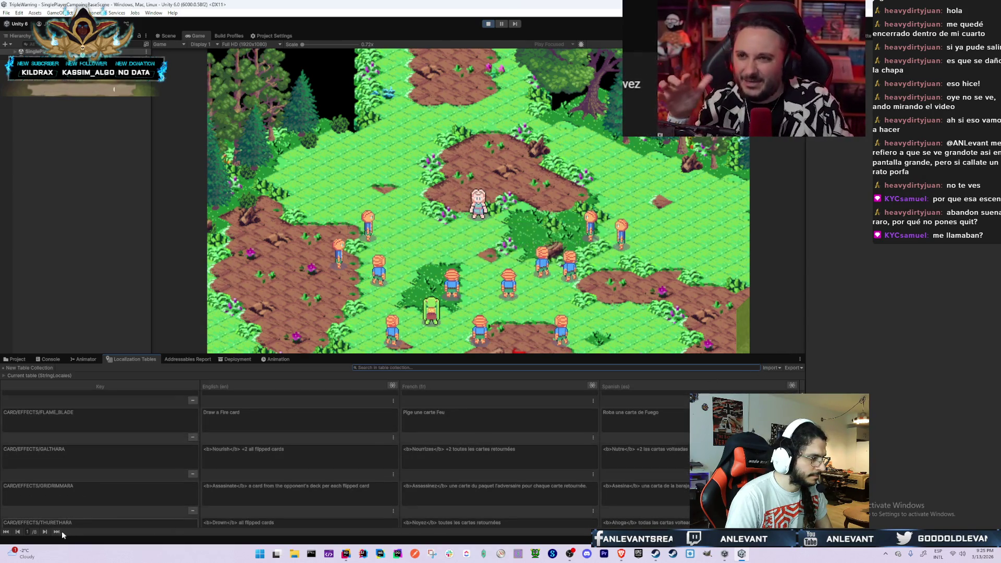
{"action": "scroll", "coordinate": [89, 500], "scroll_direction": "down", "scroll_amount": 5}
{"action": "left_click", "coordinate": [108, 514]}
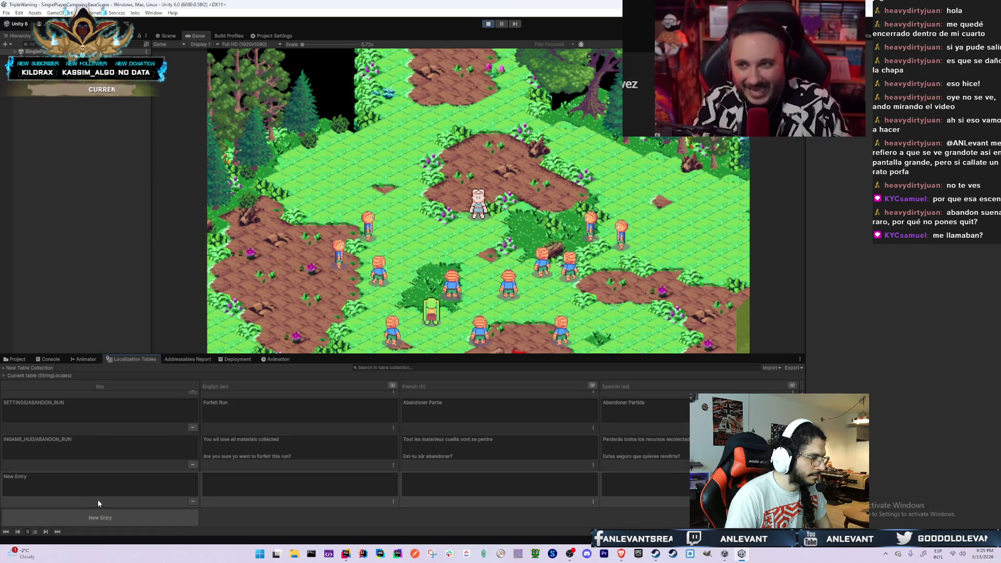
- Add a new table entry keyed DIALOGS/20_2 by pasting the 20_1 key and changing its number
{"action": "left_click", "coordinate": [89, 491]}
{"action": "type", "text": "DIALOGS/20,1"}
{"action": "key", "text": "BackSpace"}
{"action": "type", "text": "2"}
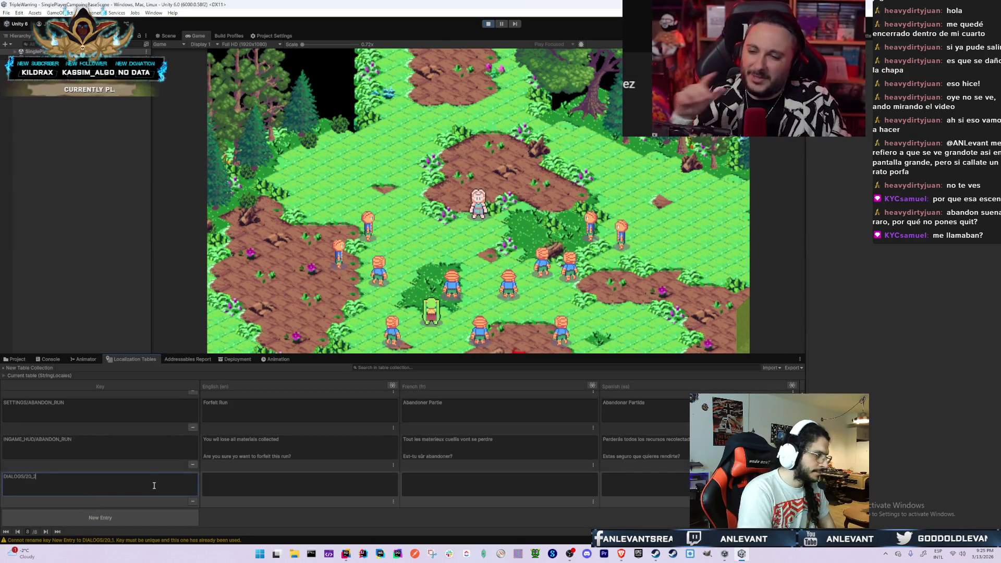
- Write the English text 'To skip this tutorial, Open the settings menu and select Forfeit Run'
{"action": "left_click", "coordinate": [273, 485]}
{"action": "type", "text": "To sk"}
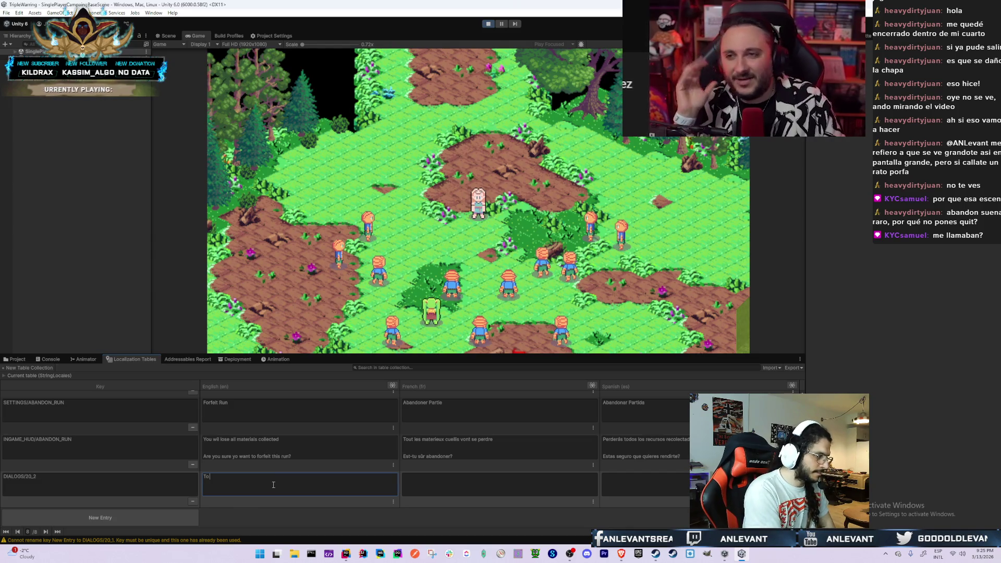
{"action": "type", "text": "ip to"}
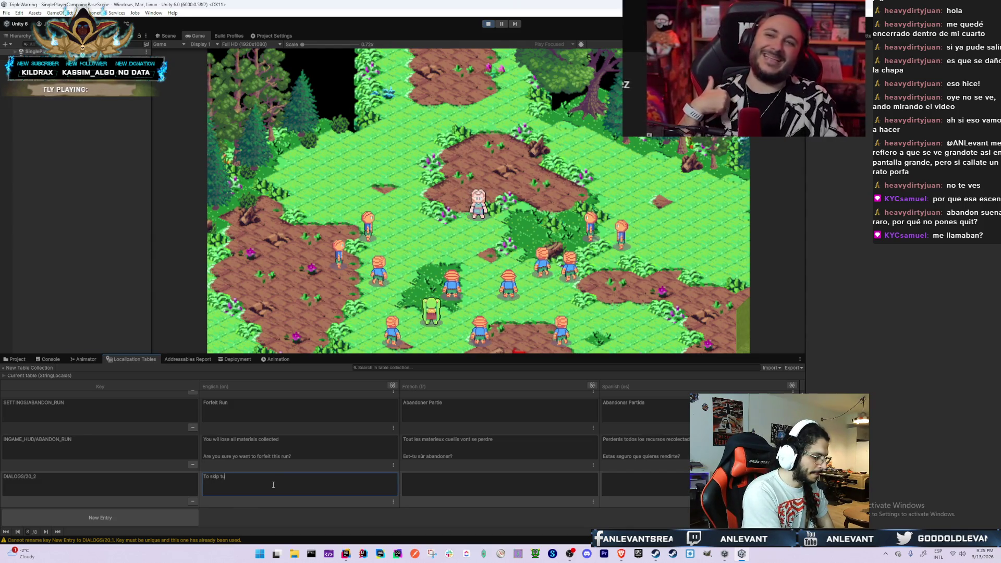
{"action": "type", "text": "tor"}
{"action": "key", "text": "BackSpace"}
{"action": "key", "text": "BackSpace"}
{"action": "key", "text": "BackSpace"}
{"action": "type", "text": "this tutorial, forfeit"}
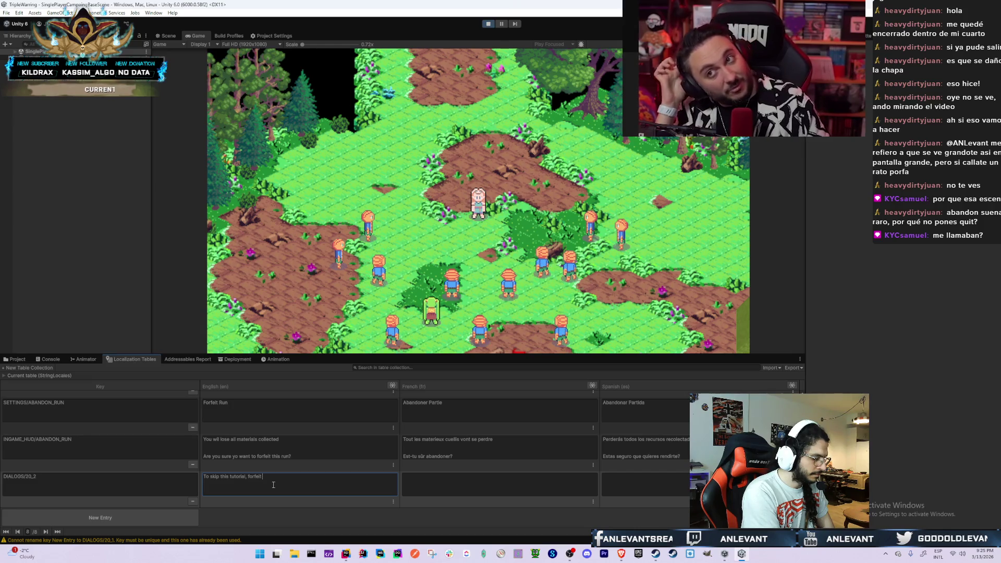
{"action": "key", "text": "ctrl+BackSpace"}
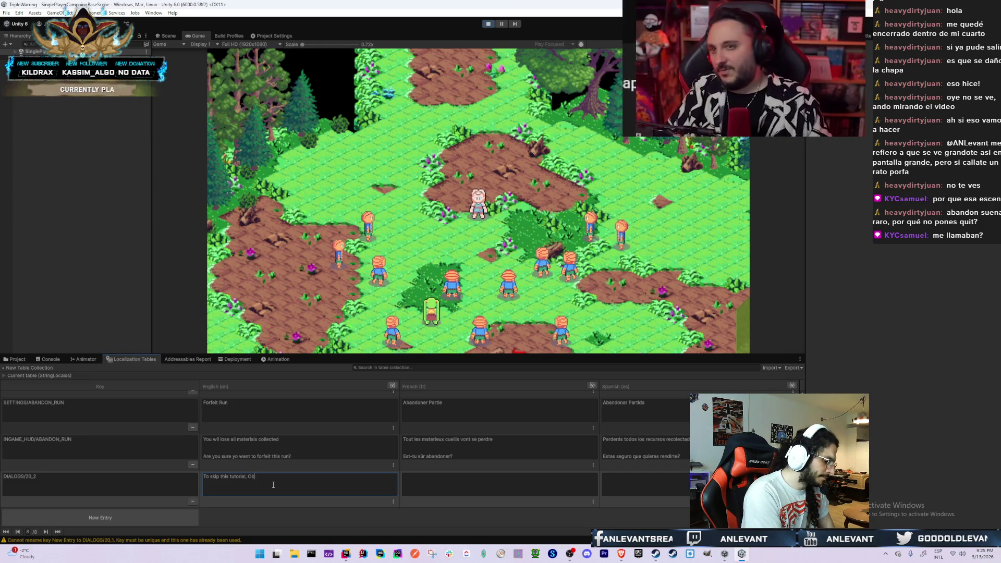
{"action": "type", "text": "the settings menu and select Forfeit Run"}
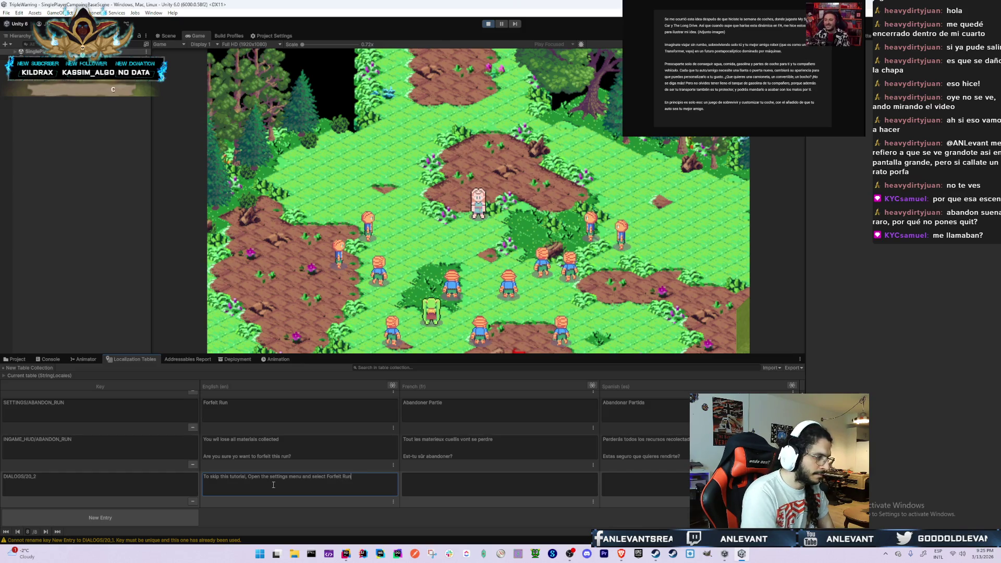
{"action": "key", "text": "ctrl+a"}
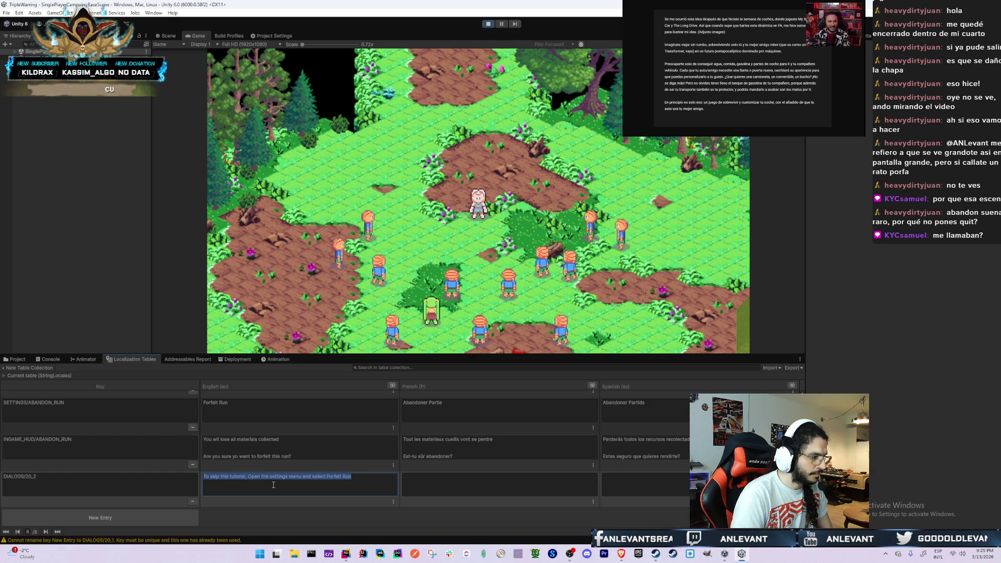
{"action": "left_click", "coordinate": [442, 475]}
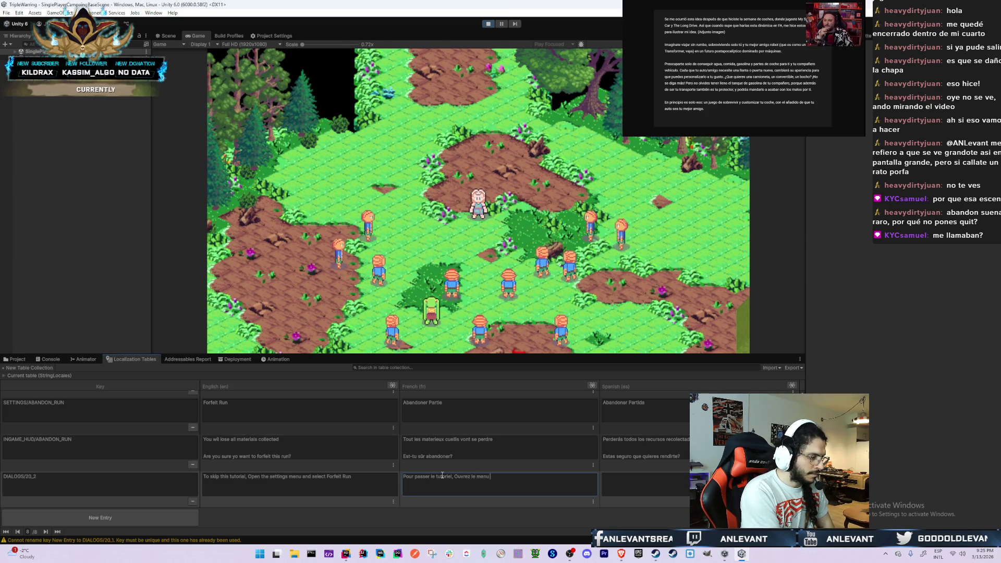
- Enter the French and Spanish skip-tutorial translations for DIALOGS/20_2 and save
{"action": "type", "text": "cont"}
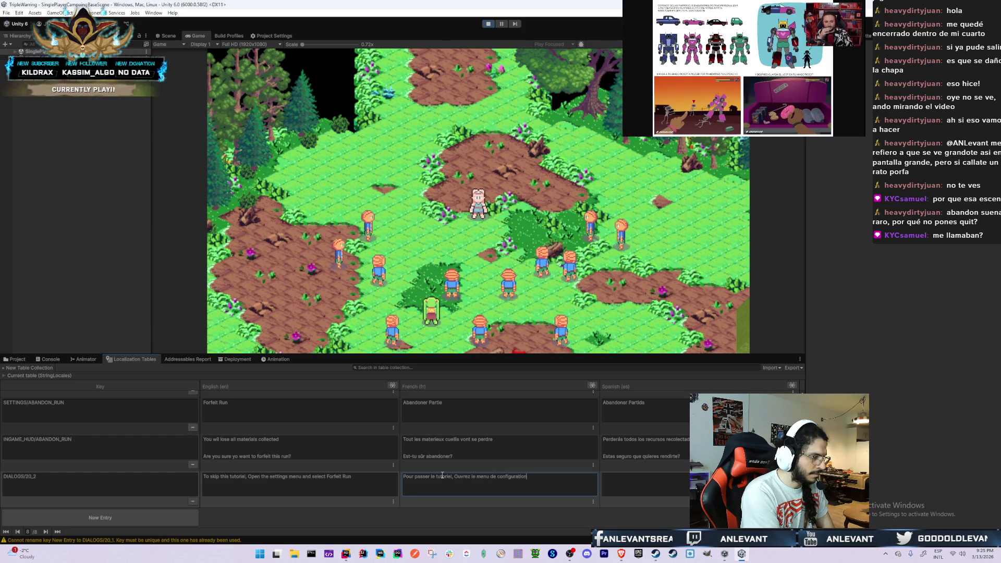
{"action": "type", "text": "tionés"}
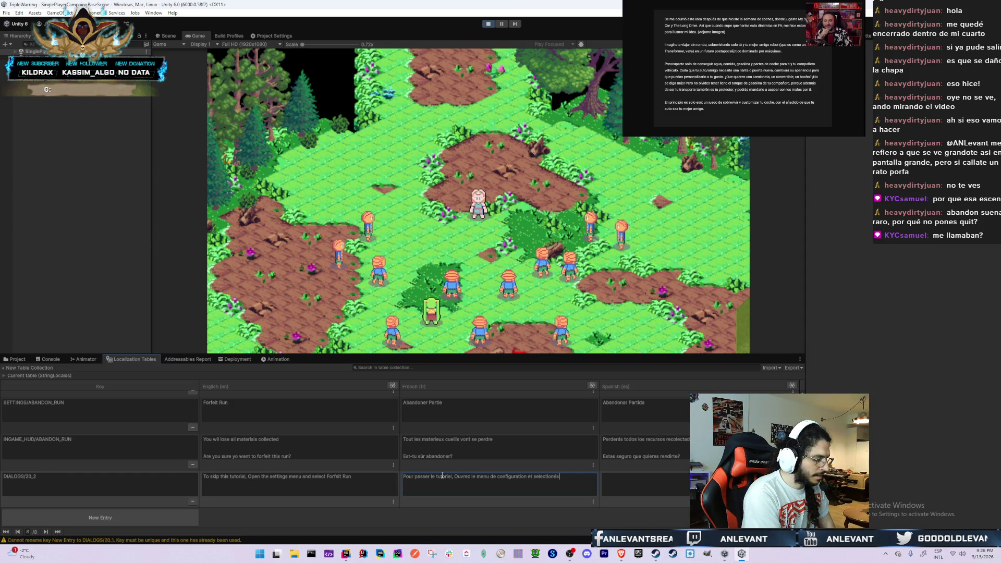
{"action": "type", "text": "ndoner PArti"}
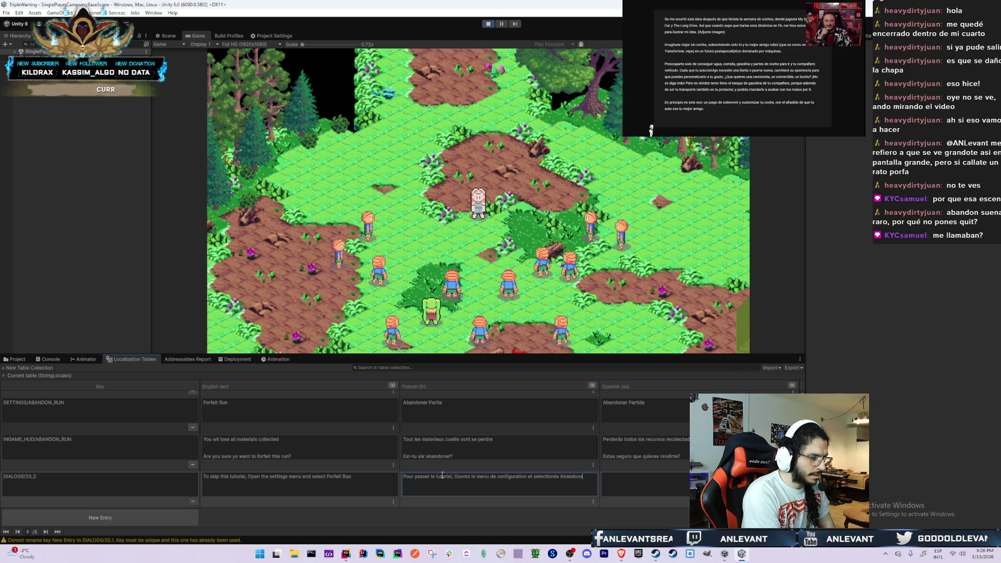
{"action": "type", "text": "e"}
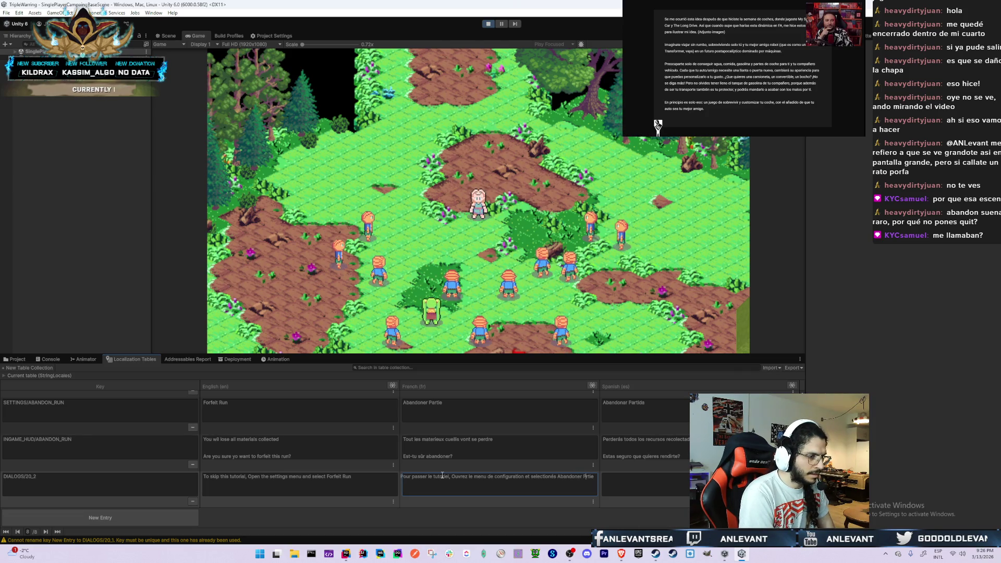
{"action": "left_click", "coordinate": [635, 478]}
{"action": "type", "text": "Pa"}
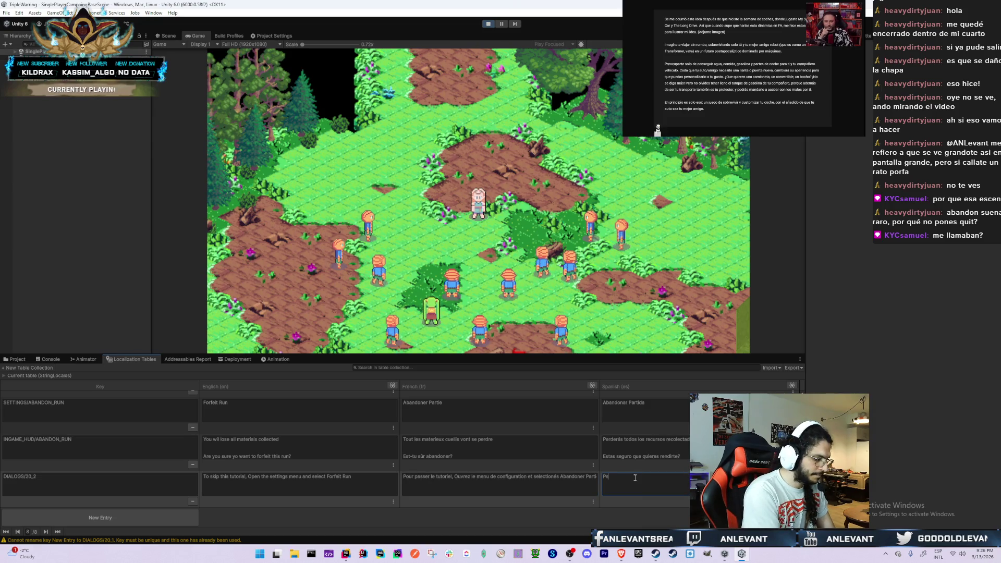
{"action": "type", "text": "ra"}
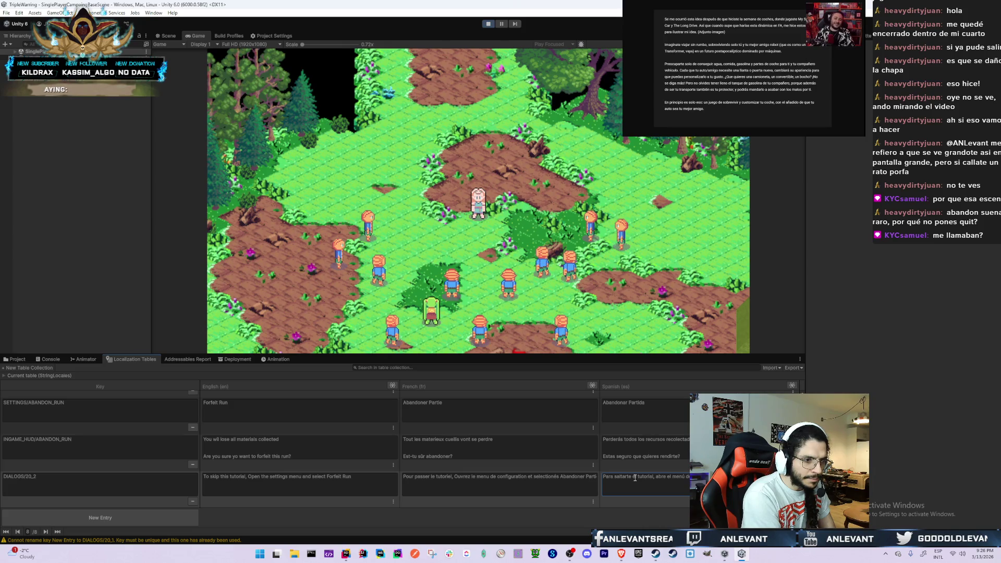
{"action": "key", "text": "ctrl+s"}
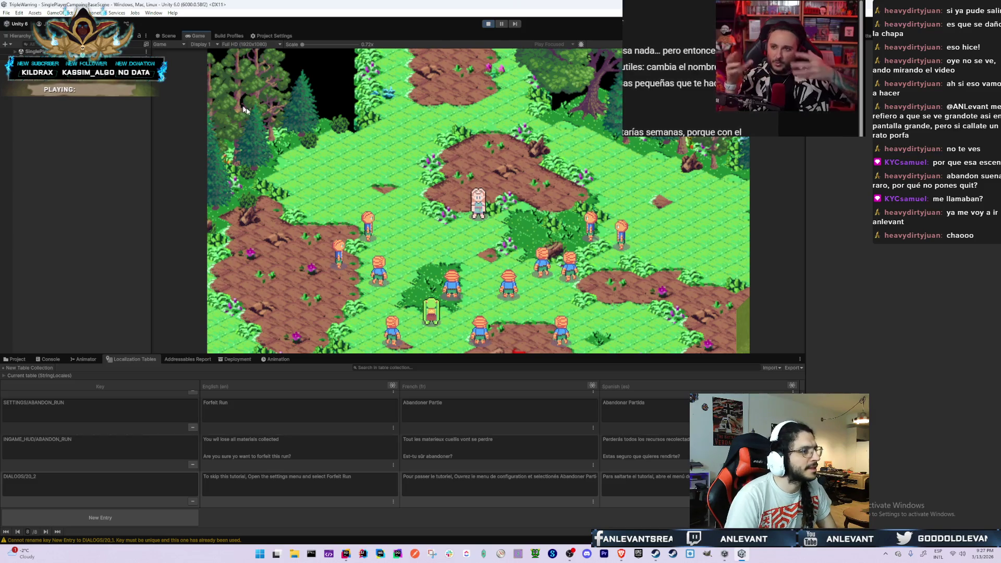
- Check the Scene and Game views, then switch over to Rider
{"action": "left_click", "coordinate": [169, 36]}
{"action": "left_click", "coordinate": [197, 36]}
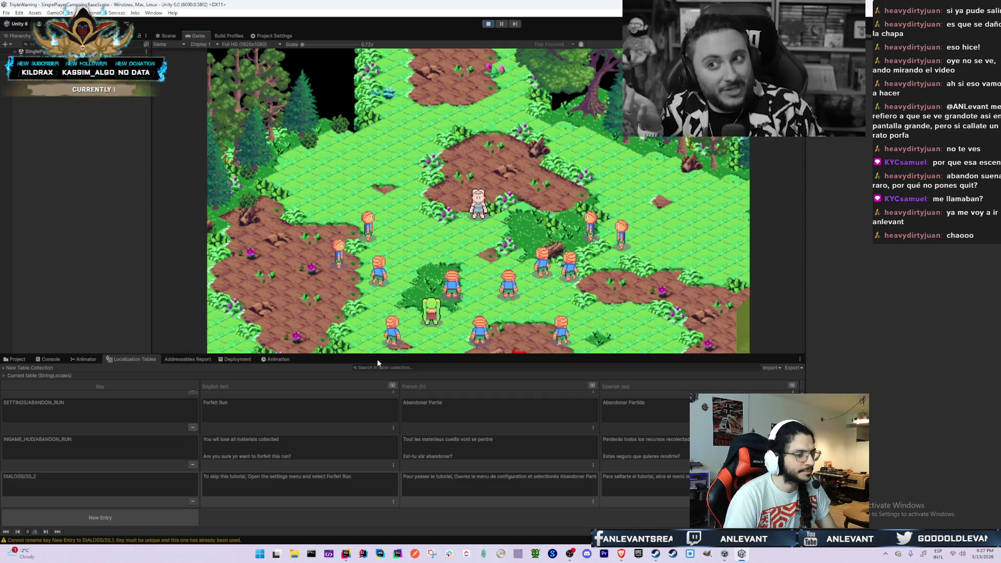
{"action": "key", "text": "alt+Tab"}
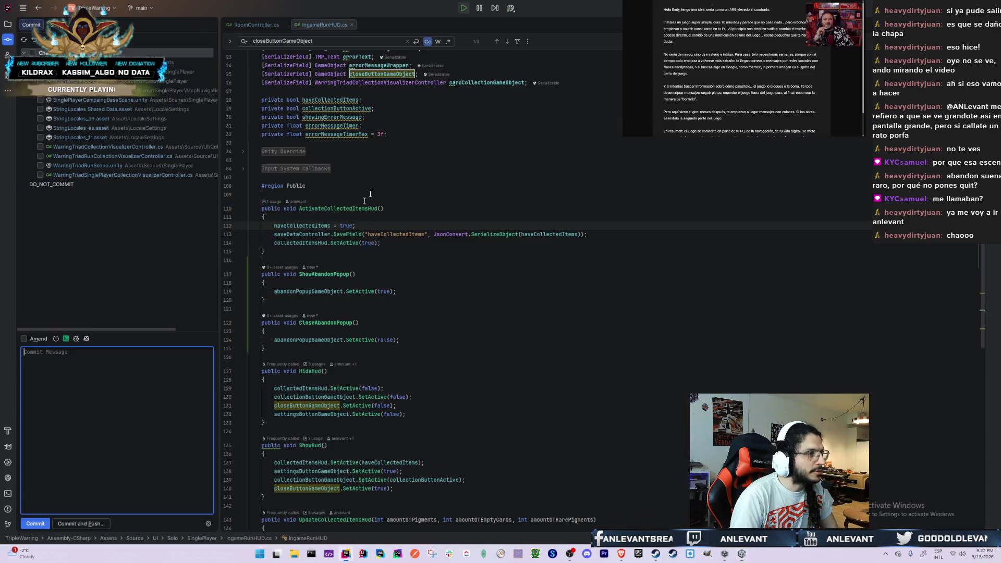
- Open the 20.json dialog file through Search Everywhere
{"action": "key", "text": "shift"}
{"action": "key", "text": "shift"}
{"action": "type", "text": "20.json"}
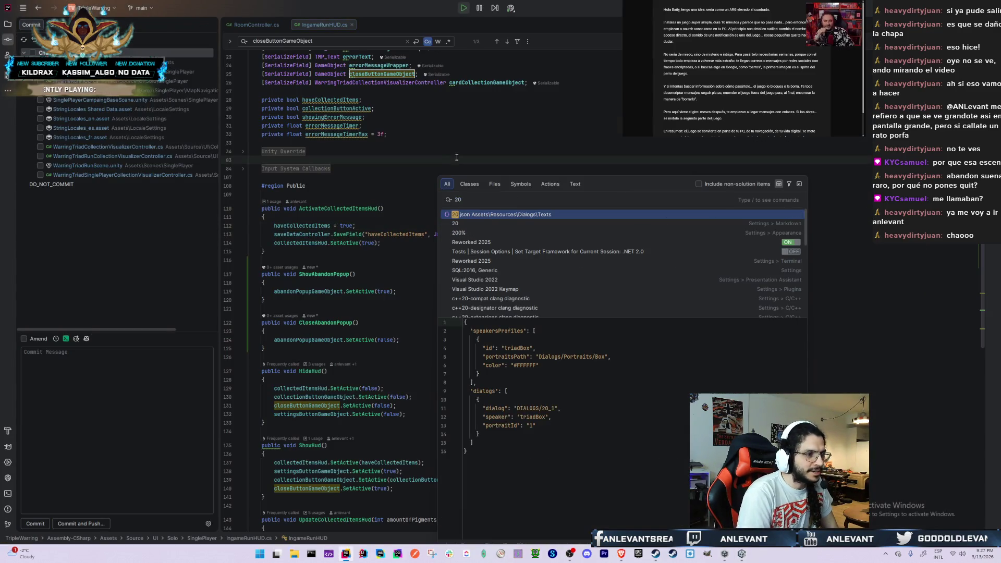
{"action": "key", "text": "Return"}
- Duplicate the DIALOGS/20_1 dialog block after a comma and change its id to 20_2
{"action": "left_click", "coordinate": [326, 153]}
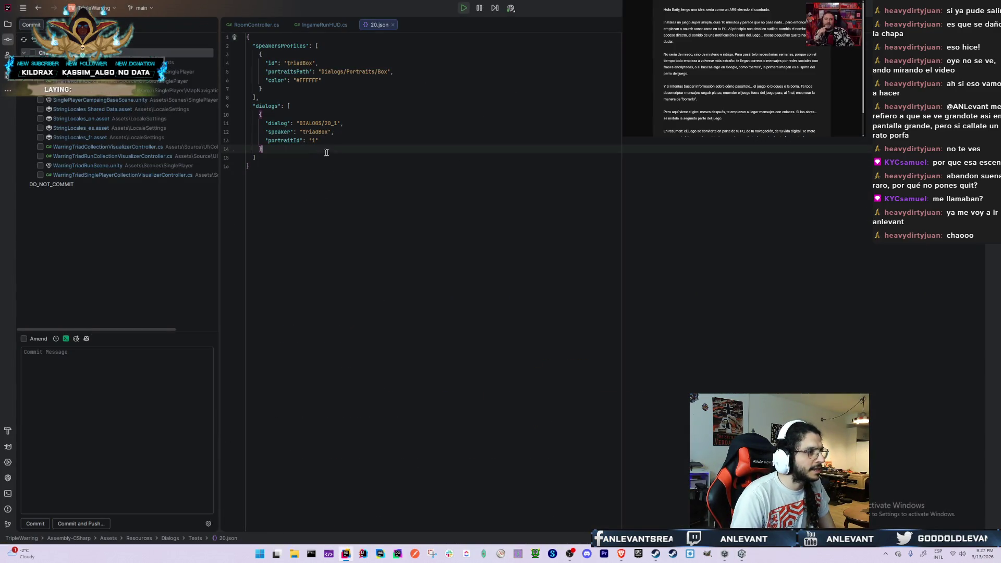
{"action": "key", "text": "ctrl+w"}
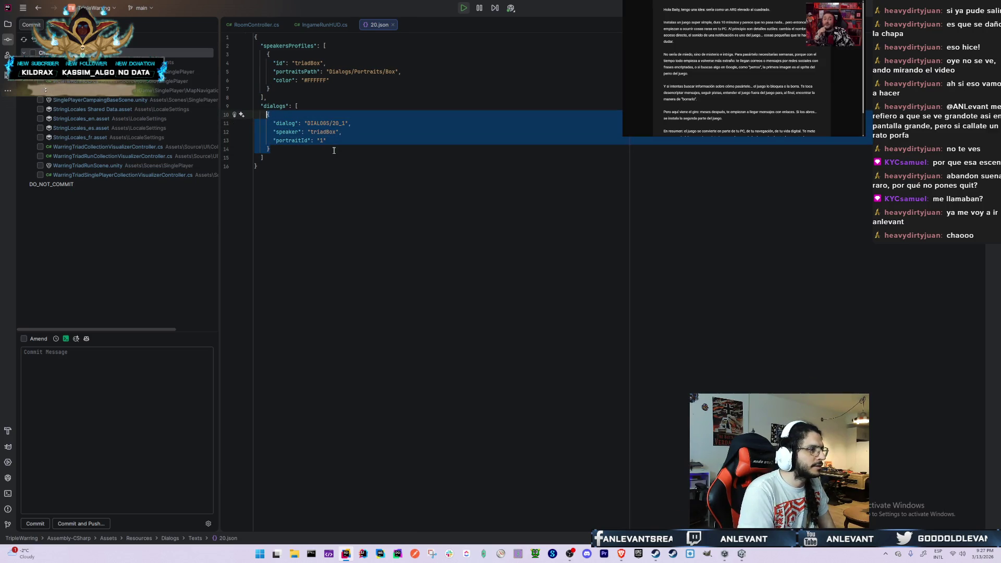
{"action": "key", "text": "Escape"}
{"action": "type", "text": ","}
{"action": "key", "text": "Return"}
{"action": "key", "text": "ctrl+v"}
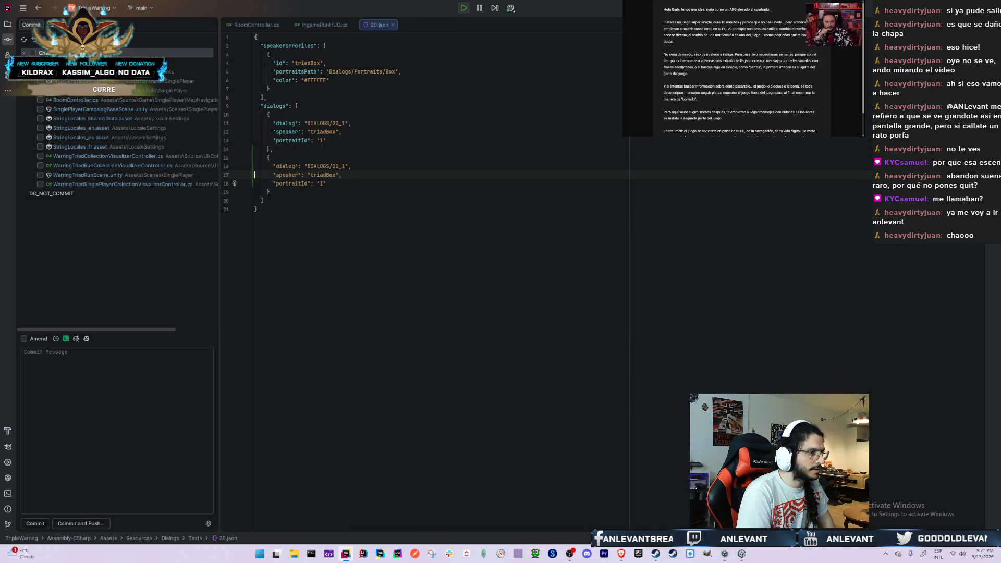
{"action": "left_click", "coordinate": [343, 166]}
{"action": "left_click", "coordinate": [342, 166]}
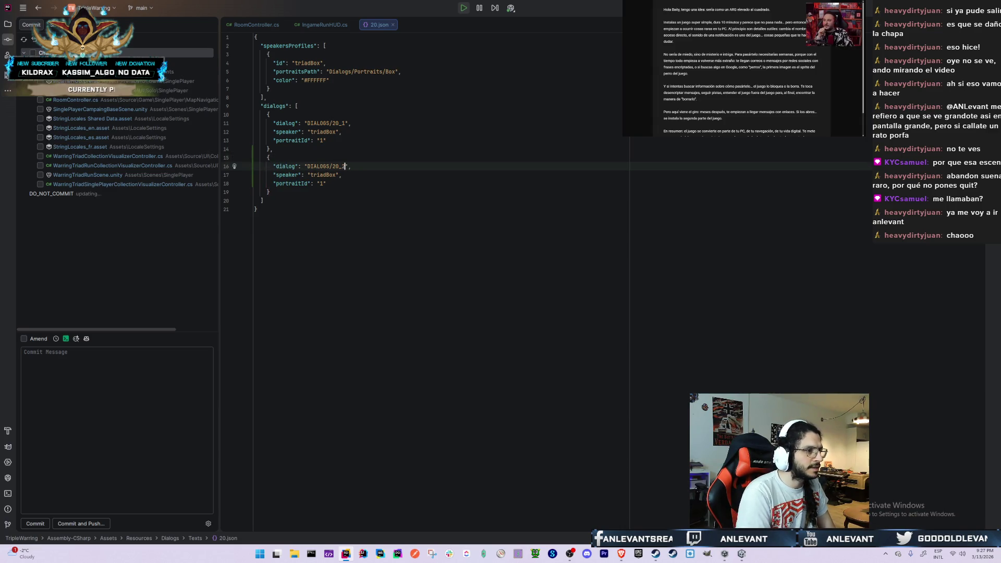
{"action": "key", "text": "alt+Tab"}
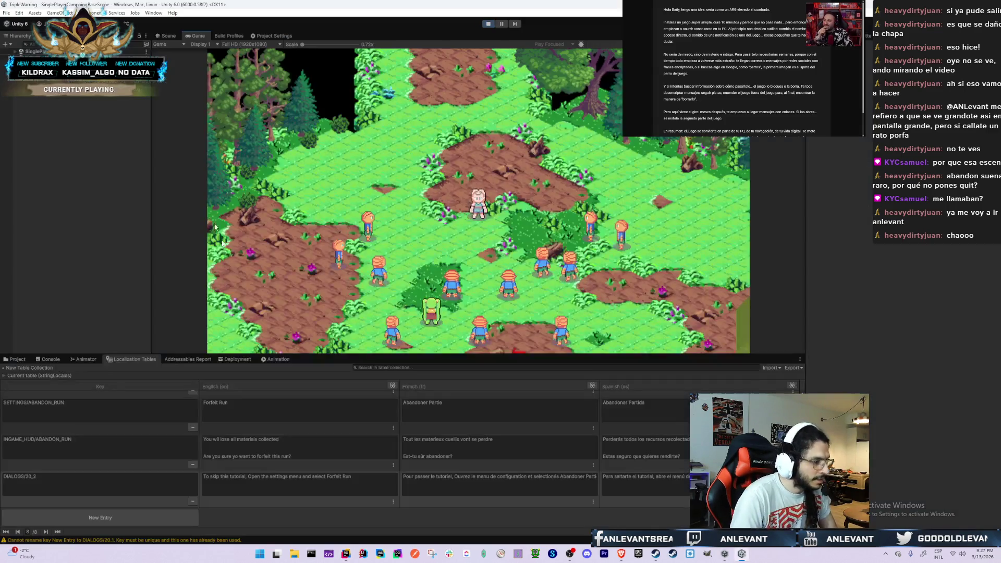
{"action": "left_click", "coordinate": [331, 478]}
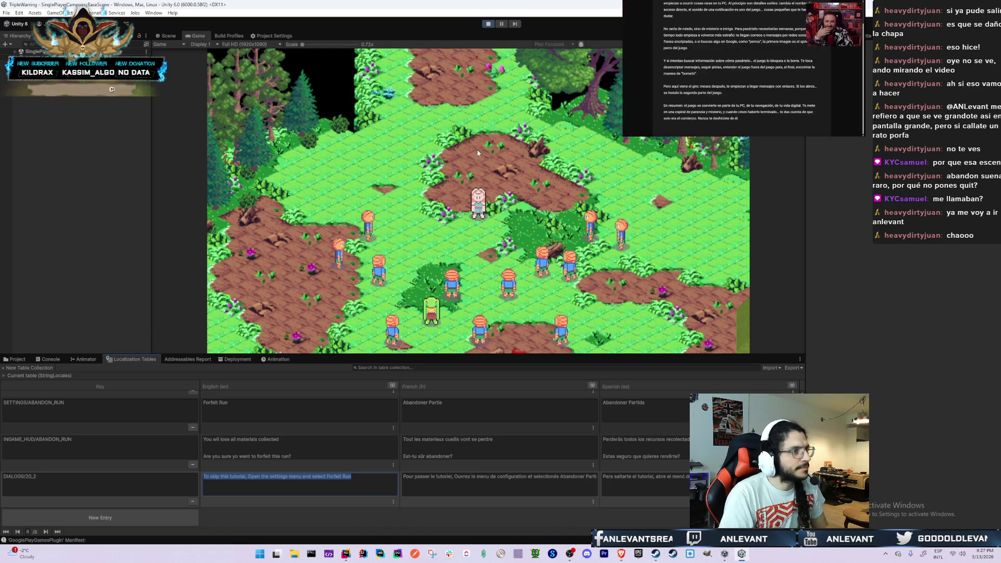
{"action": "left_click", "coordinate": [468, 140]}
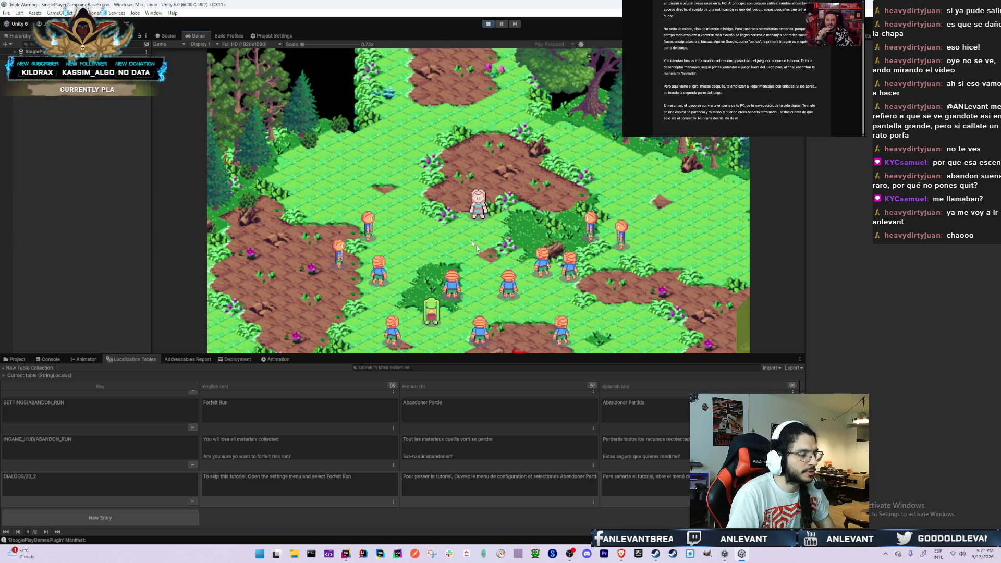
{"action": "left_click", "coordinate": [593, 226]}
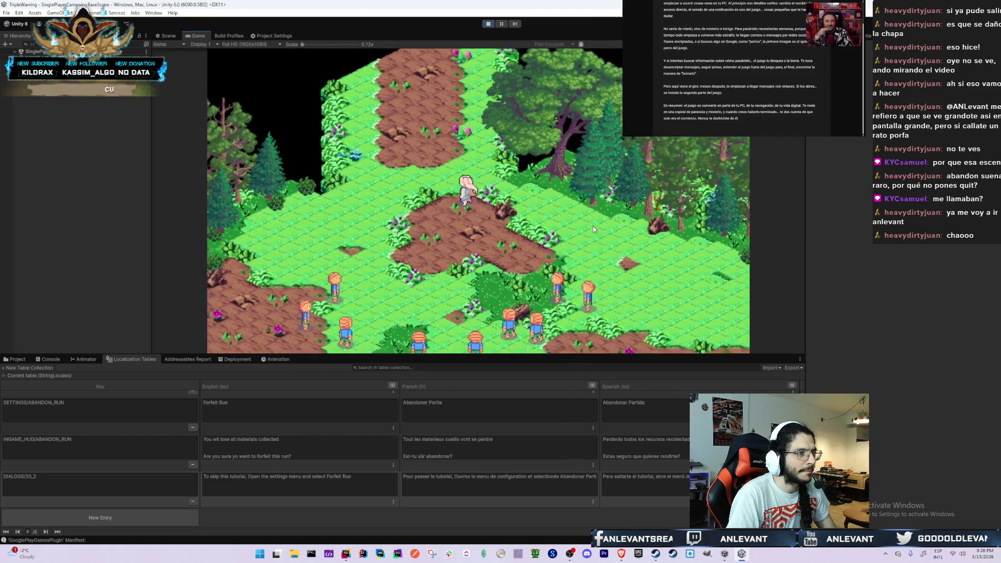
- Dismiss the message box, enter Tala's house, and page through the card crafting tutorial
{"action": "left_click", "coordinate": [616, 321]}
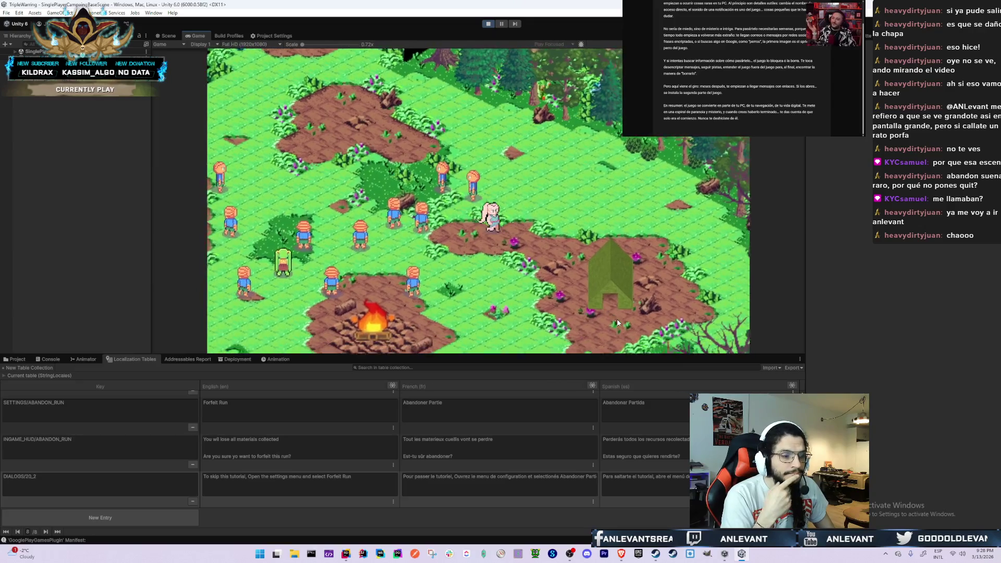
{"action": "key", "text": "e"}
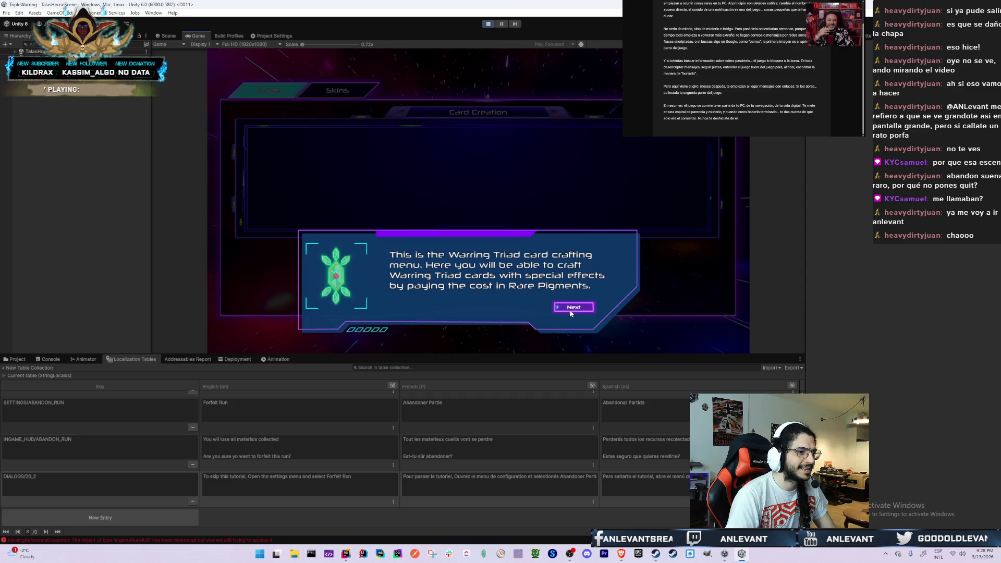
{"action": "left_click", "coordinate": [574, 309]}
{"action": "left_click", "coordinate": [574, 308]}
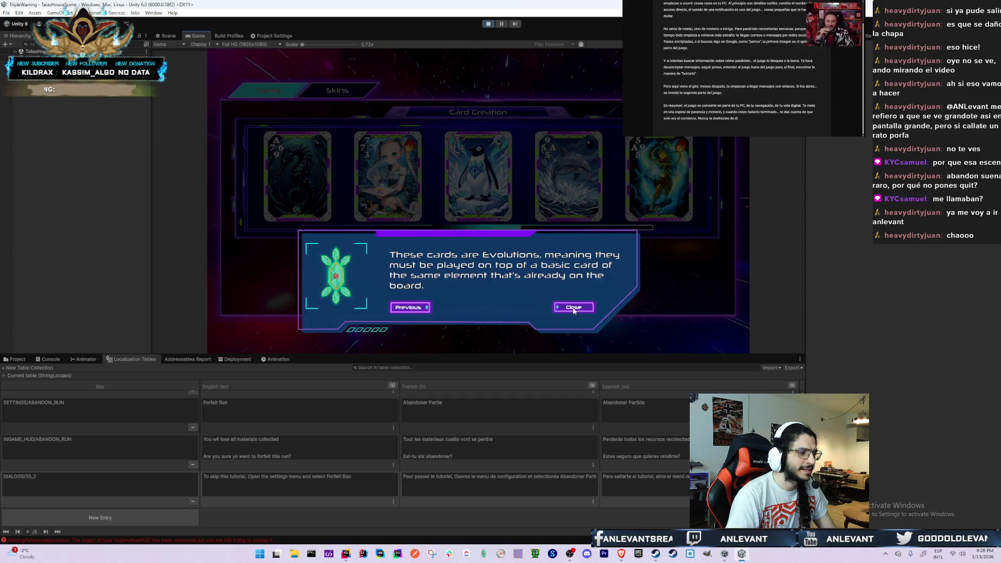
{"action": "left_click", "coordinate": [573, 309]}
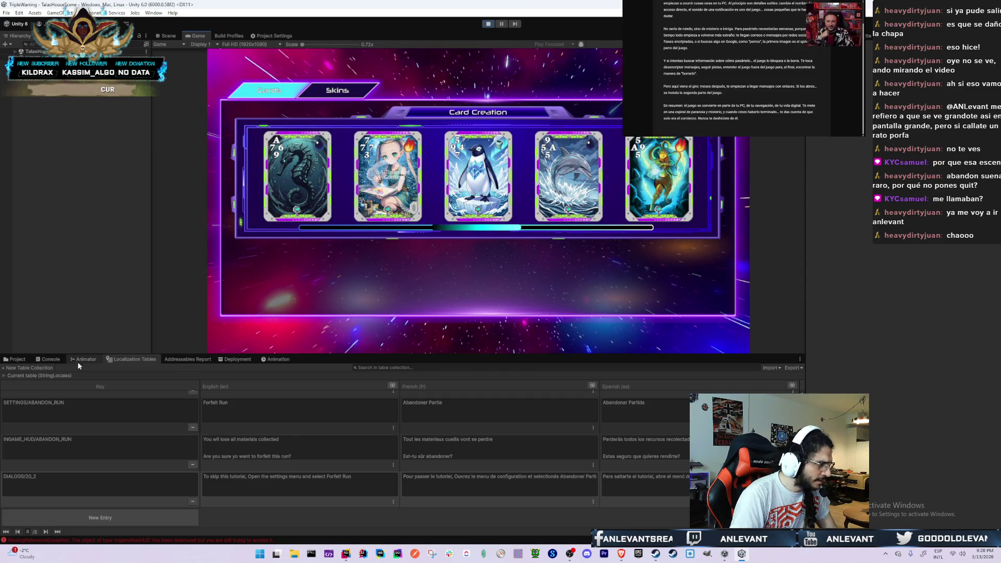
- Clear the console errors, finish the dialogue, and enlarge the game view
{"action": "left_click", "coordinate": [52, 359]}
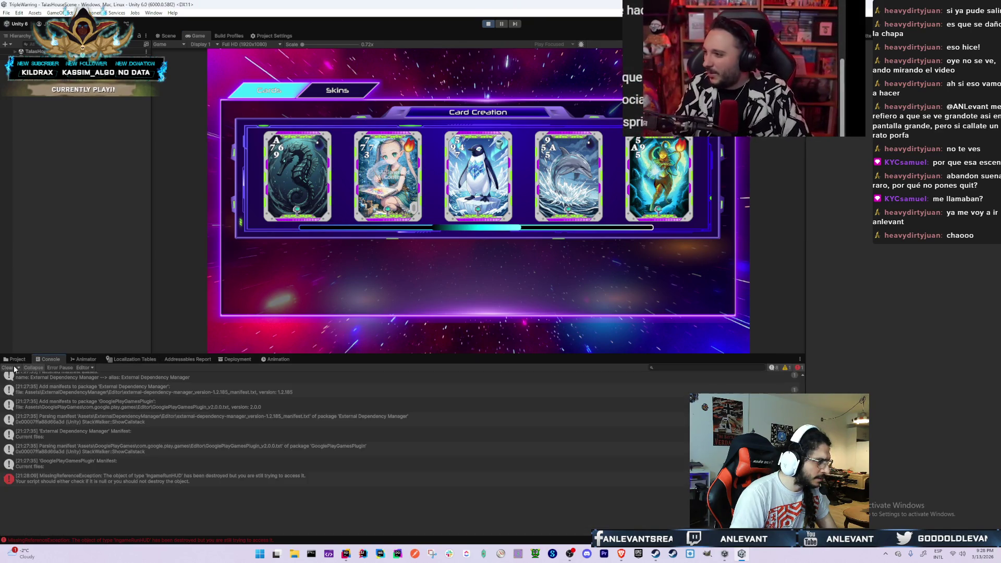
{"action": "left_click", "coordinate": [10, 368]}
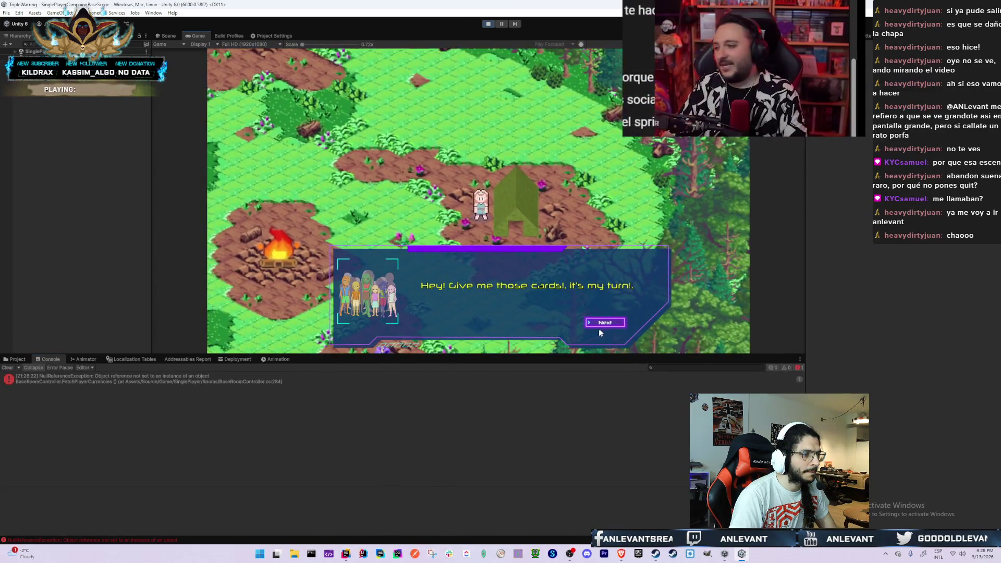
{"action": "left_click", "coordinate": [604, 325]}
{"action": "left_click", "coordinate": [604, 325]}
{"action": "left_click", "coordinate": [605, 328]}
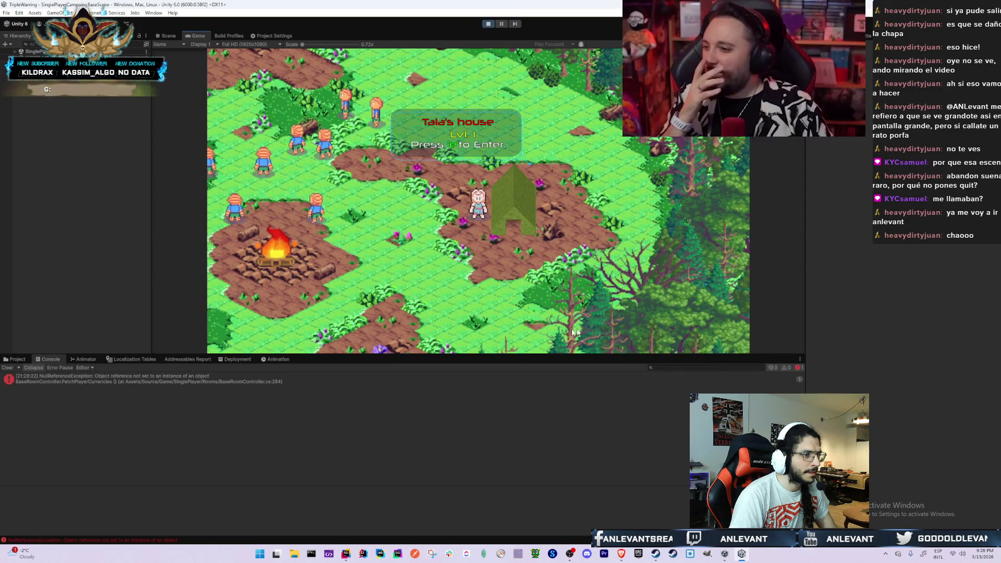
{"action": "left_click", "coordinate": [7, 368]}
{"action": "left_click_drag", "start_coordinate": [421, 355], "coordinate": [421, 370]}
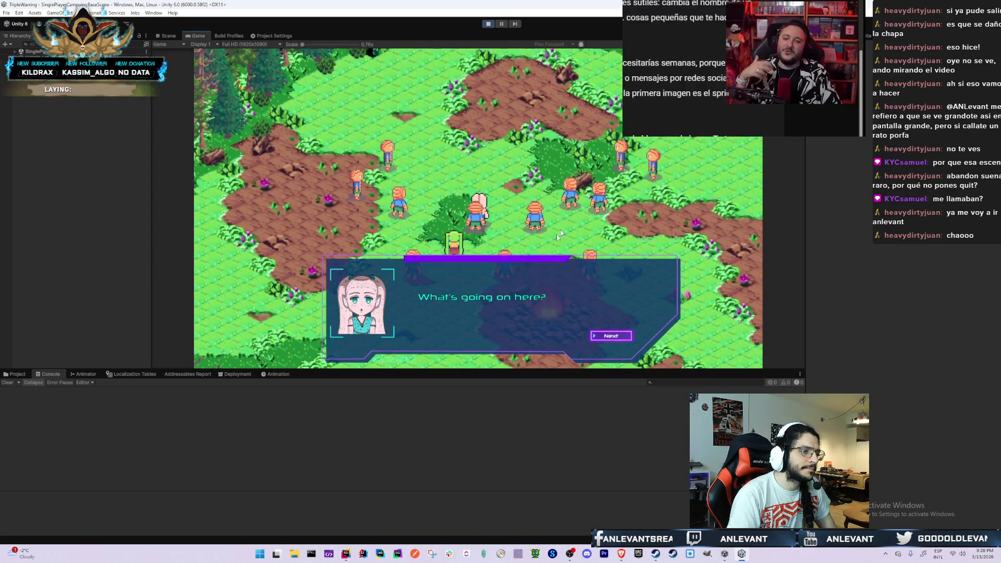
- Finish the villagers' conversation and close the Collection Visualizer welcome and deck-building tutorials
{"action": "left_click", "coordinate": [620, 339]}
{"action": "left_click", "coordinate": [620, 339]}
{"action": "left_click", "coordinate": [620, 339]}
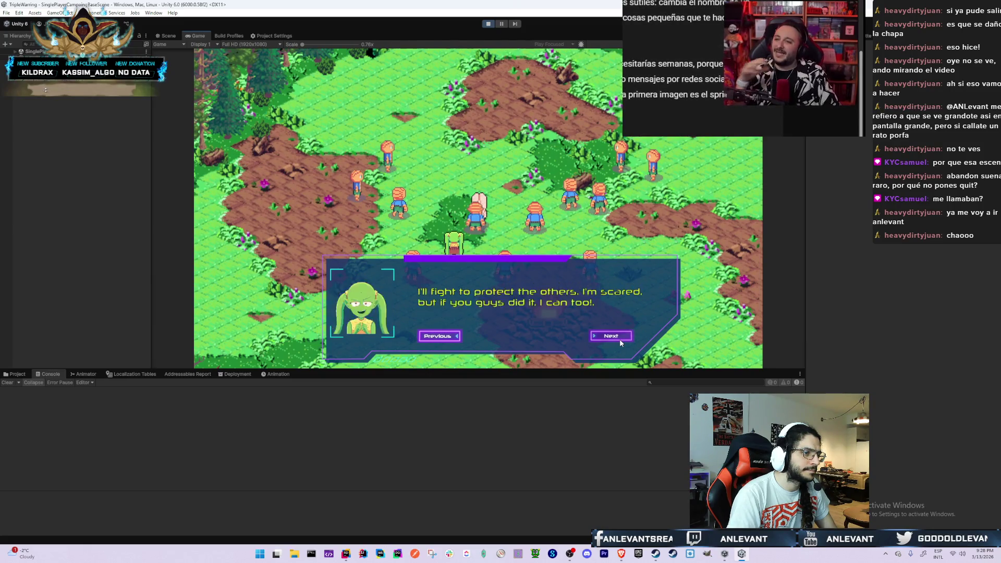
{"action": "left_click", "coordinate": [620, 339]}
{"action": "left_click", "coordinate": [620, 339]}
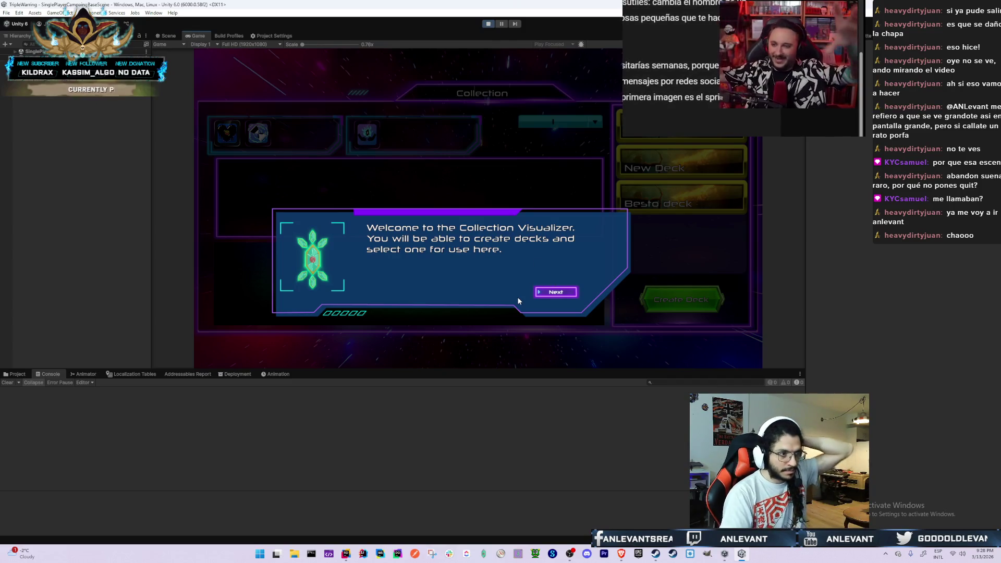
{"action": "left_click", "coordinate": [562, 294]}
{"action": "left_click", "coordinate": [562, 293]}
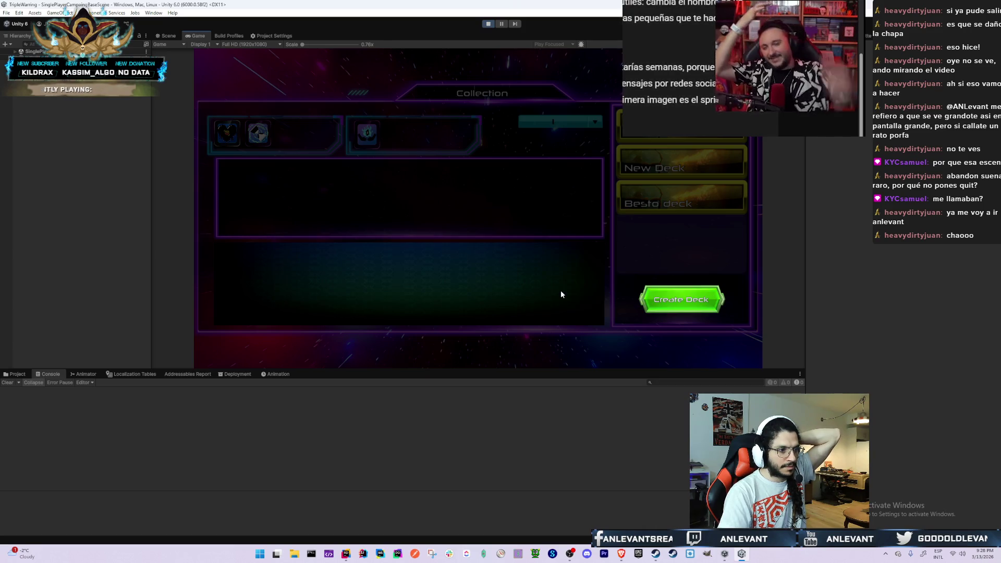
{"action": "left_click", "coordinate": [681, 299]}
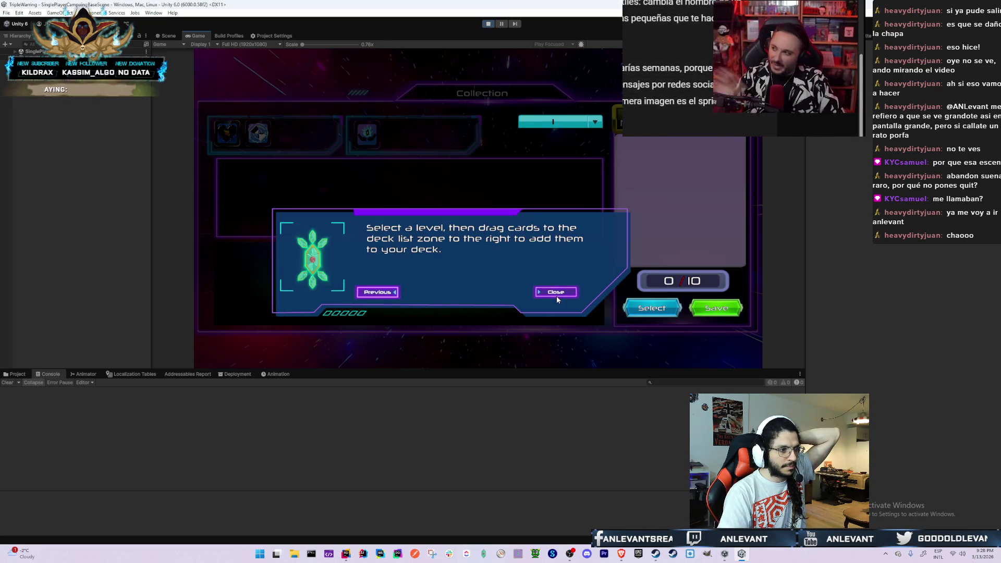
{"action": "left_click", "coordinate": [556, 296]}
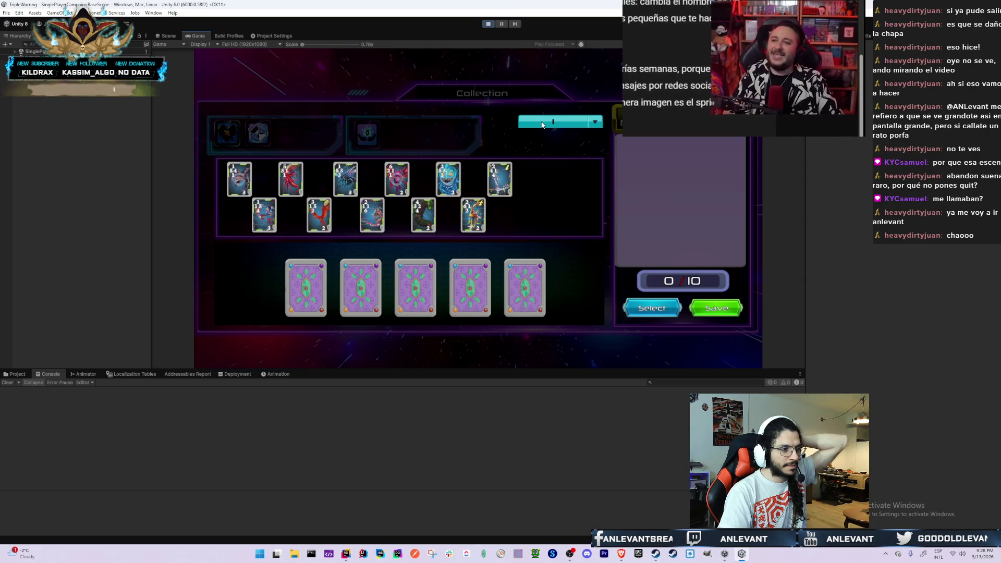
- Add four collection cards to the deck and close the complete-your-deck message
{"action": "left_click", "coordinate": [447, 185]}
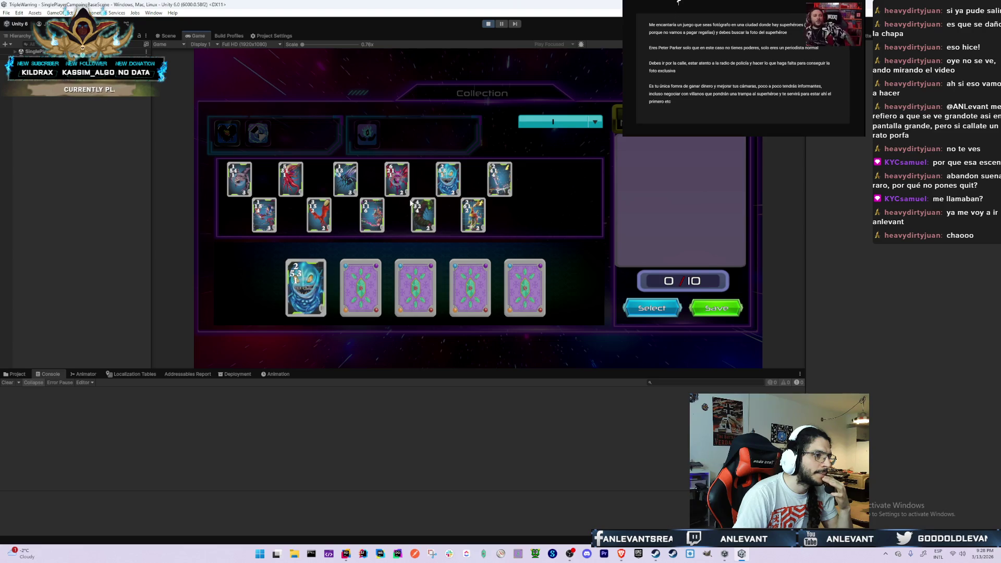
{"action": "left_click", "coordinate": [427, 214]}
{"action": "left_click", "coordinate": [392, 182]}
{"action": "left_click", "coordinate": [372, 219]}
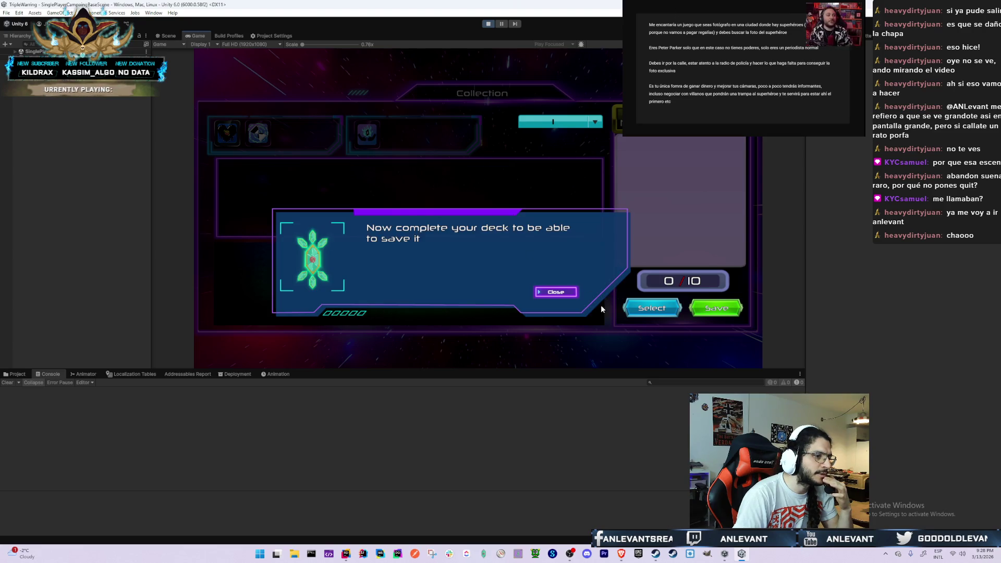
{"action": "left_click", "coordinate": [558, 292]}
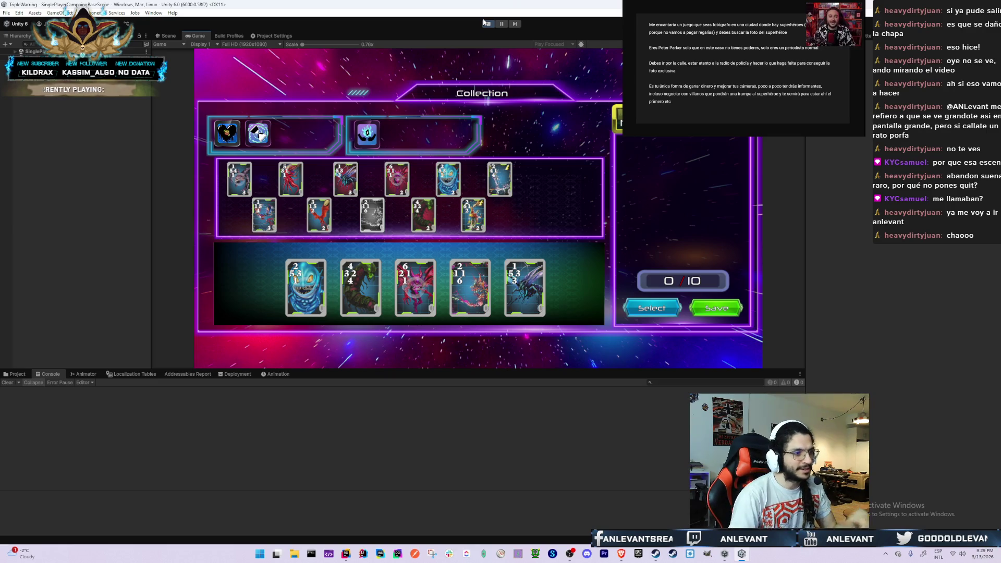
- Stop play mode and bring Rider with 20.json back to the front
{"action": "left_click", "coordinate": [489, 24]}
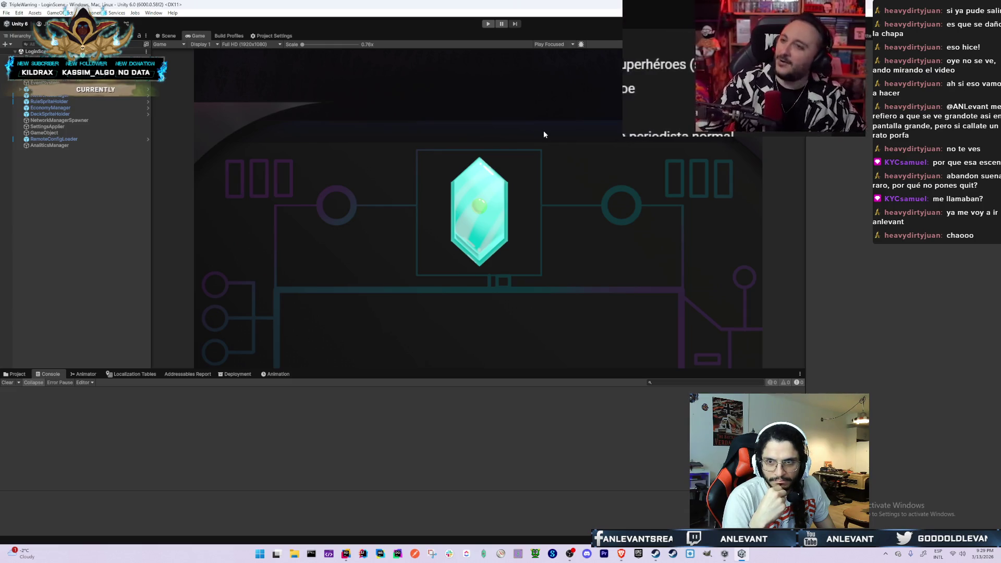
{"action": "key", "text": "alt+Tab"}
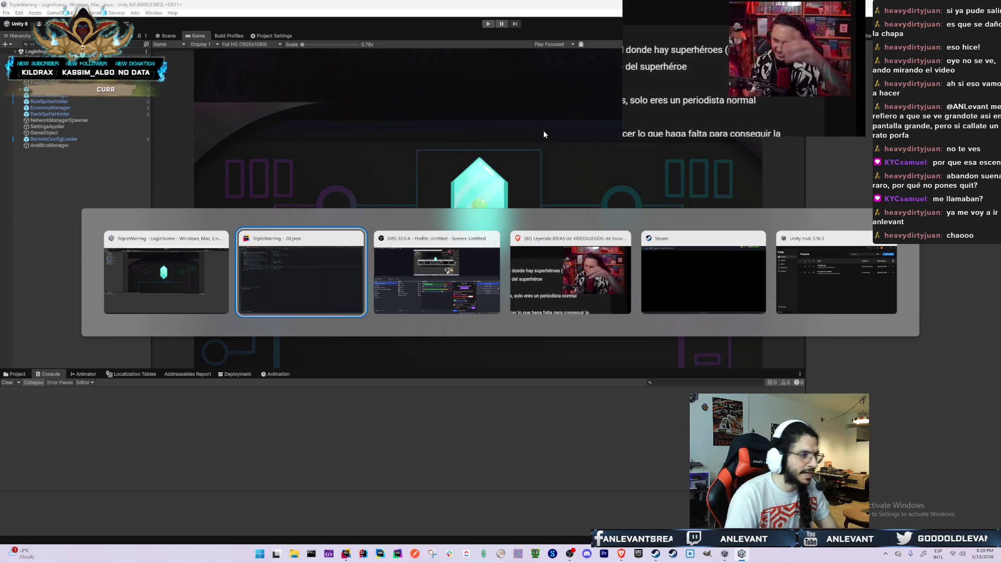
{"action": "key", "text": "alt+Tab"}
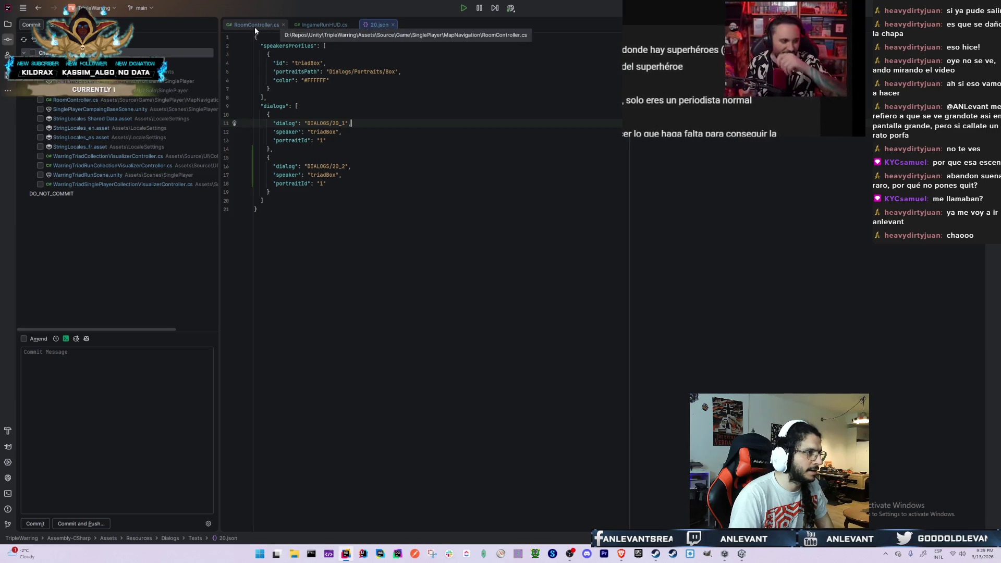
- Close two code tabs and open WarringTriadSinglePlayerCollectionVisualizerController.cs
{"action": "middle_click", "coordinate": [254, 27]}
{"action": "middle_click", "coordinate": [254, 26]}
{"action": "middle_click", "coordinate": [258, 26]}
{"action": "key", "text": "shift"}
{"action": "key", "text": "shift"}
{"action": "type", "text": "20Single"}
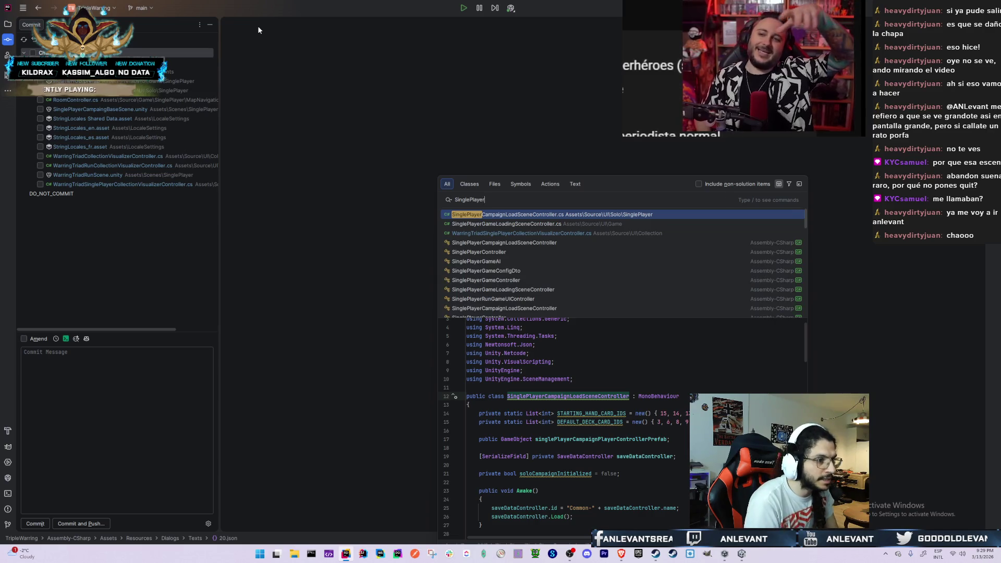
{"action": "key", "text": "Down"}
{"action": "key", "text": "Down"}
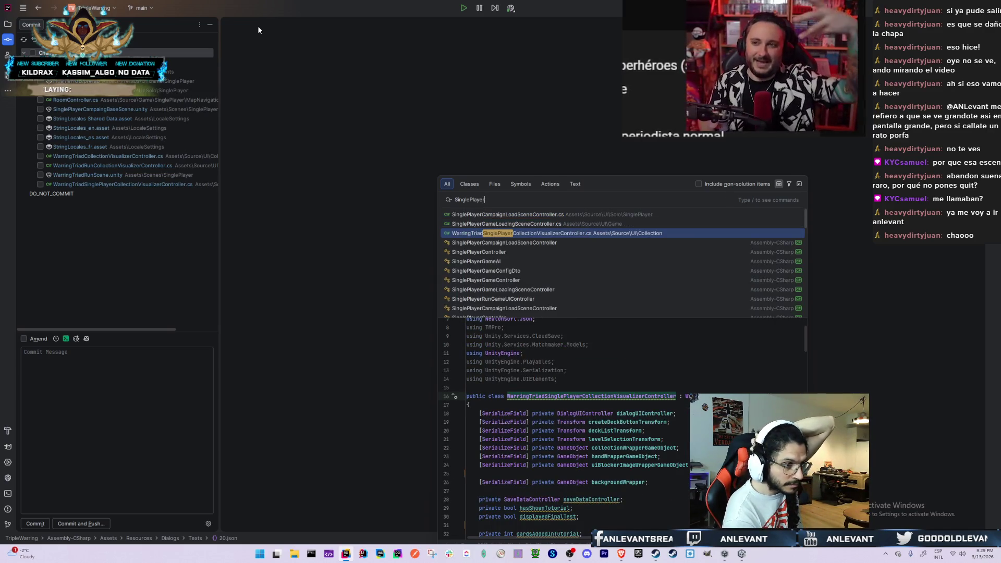
{"action": "key", "text": "Return"}
- Find TryCardSelection and highlight the uses of cardsAddedInTutorial
{"action": "key", "text": "ctrl+f"}
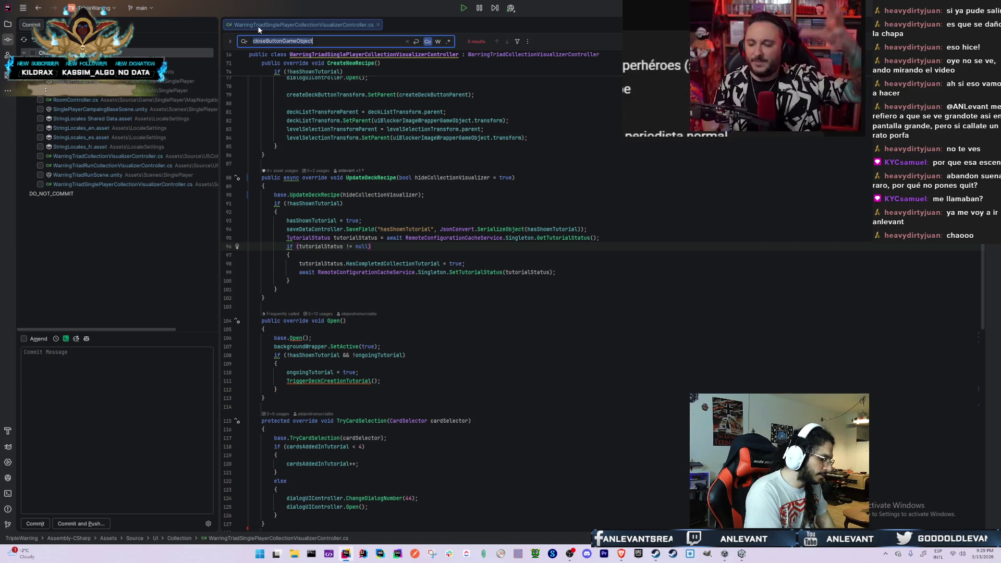
{"action": "type", "text": "TrySele"}
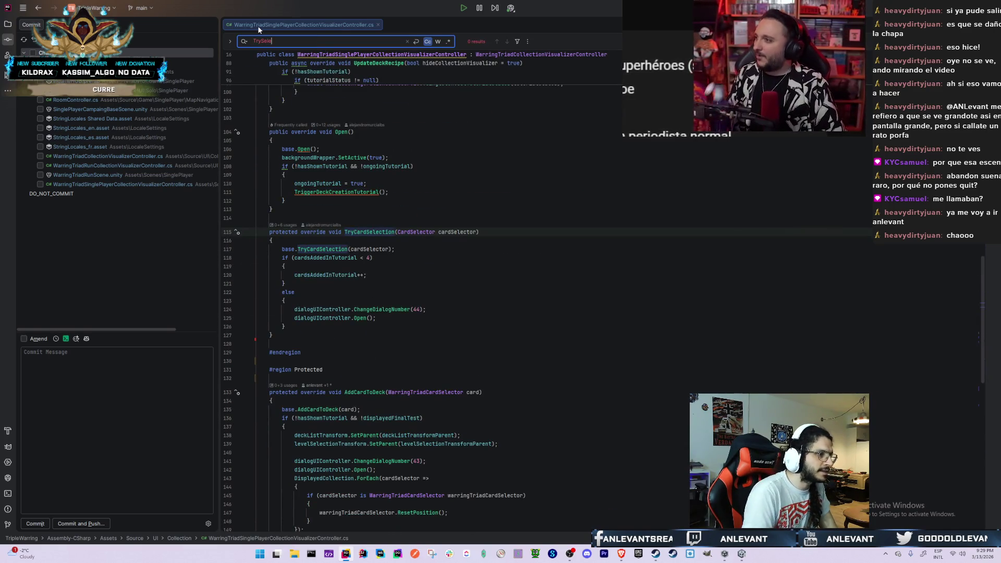
{"action": "left_click", "coordinate": [475, 334]}
{"action": "left_click", "coordinate": [347, 282]}
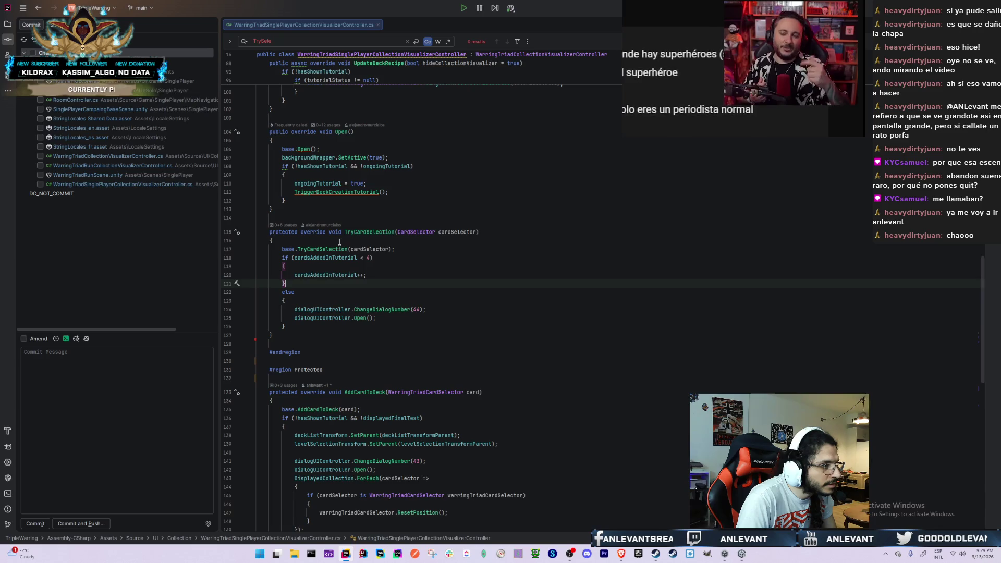
{"action": "left_click", "coordinate": [338, 249]}
{"action": "left_click", "coordinate": [373, 233]}
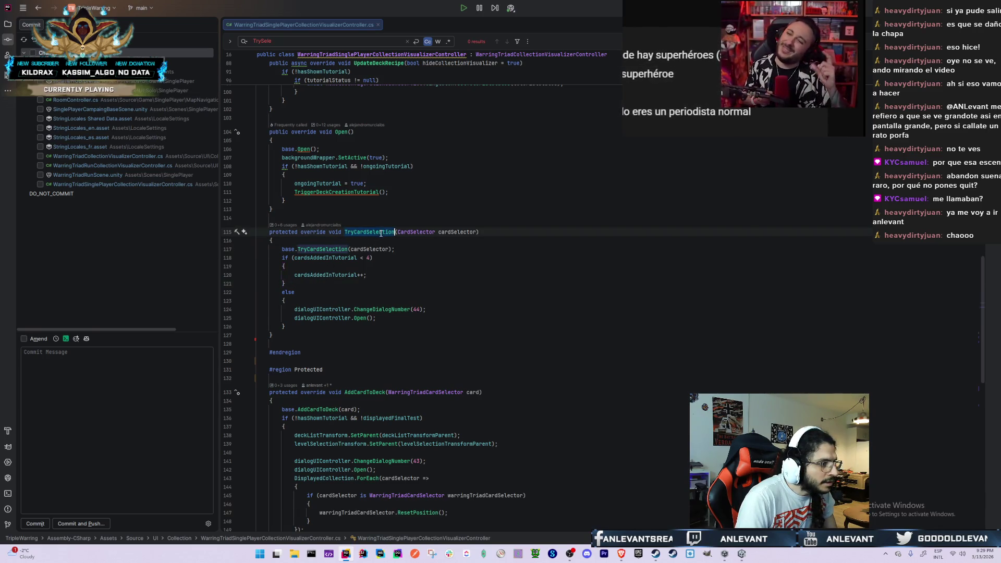
{"action": "left_click", "coordinate": [341, 257]}
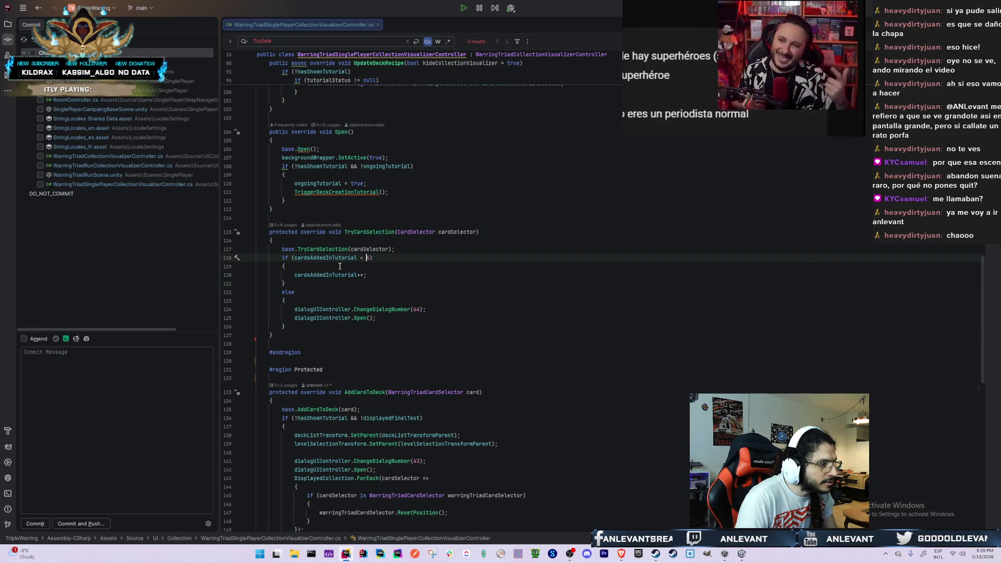
{"action": "key", "text": "Down"}
{"action": "key", "text": "Down"}
{"action": "key", "text": "Down"}
{"action": "scroll", "coordinate": [420, 307], "scroll_direction": "down", "scroll_amount": 1}
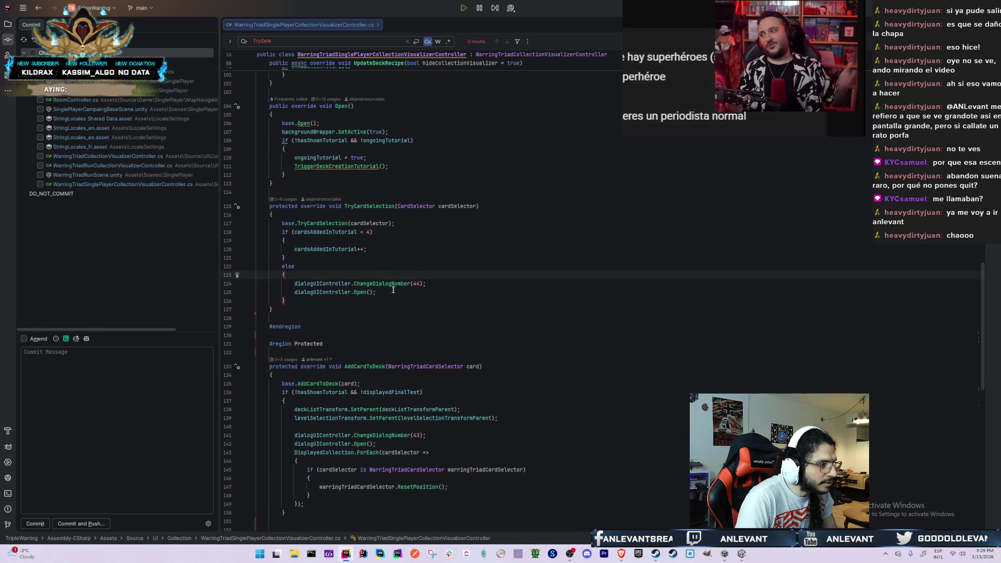
- Change the ChangeDialogNumber argument on line 124 to 44
{"action": "left_click", "coordinate": [410, 283]}
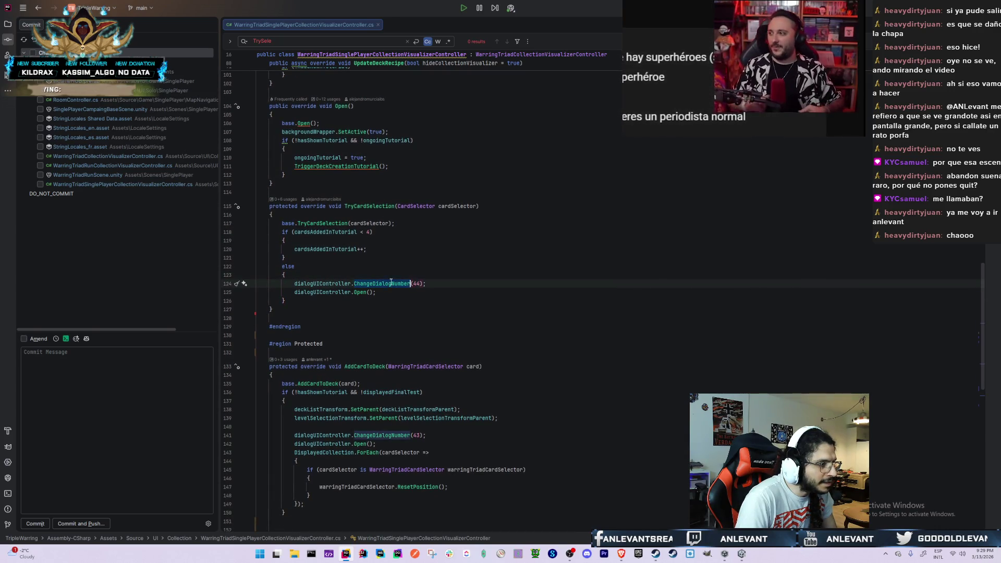
{"action": "double_click", "coordinate": [417, 284]}
{"action": "type", "text": "ChangeDialogNumber"}
{"action": "key", "text": "ctrl+f"}
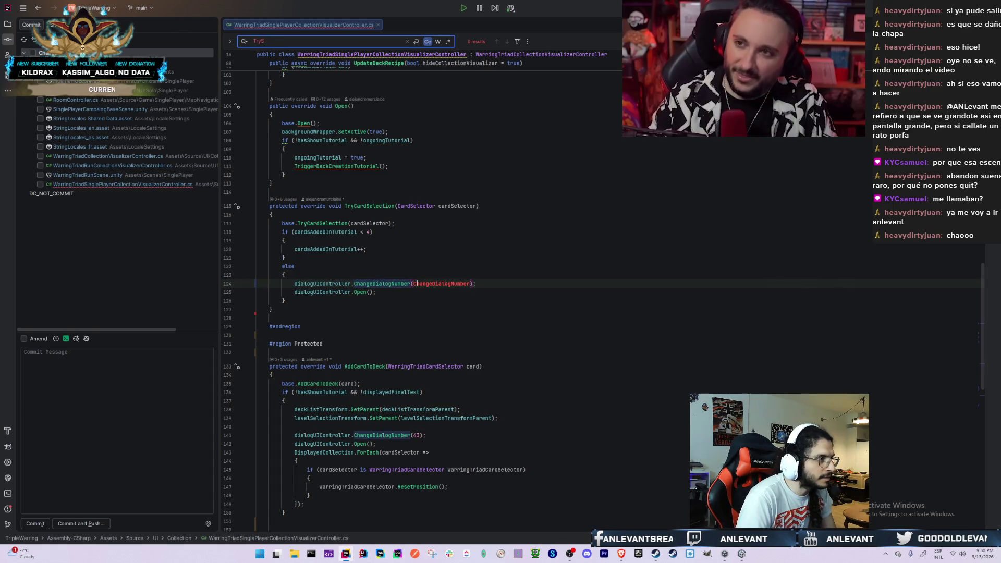
{"action": "double_click", "coordinate": [417, 283]}
{"action": "type", "text": "44"}
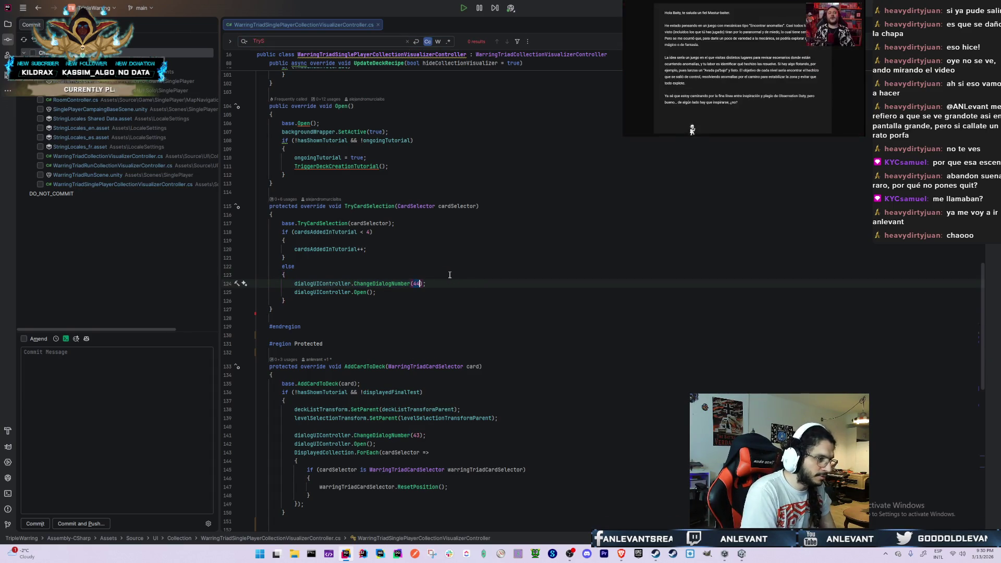
- Find where 44 is handled and remove the stray if() line in DialogClosed
{"action": "key", "text": "ctrl+f"}
{"action": "key", "text": "Return"}
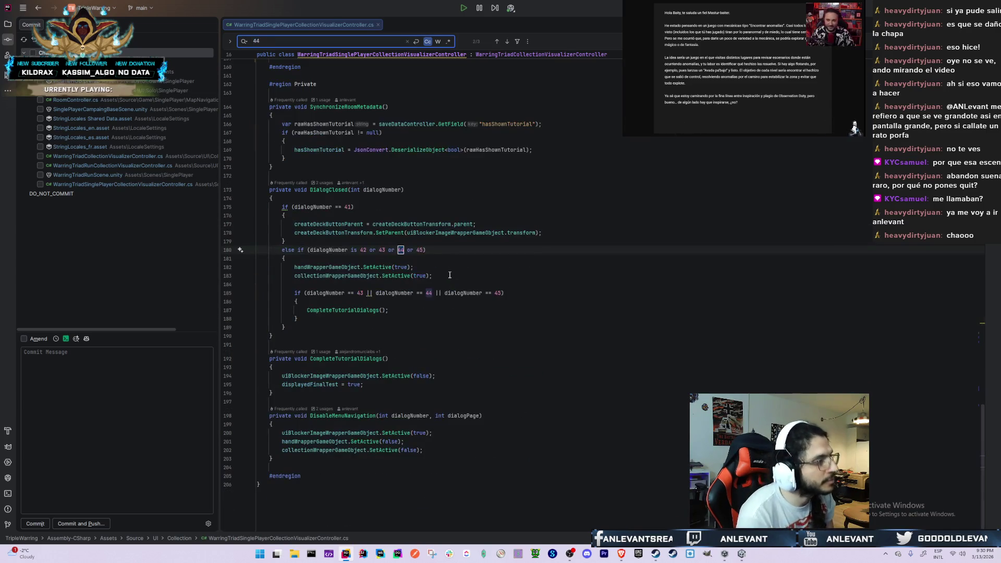
{"action": "left_click", "coordinate": [450, 274]}
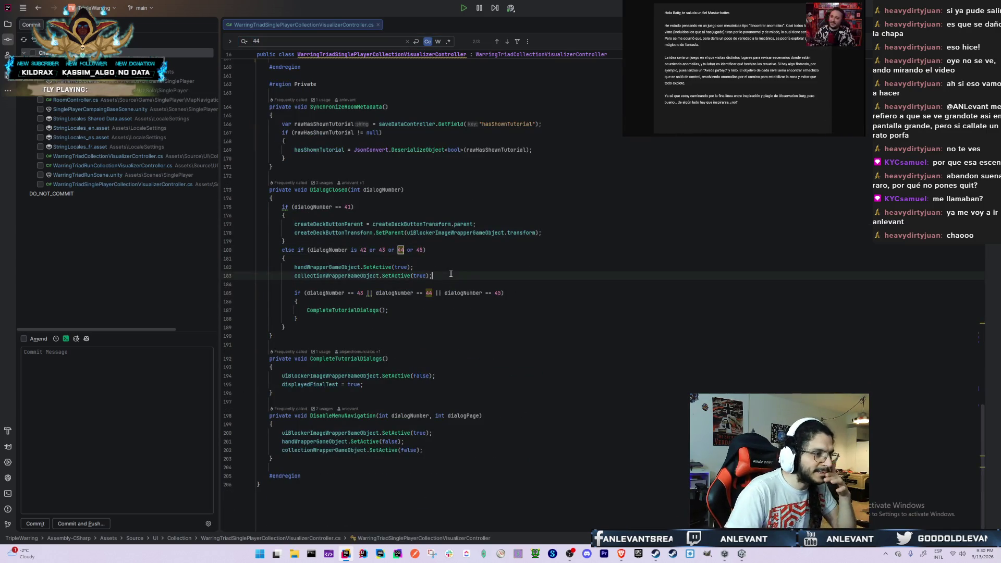
{"action": "key", "text": "Up"}
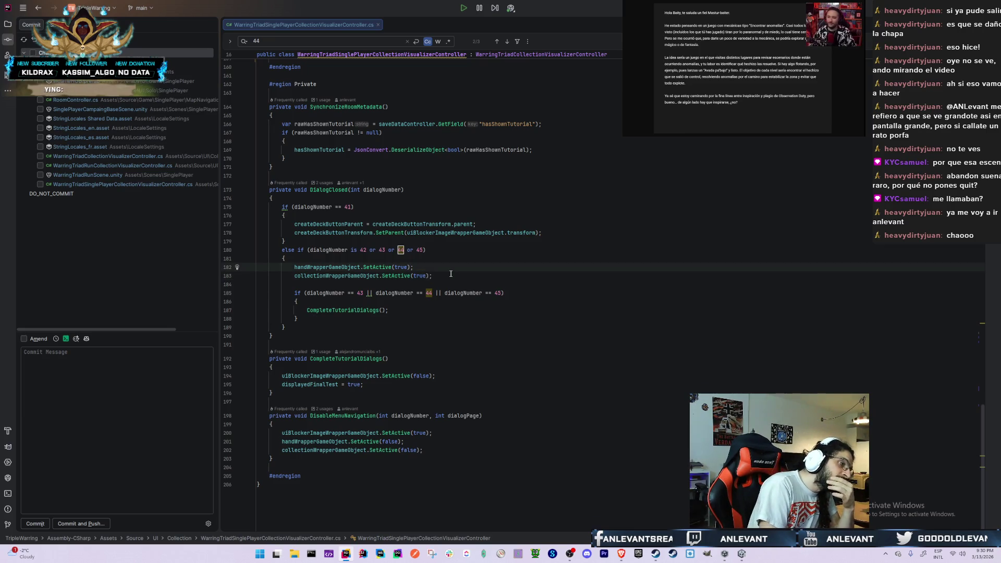
{"action": "key", "text": "Up"}
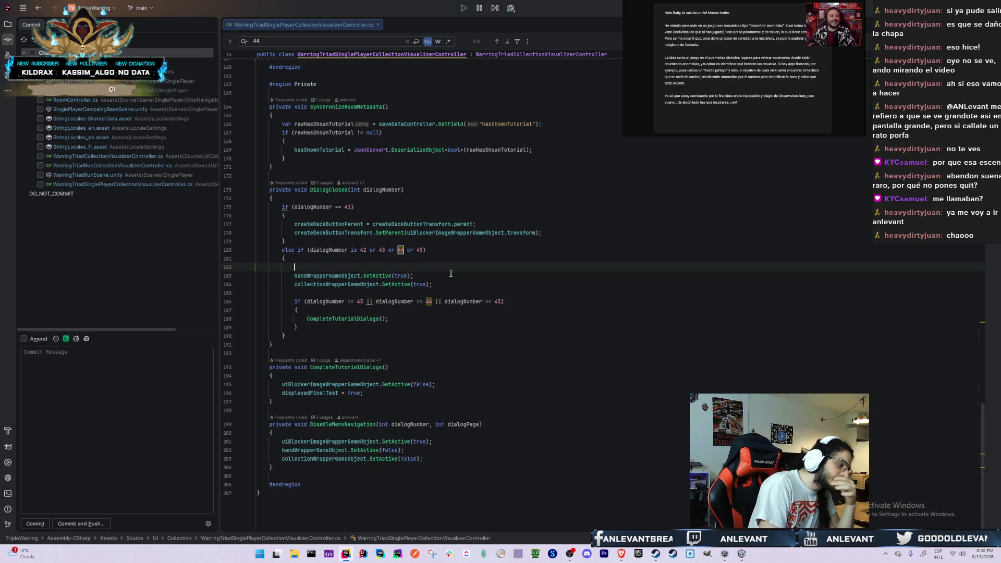
{"action": "key", "text": "Return"}
{"action": "type", "text": "if("}
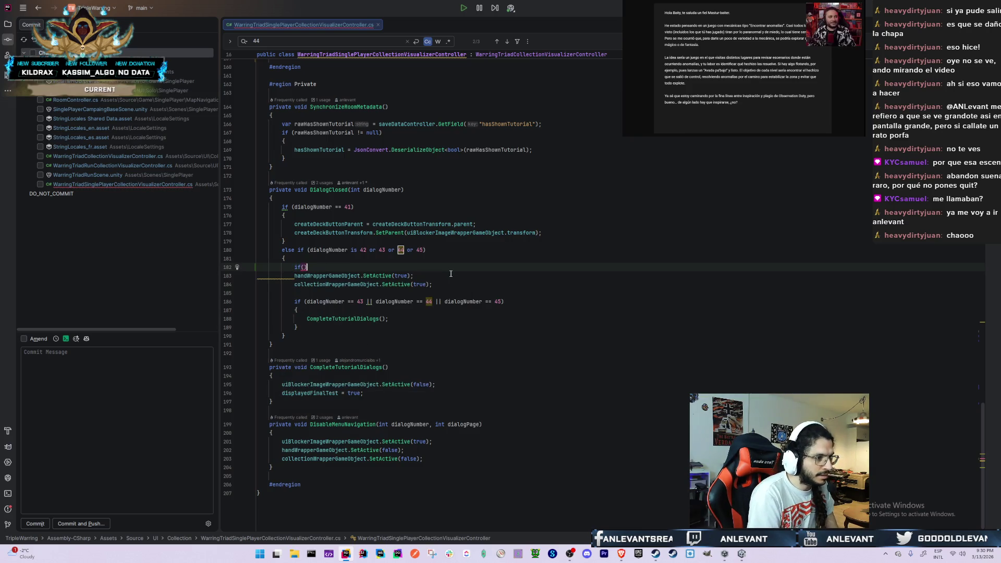
{"action": "key", "text": "BackSpace"}
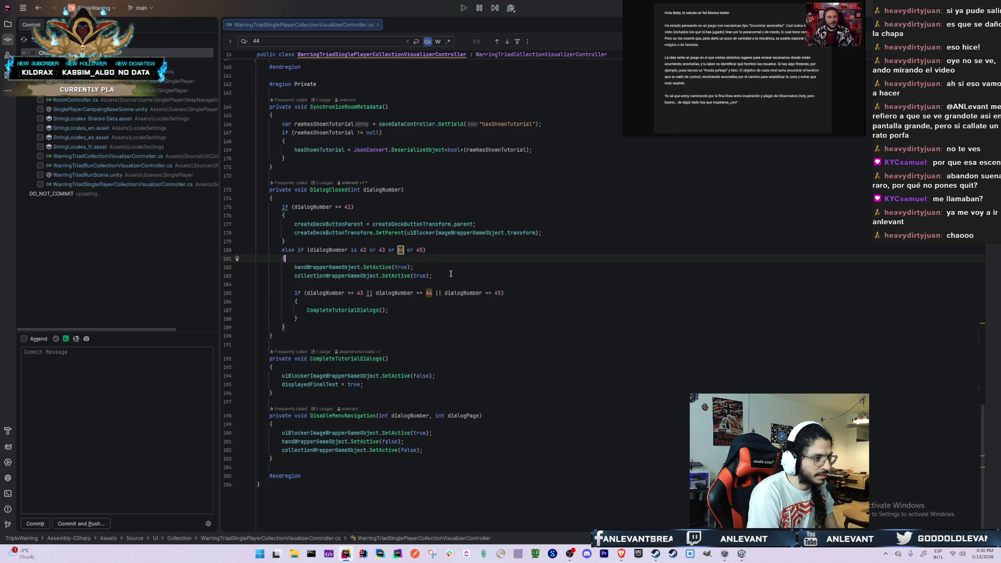
{"action": "key", "text": "Down"}
{"action": "key", "text": "Down"}
{"action": "key", "text": "Down"}
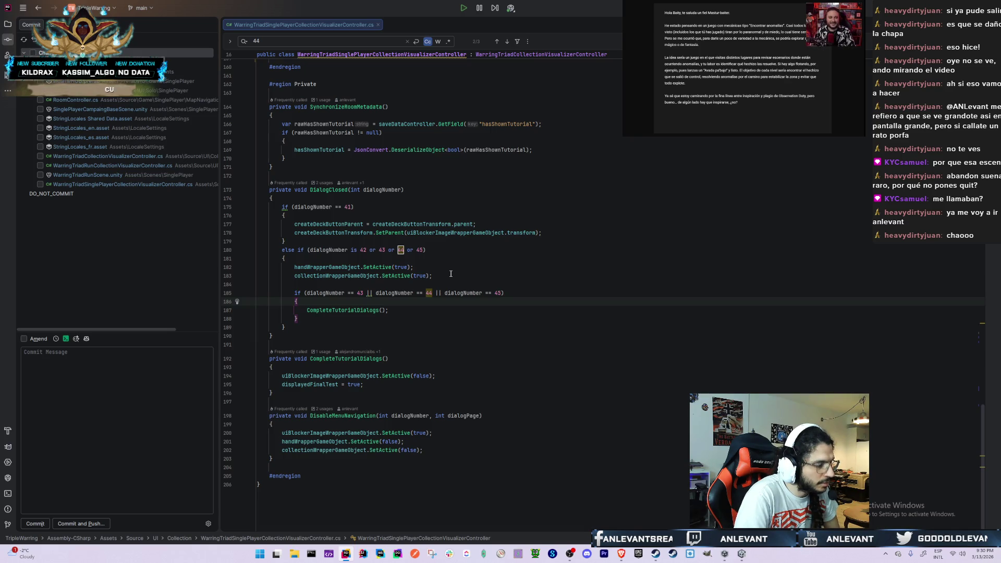
- Go to the CompleteTutorialDialogs declaration and start an empty if() on its first line
{"action": "left_click", "coordinate": [350, 307]}
{"action": "left_click", "coordinate": [351, 308], "text": "ctrl"}
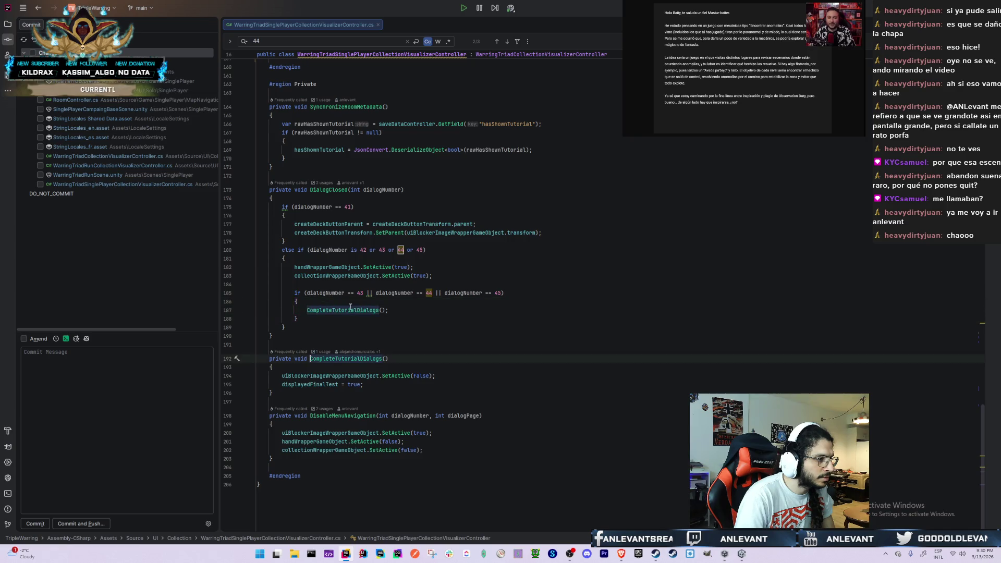
{"action": "left_click", "coordinate": [400, 373]}
{"action": "key", "text": "Return"}
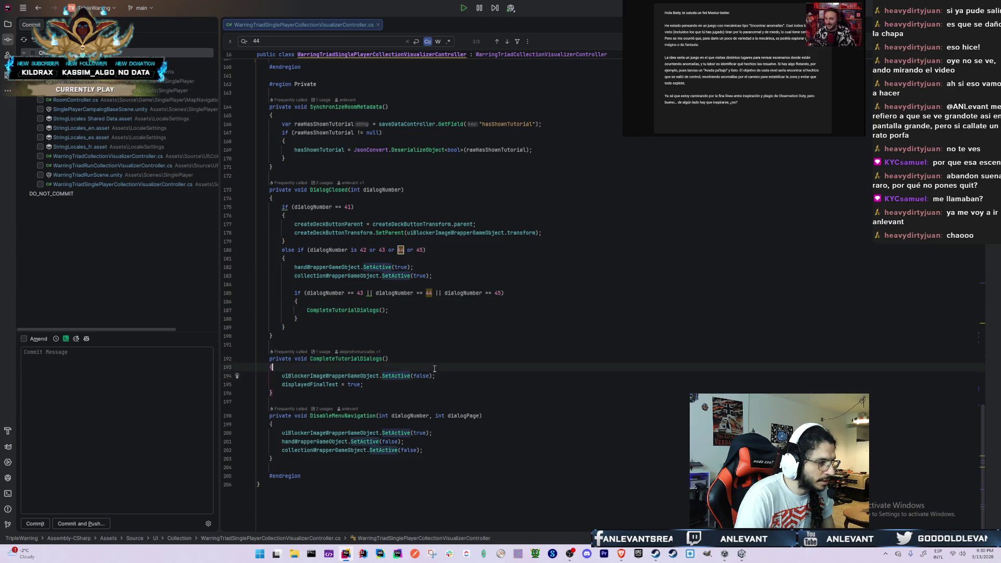
{"action": "type", "text": "if("}
{"action": "key", "text": "Escape"}
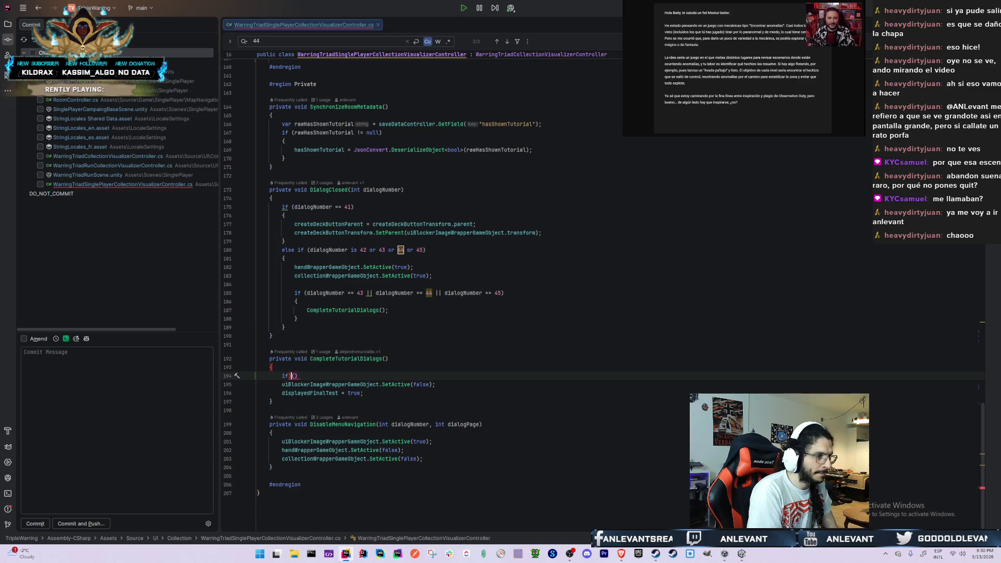
- Select the cardsAddedInTutorial < 4 condition to copy it into the empty if
{"action": "scroll", "coordinate": [416, 167], "scroll_direction": "up", "scroll_amount": 10}
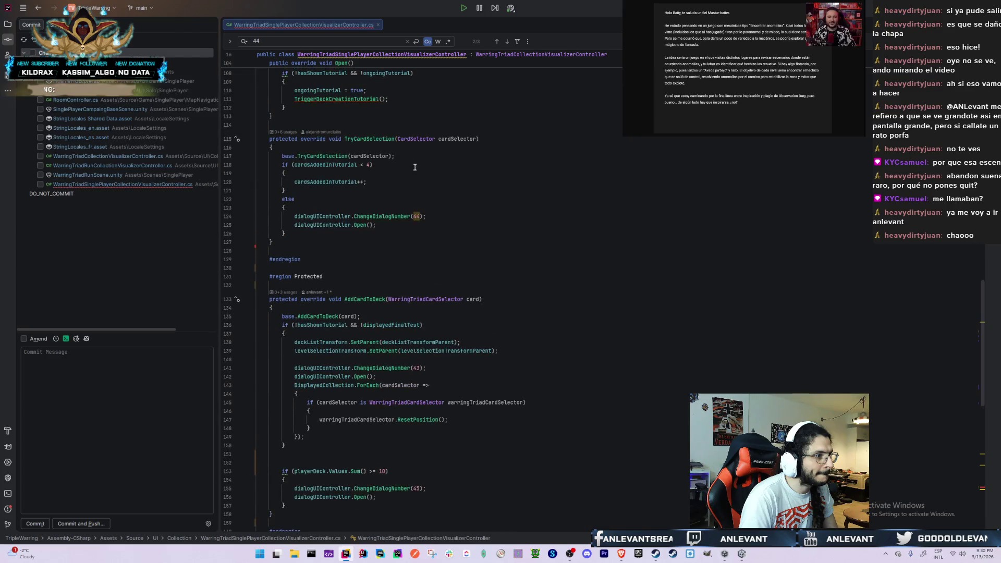
{"action": "scroll", "coordinate": [416, 167], "scroll_direction": "up", "scroll_amount": 3}
{"action": "left_click", "coordinate": [369, 190]}
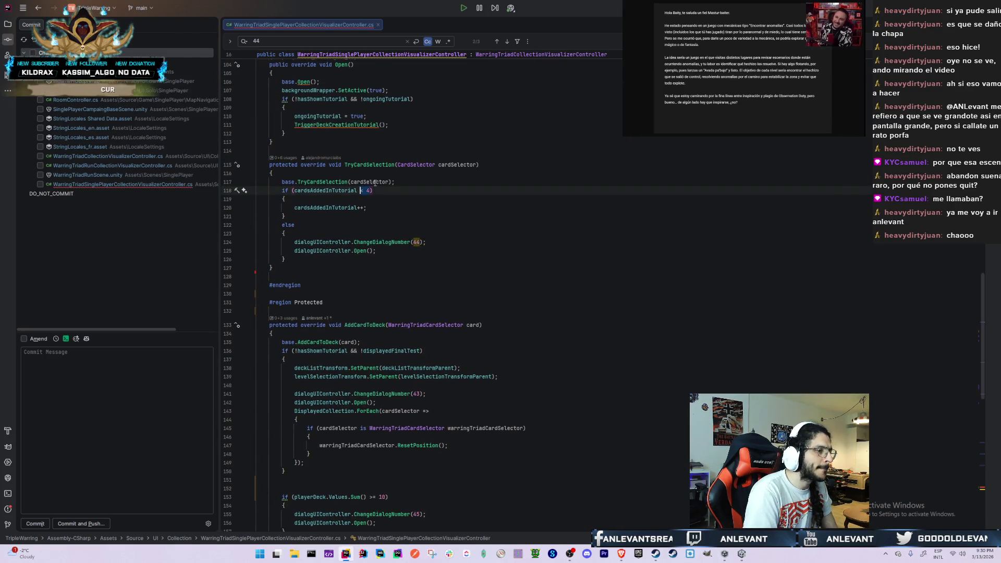
{"action": "key", "text": "ctrl+w"}
{"action": "scroll", "coordinate": [409, 427], "scroll_direction": "down", "scroll_amount": 10}
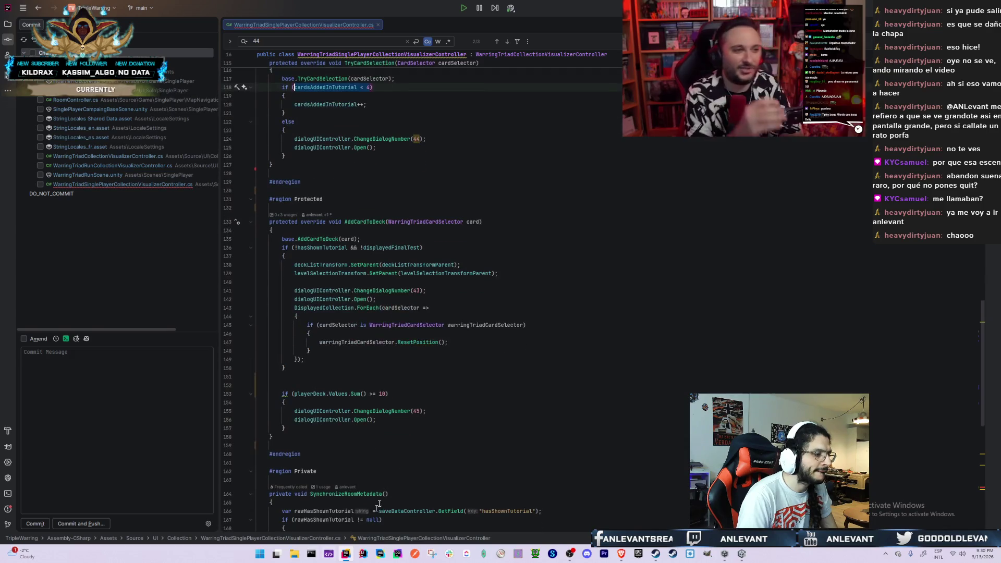
{"action": "scroll", "coordinate": [409, 427], "scroll_direction": "down", "scroll_amount": 3}
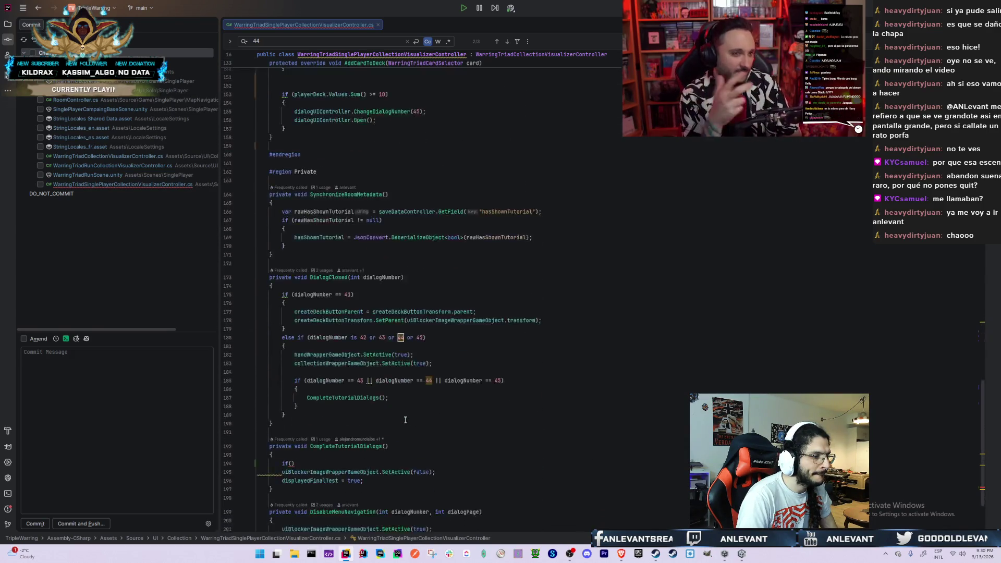
{"action": "scroll", "coordinate": [409, 417], "scroll_direction": "up", "scroll_amount": 12}
{"action": "scroll", "coordinate": [408, 408], "scroll_direction": "up", "scroll_amount": 1}
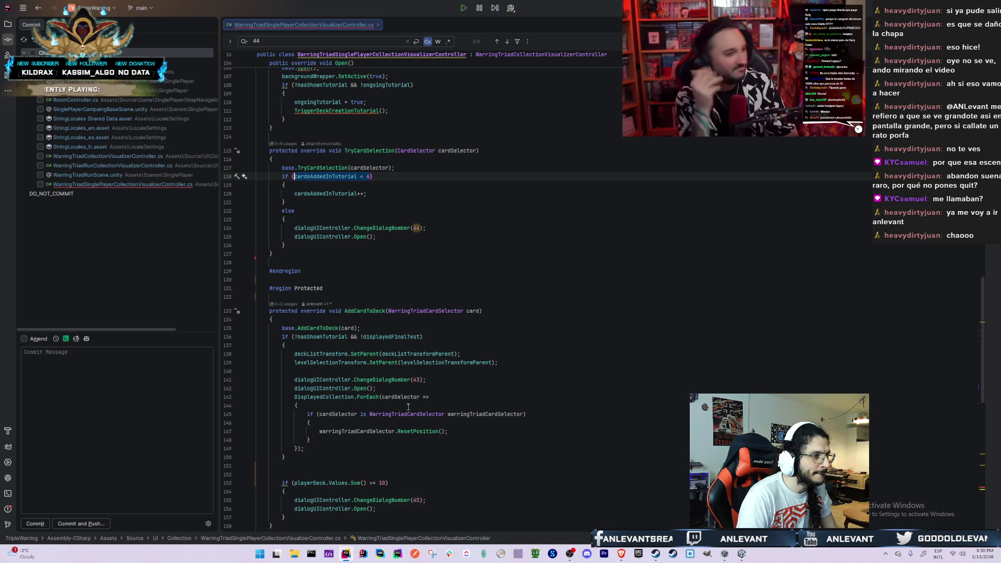
{"action": "scroll", "coordinate": [408, 407], "scroll_direction": "down", "scroll_amount": 18}
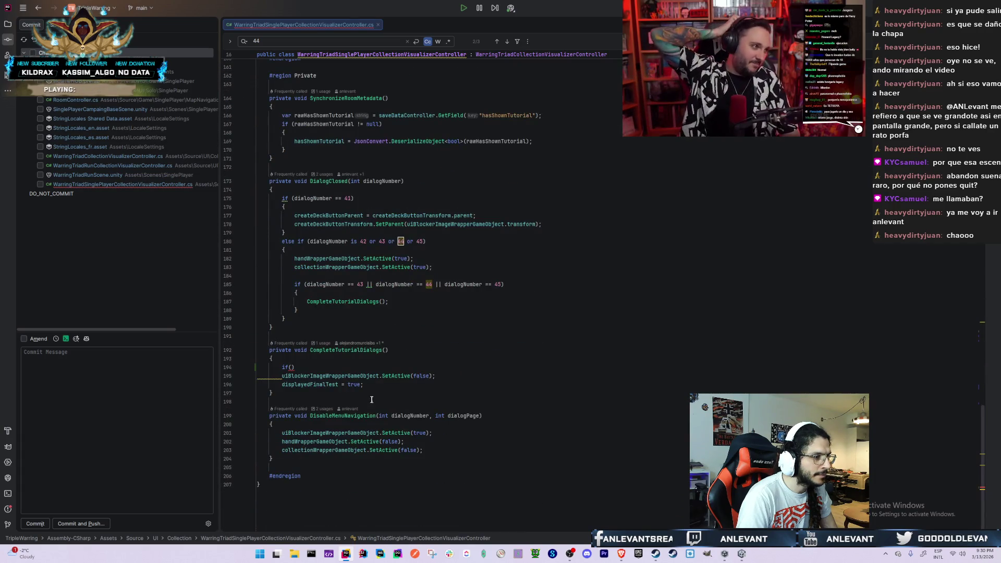
- Change the if to cardsAddedInTutorial == 5 and wrap the blocker deactivation inside it
{"action": "left_click", "coordinate": [310, 369]}
{"action": "key", "text": "Left"}
{"action": "key", "text": "Left"}
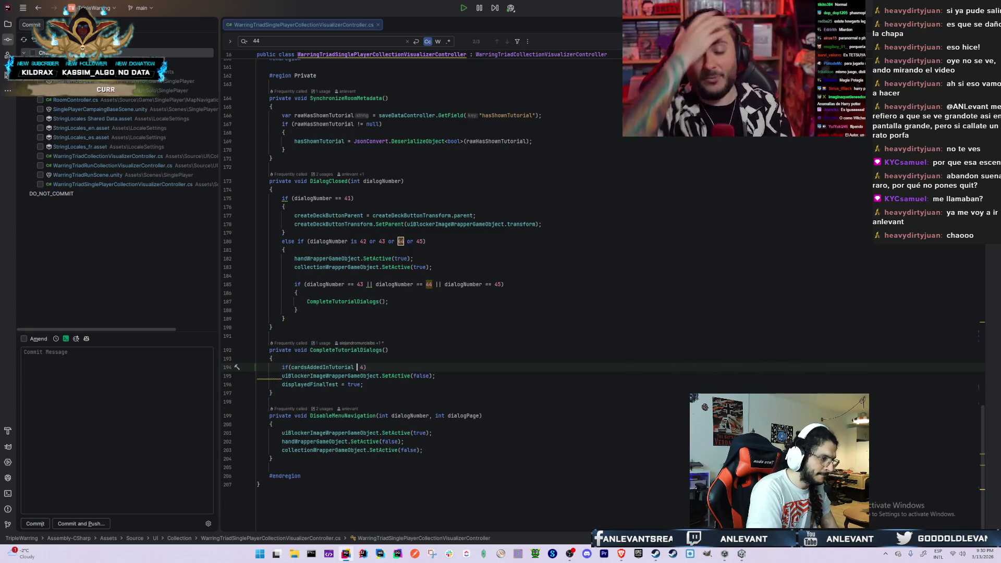
{"action": "key", "text": "Right"}
{"action": "key", "text": "Delete"}
{"action": "type", "text": "5"}
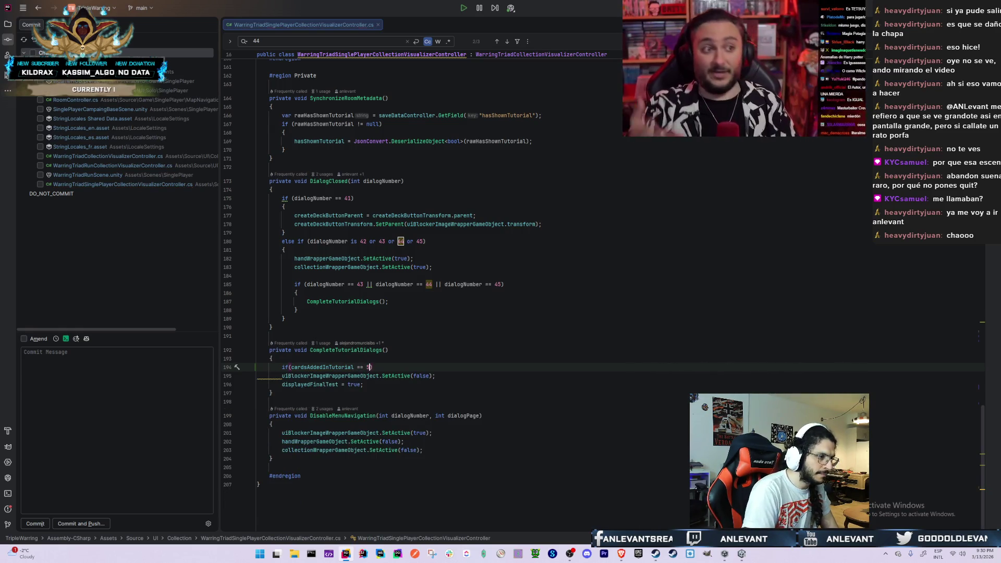
{"action": "key", "text": "End"}
{"action": "key", "text": "Return"}
{"action": "key", "text": "Tab"}
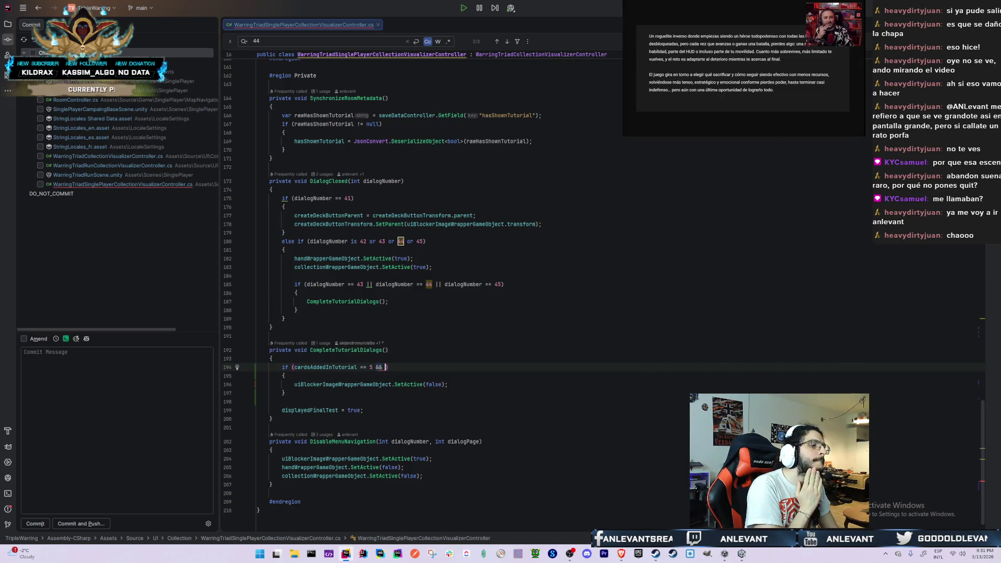
- Remove the extra && and try a deck-based condition, then discard that attempt
{"action": "key", "text": "alt+Tab"}
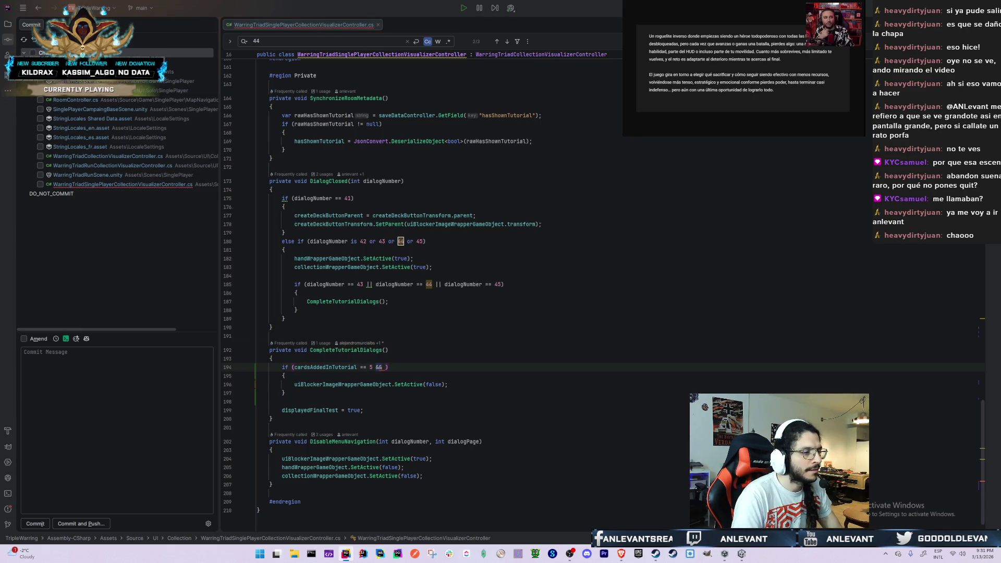
{"action": "key", "text": "BackSpace"}
{"action": "key", "text": "BackSpace"}
{"action": "key", "text": "BackSpace"}
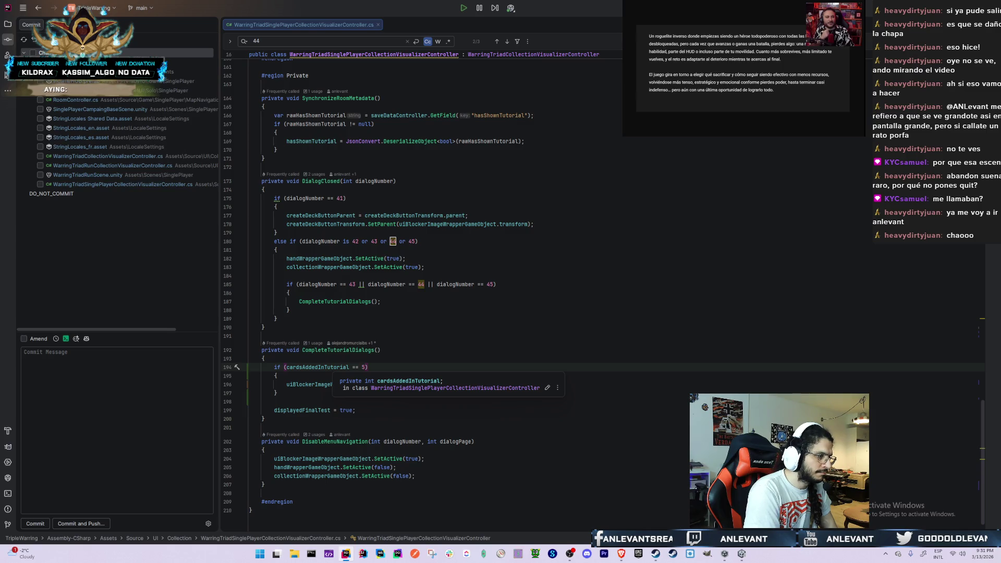
{"action": "key", "text": "ctrl+BackSpace"}
{"action": "key", "text": "ctrl+BackSpace"}
{"action": "key", "text": "ctrl+BackSpace"}
{"action": "type", "text": "deck"}
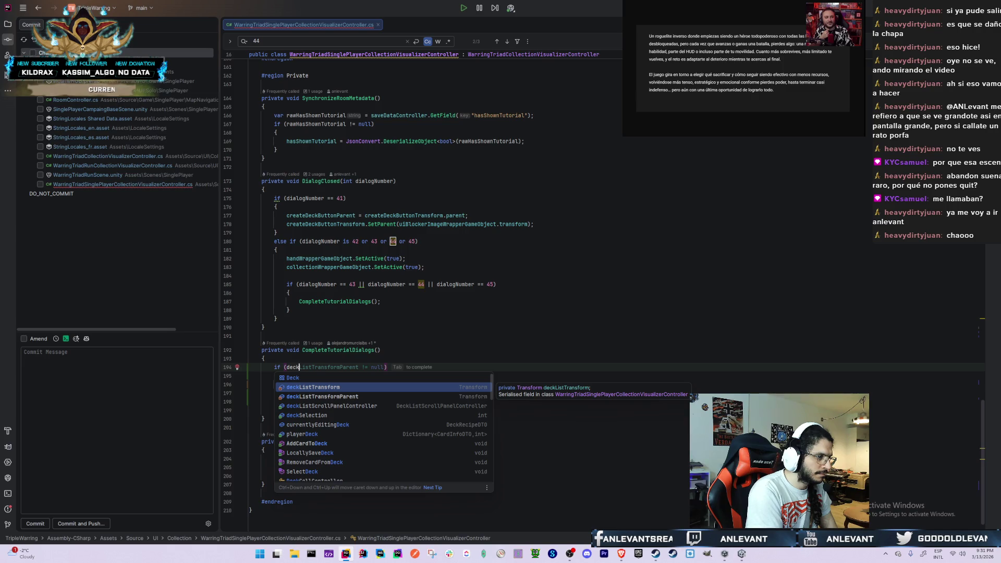
{"action": "key", "text": "ctrl+BackSpace"}
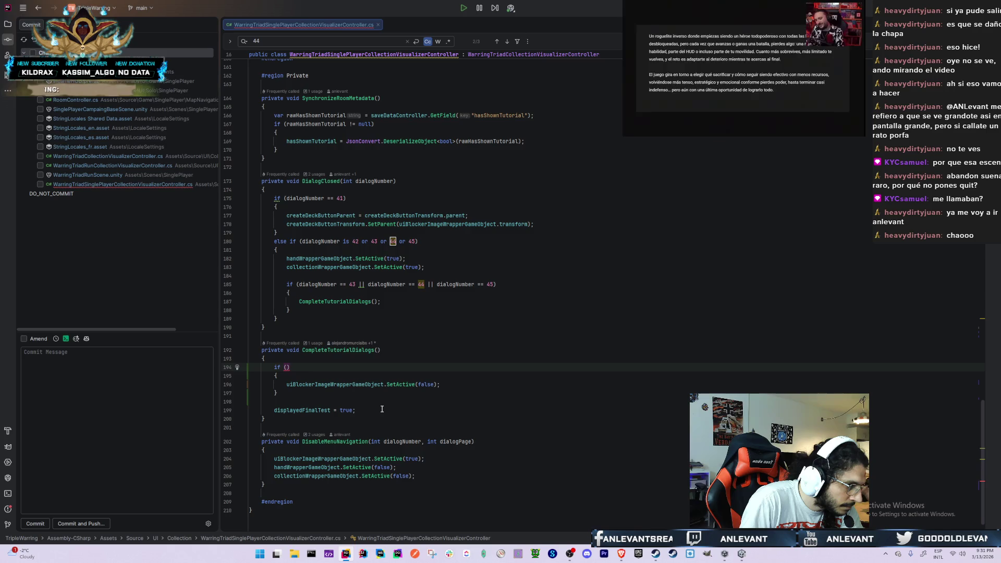
- Remove the if wrapper so CompleteTutorialDialogs runs unconditionally, then return to Unity
{"action": "left_click_drag", "start_coordinate": [299, 394], "coordinate": [257, 394]}
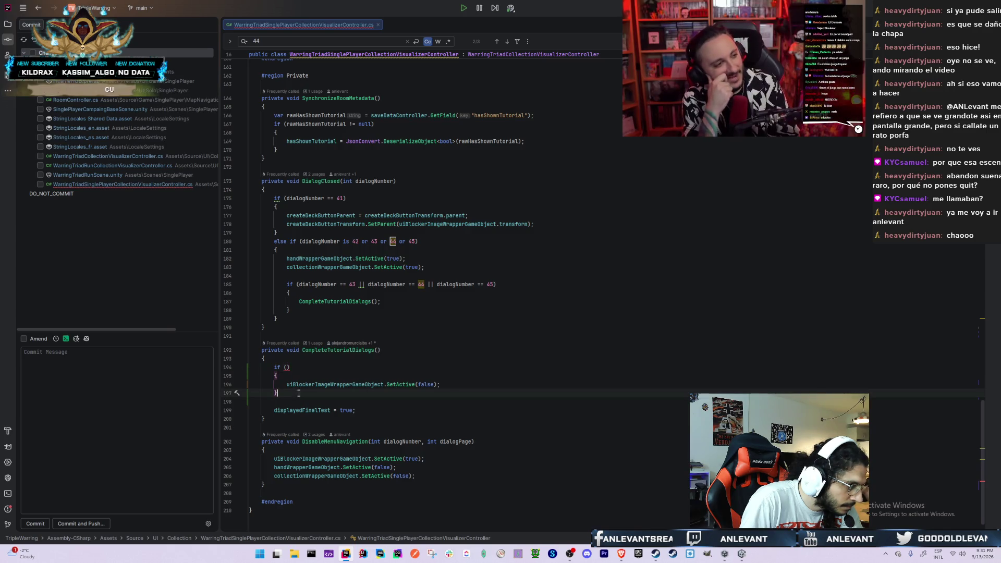
{"action": "key", "text": "ctrl+alt+shift+j"}
{"action": "key", "text": "Escape"}
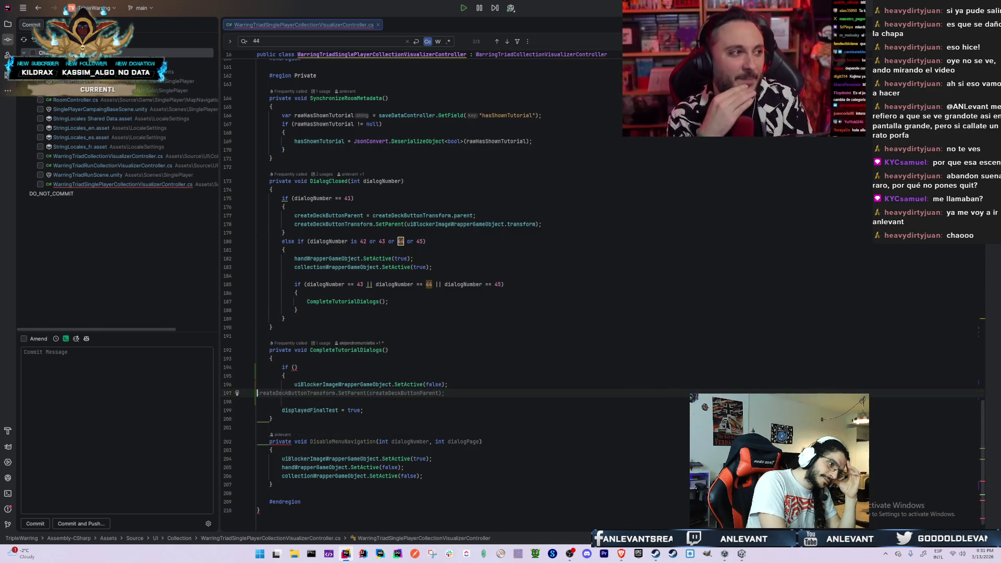
{"action": "key", "text": "ctrl+z"}
{"action": "key", "text": "ctrl+z"}
{"action": "key", "text": "ctrl+z"}
{"action": "key", "text": "ctrl+z"}
{"action": "key", "text": "ctrl+z"}
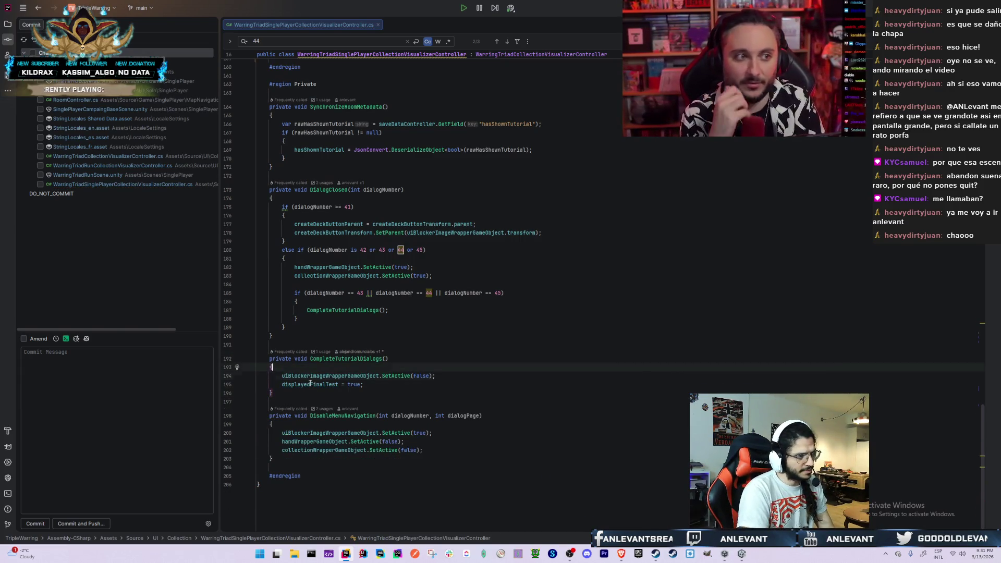
{"action": "key", "text": "alt+Tab"}
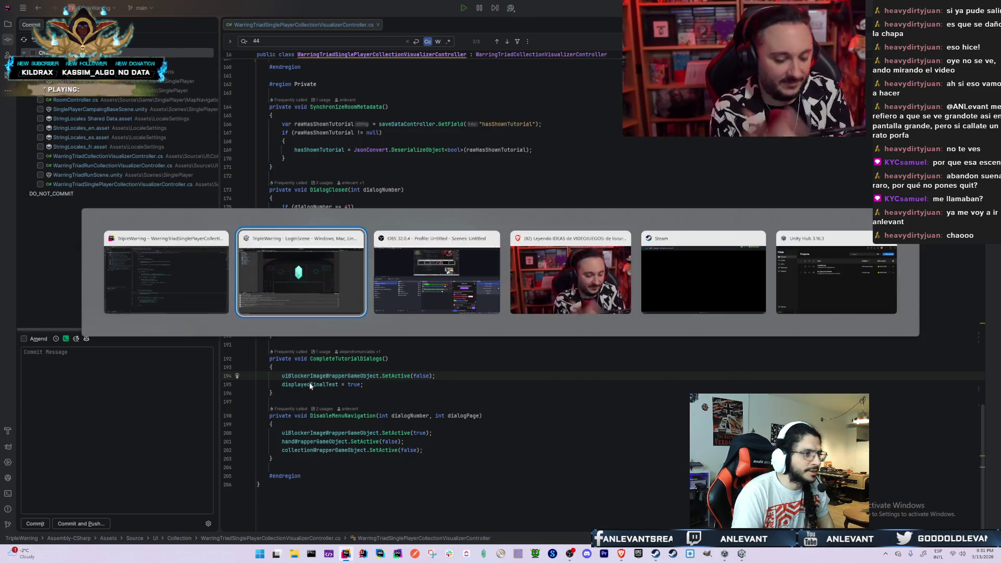
- Review the dialogNumber check in Rider, then start play mode and clear the Console
{"action": "key", "text": "alt+Tab"}
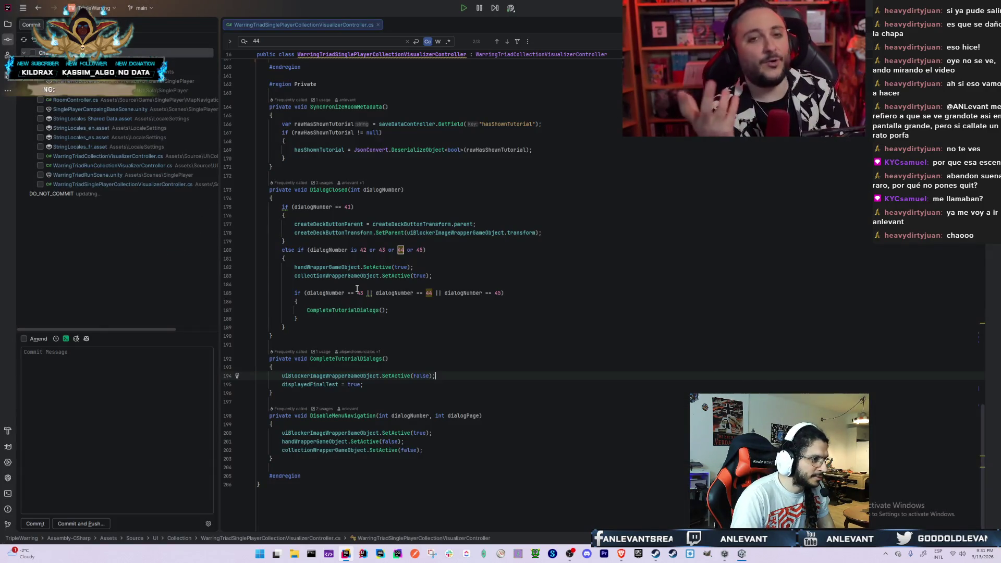
{"action": "left_click", "coordinate": [474, 294]}
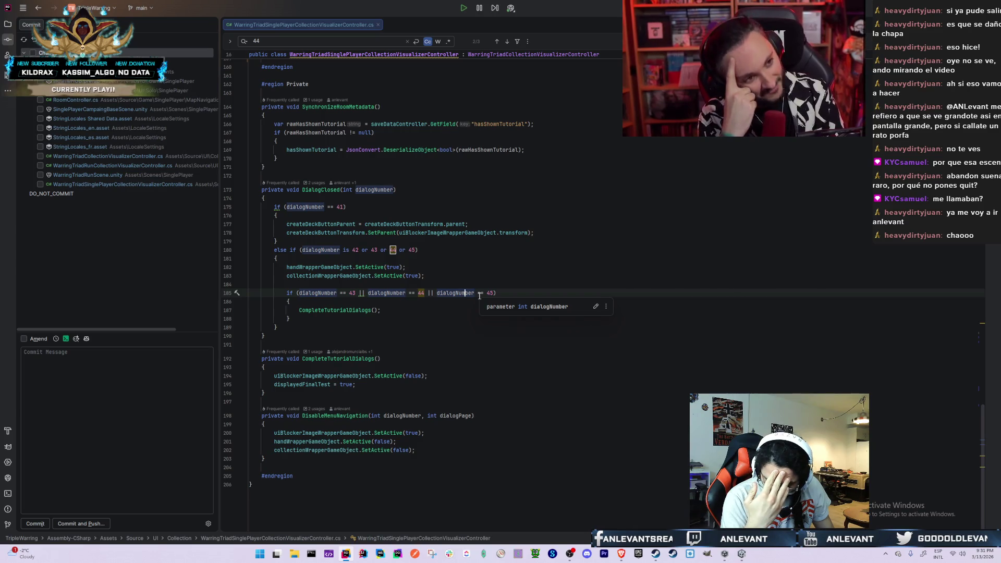
{"action": "key", "text": "alt+Tab"}
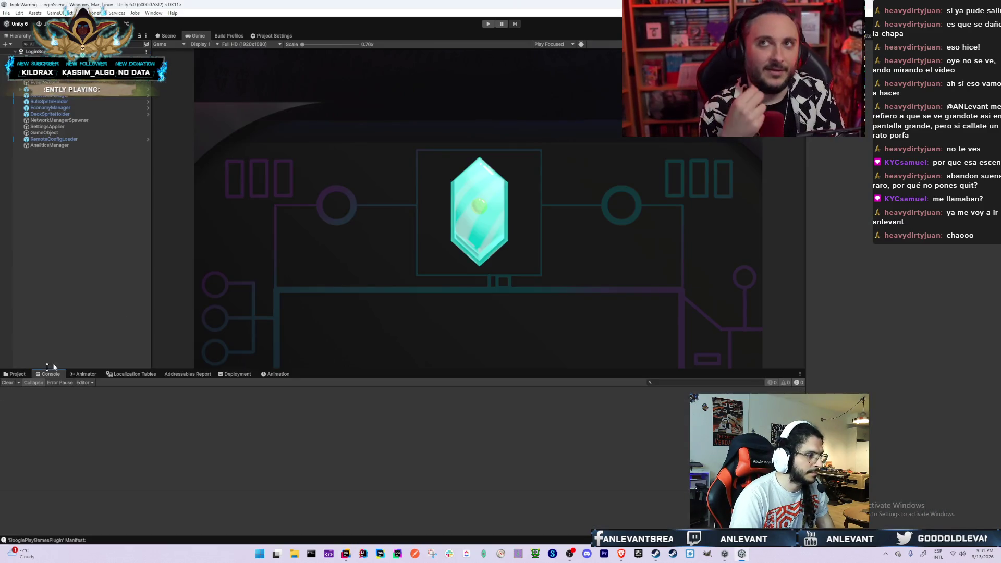
{"action": "left_click", "coordinate": [486, 23]}
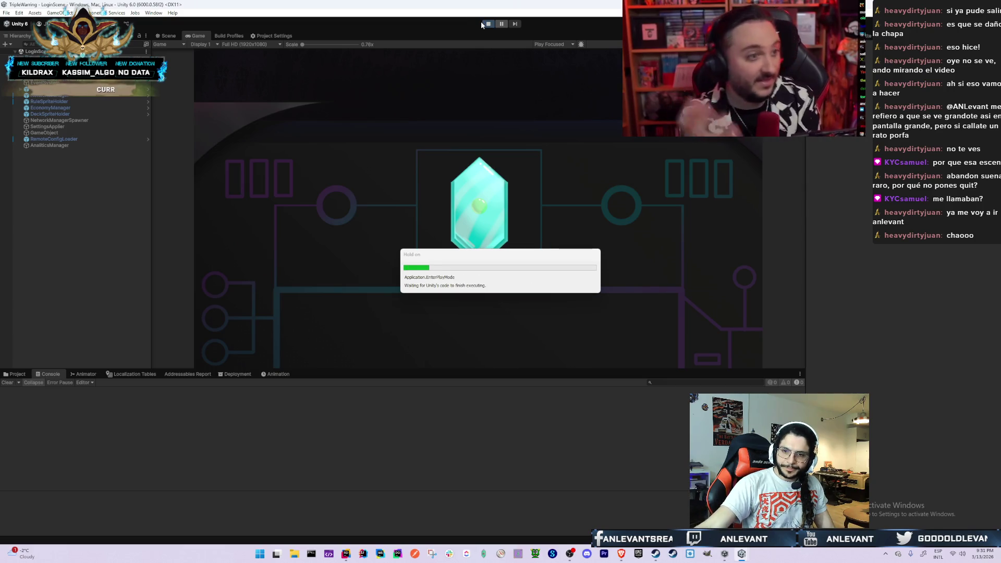
{"action": "left_click", "coordinate": [2, 382]}
- Log in with the test account's username and password, clear the Console, and open Solo
{"action": "left_click", "coordinate": [298, 193]}
{"action": "type", "text": "admi"}
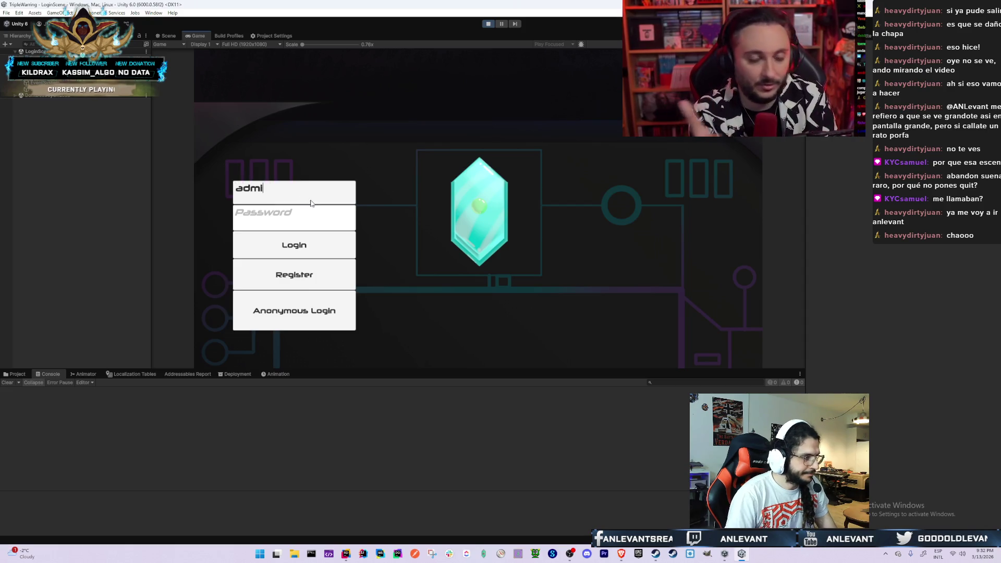
{"action": "type", "text": "n"}
{"action": "left_click", "coordinate": [324, 211]}
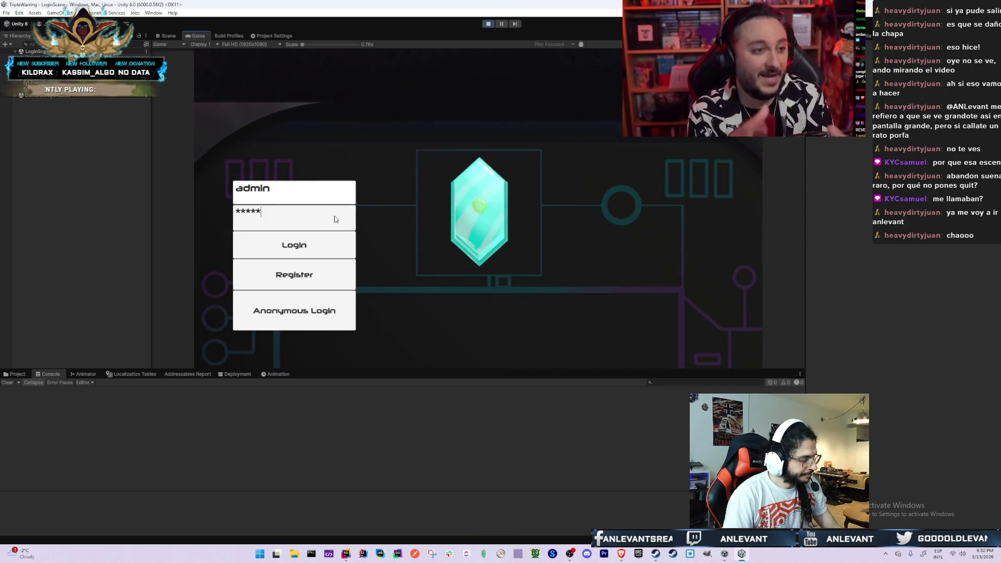
{"action": "left_click", "coordinate": [332, 245]}
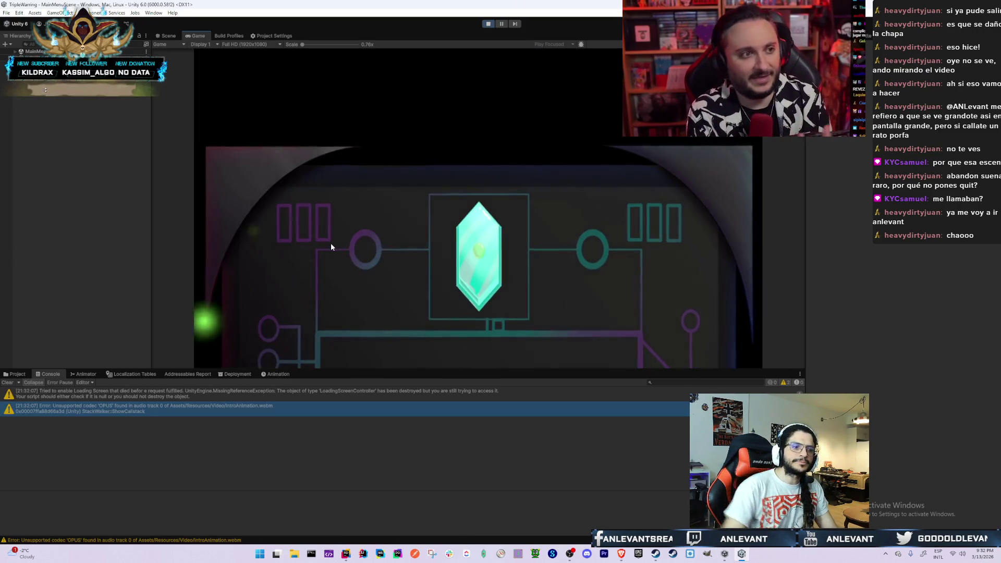
{"action": "left_click", "coordinate": [8, 382]}
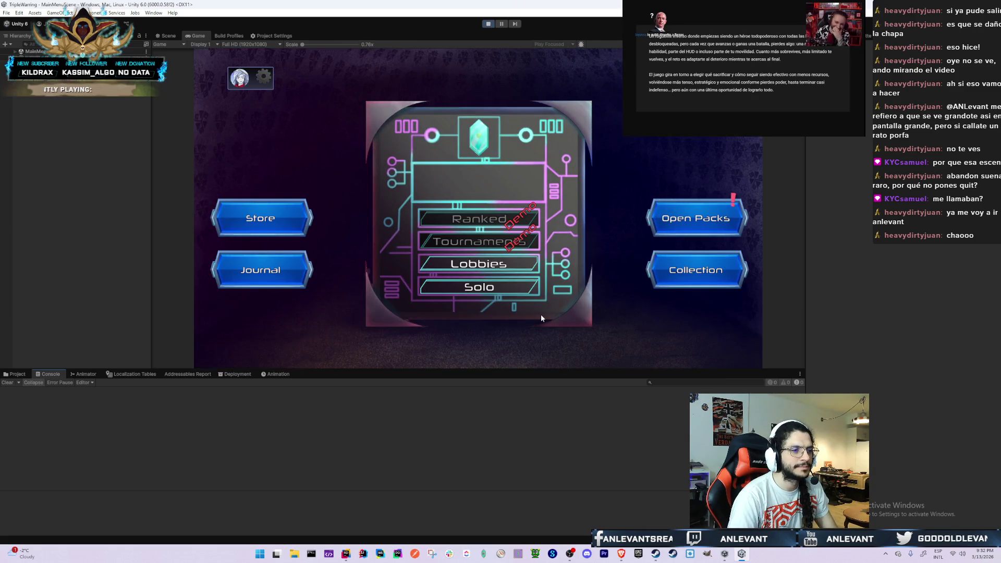
{"action": "left_click", "coordinate": [495, 284]}
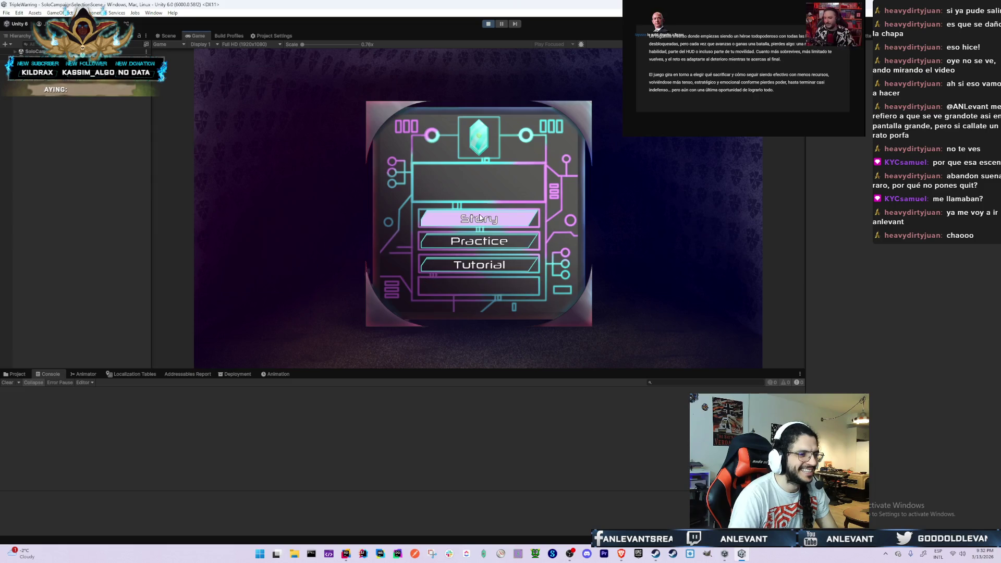
- Start Story, step through the collection tutorial dialogs, and drag the redbat card into the deck
{"action": "left_click", "coordinate": [485, 221]}
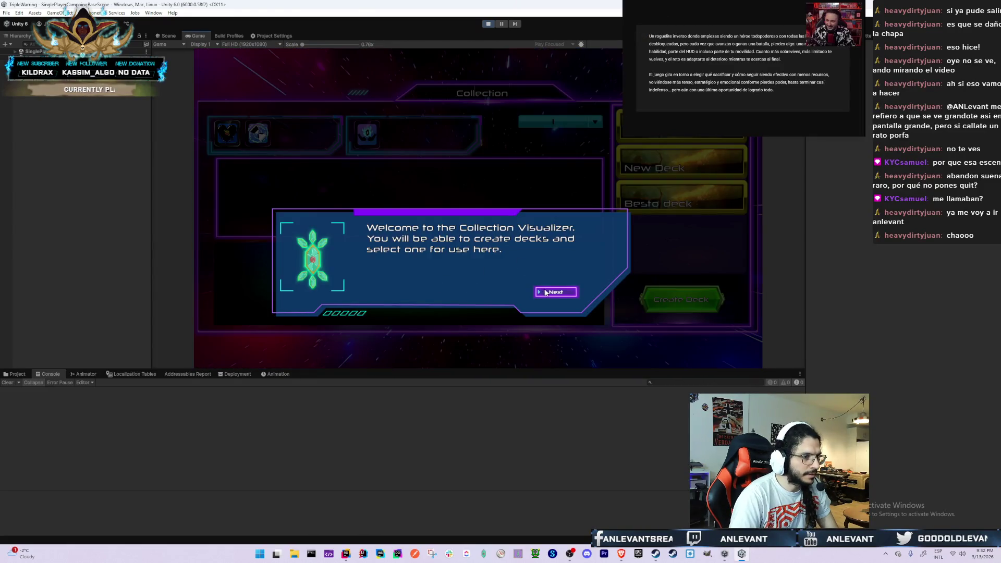
{"action": "left_click", "coordinate": [546, 293]}
{"action": "left_click", "coordinate": [556, 293]}
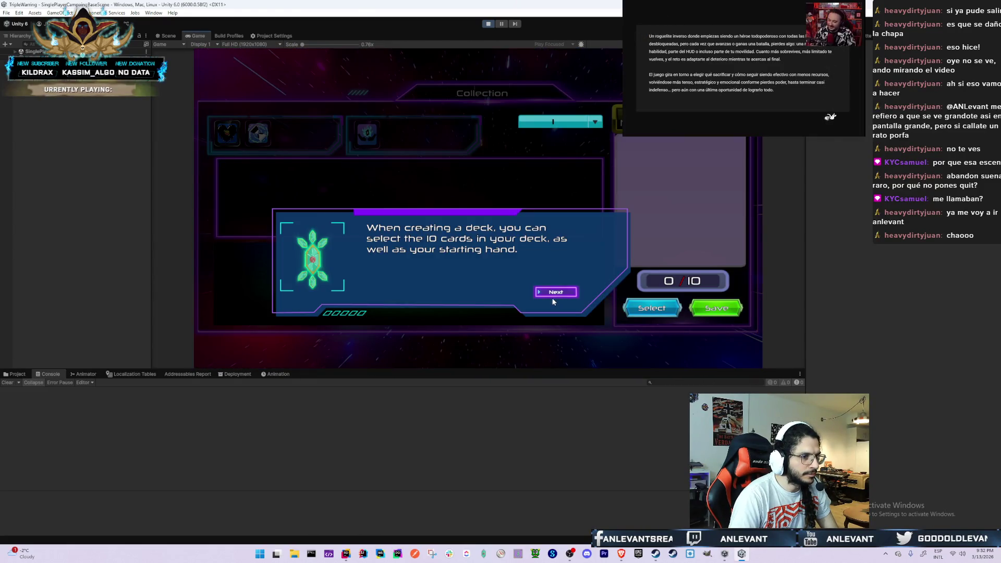
{"action": "left_click", "coordinate": [554, 293]}
{"action": "left_click", "coordinate": [547, 293]}
{"action": "left_click_drag", "start_coordinate": [388, 178], "coordinate": [652, 203]}
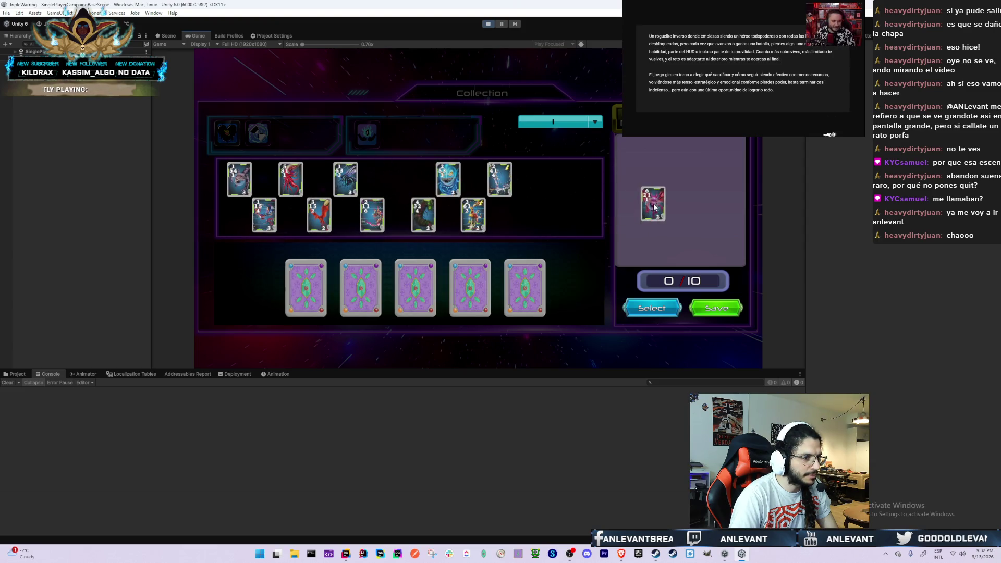
- Dismiss the starting-hand tip, stop play mode, and switch to Rider
{"action": "left_click", "coordinate": [559, 294]}
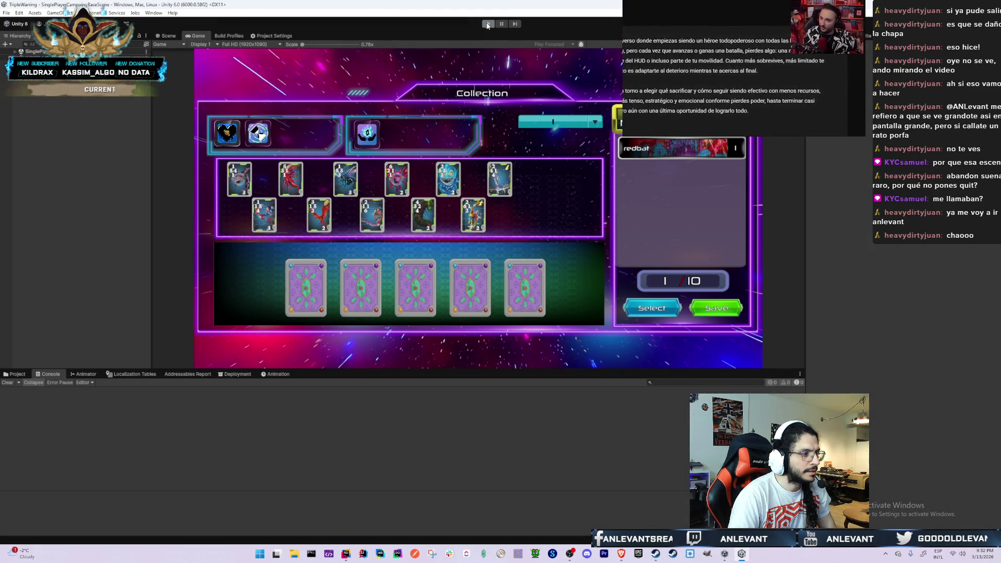
{"action": "left_click", "coordinate": [488, 25]}
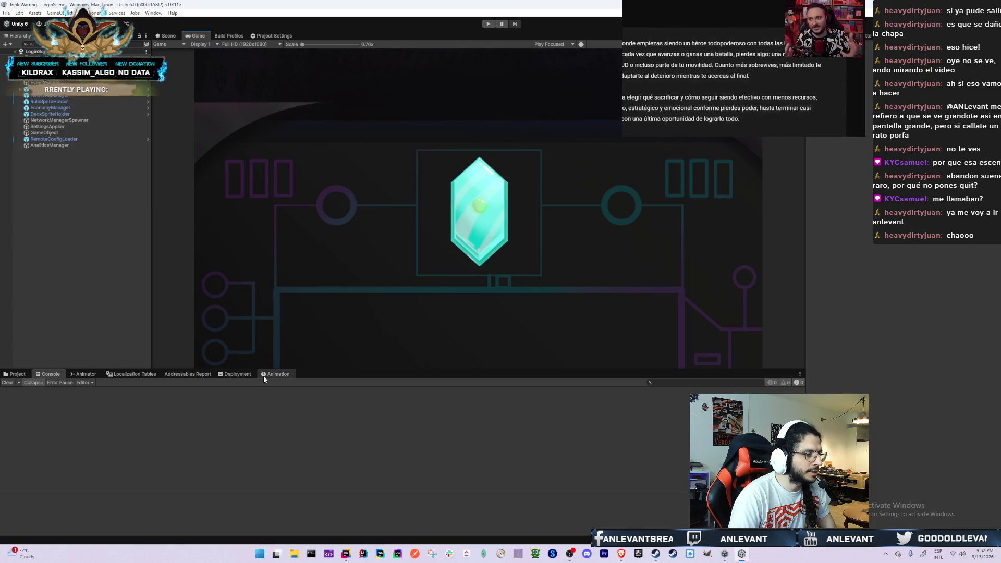
{"action": "left_click", "coordinate": [234, 375]}
{"action": "key", "text": "alt+Tab"}
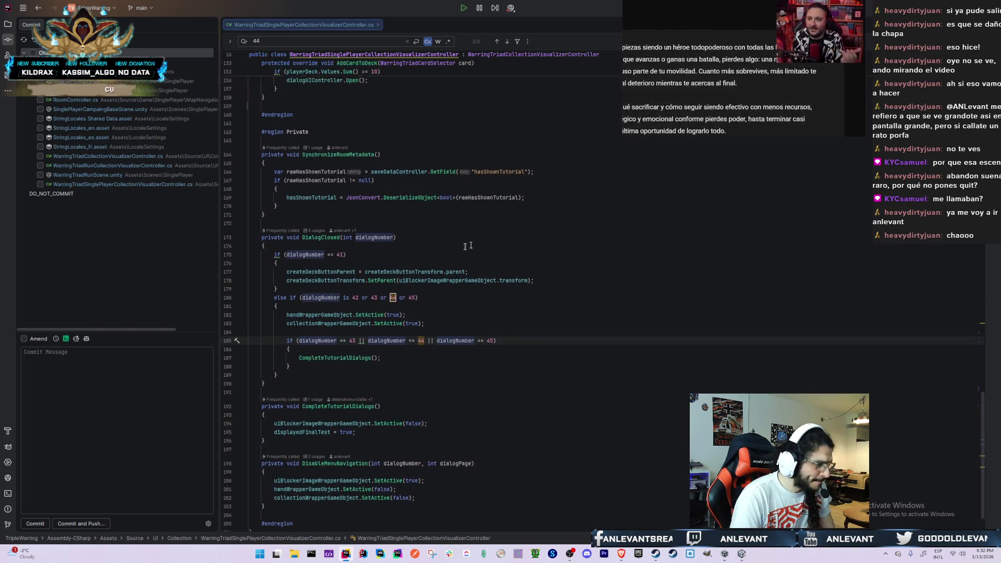
- Search the file for 'AddCard' to locate AddCardToDeck
{"action": "key", "text": "Up"}
{"action": "key", "text": "Up"}
{"action": "key", "text": "Up"}
{"action": "key", "text": "ctrl+f"}
{"action": "type", "text": "Try"}
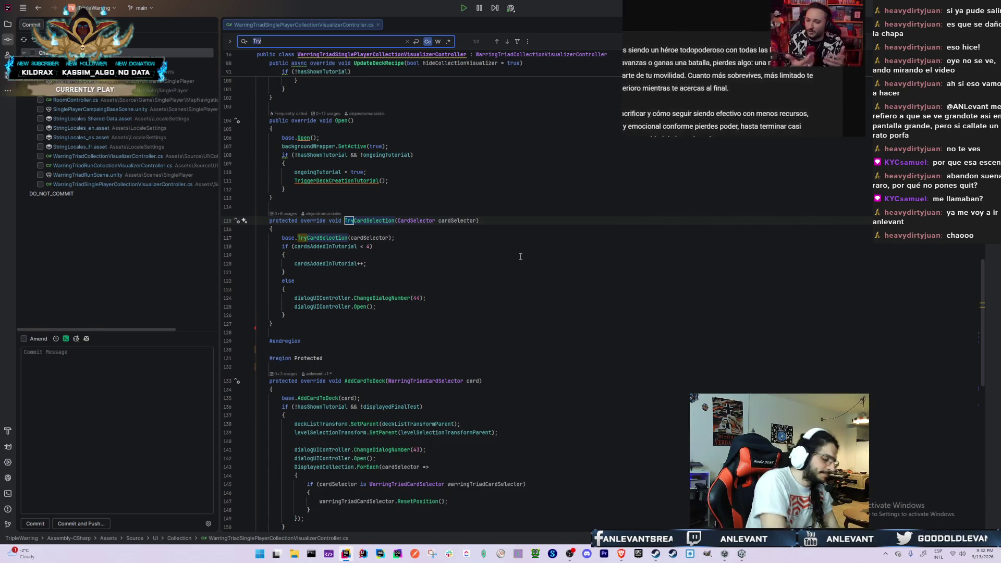
{"action": "key", "text": "BackSpace"}
{"action": "key", "text": "BackSpace"}
{"action": "key", "text": "BackSpace"}
{"action": "scroll", "coordinate": [521, 256], "scroll_direction": "down", "scroll_amount": 9}
{"action": "type", "text": "AddCard"}
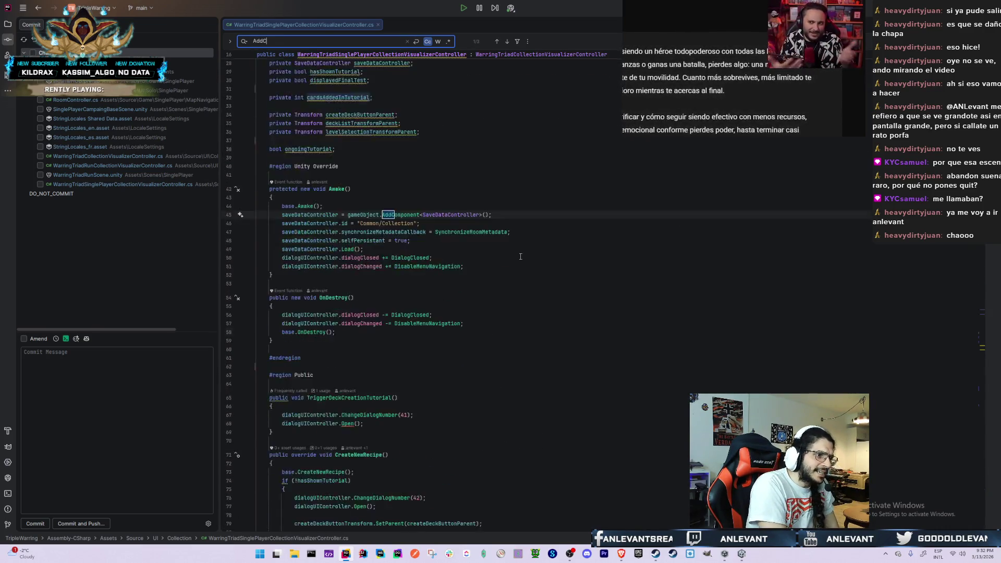
{"action": "left_click", "coordinate": [487, 375]}
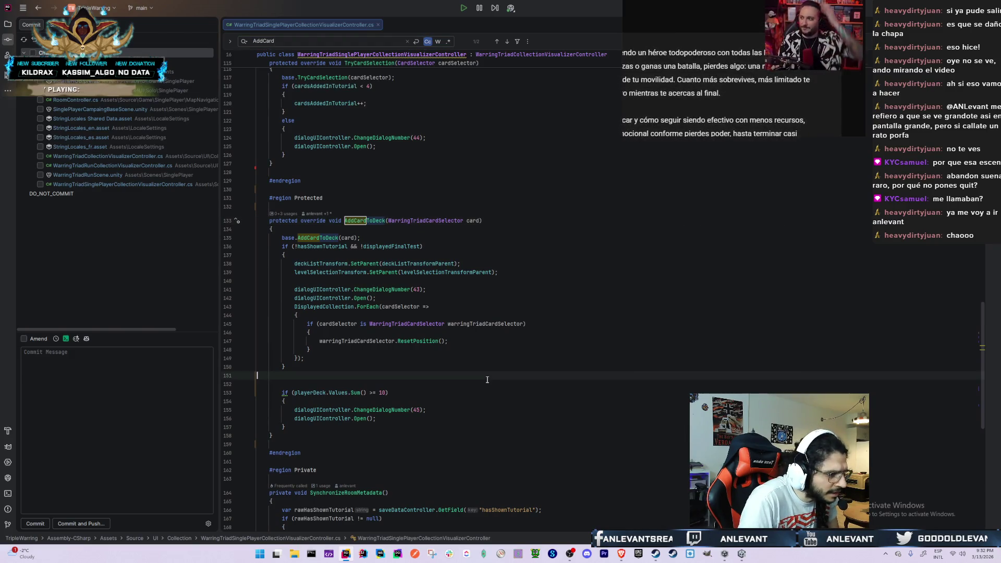
- Copy the deckListTransform and levelSelectionTransform SetParent lines, then scroll to CompleteTutorialDialogs
{"action": "left_click", "coordinate": [322, 246]}
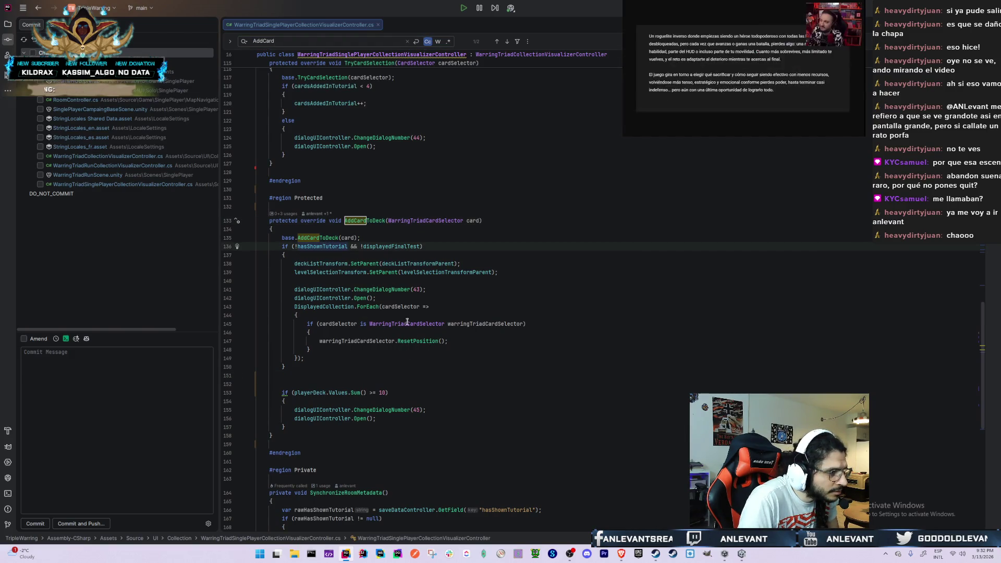
{"action": "left_click", "coordinate": [313, 289]}
{"action": "left_click", "coordinate": [415, 272]}
{"action": "left_click", "coordinate": [370, 264]}
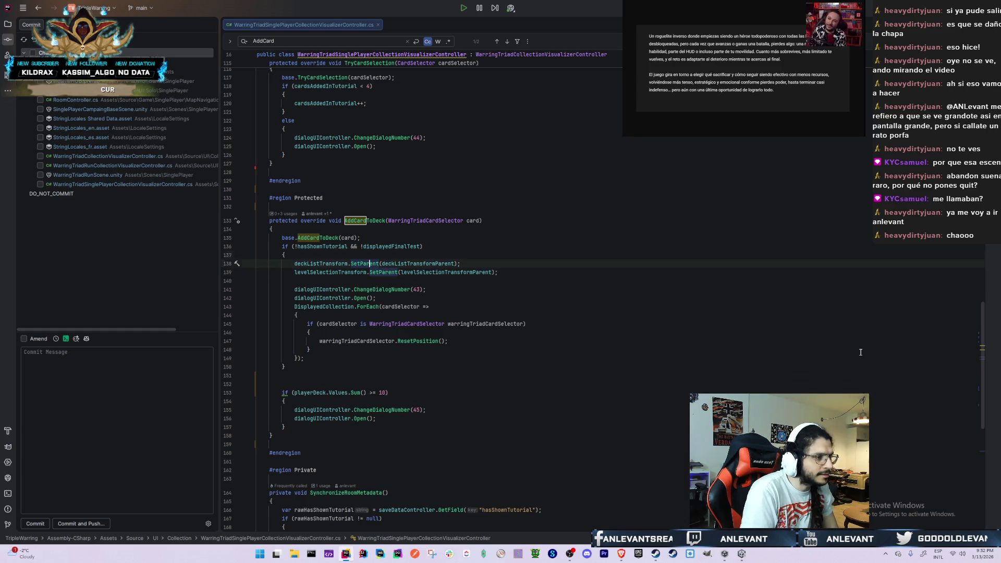
{"action": "key", "text": "Down"}
{"action": "key", "text": "Down"}
{"action": "key", "text": "shift+Up"}
{"action": "key", "text": "shift+Up"}
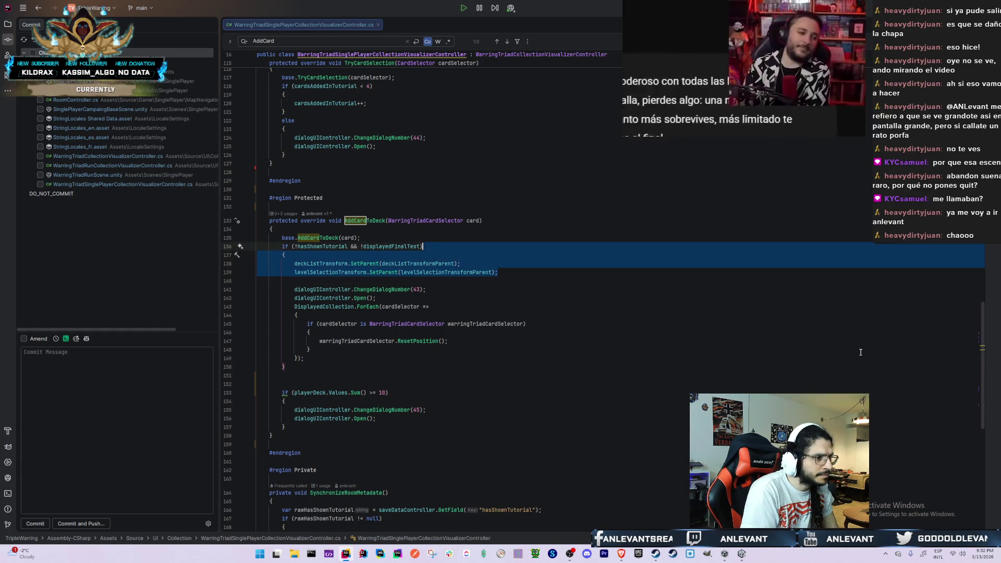
{"action": "key", "text": "shift+Home"}
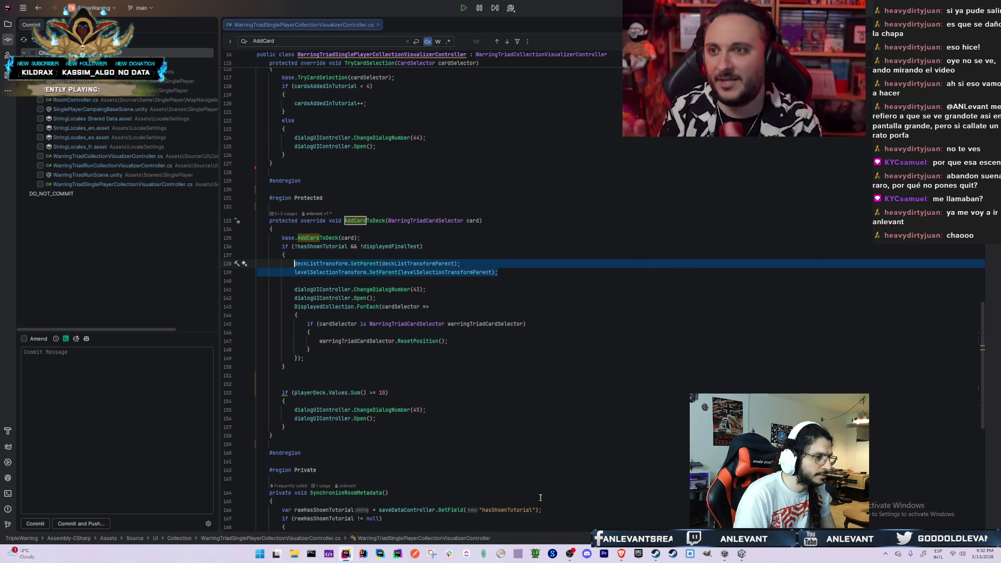
{"action": "left_click", "coordinate": [574, 341]}
{"action": "scroll", "coordinate": [560, 405], "scroll_direction": "down", "scroll_amount": 1}
{"action": "scroll", "coordinate": [561, 405], "scroll_direction": "up", "scroll_amount": 5}
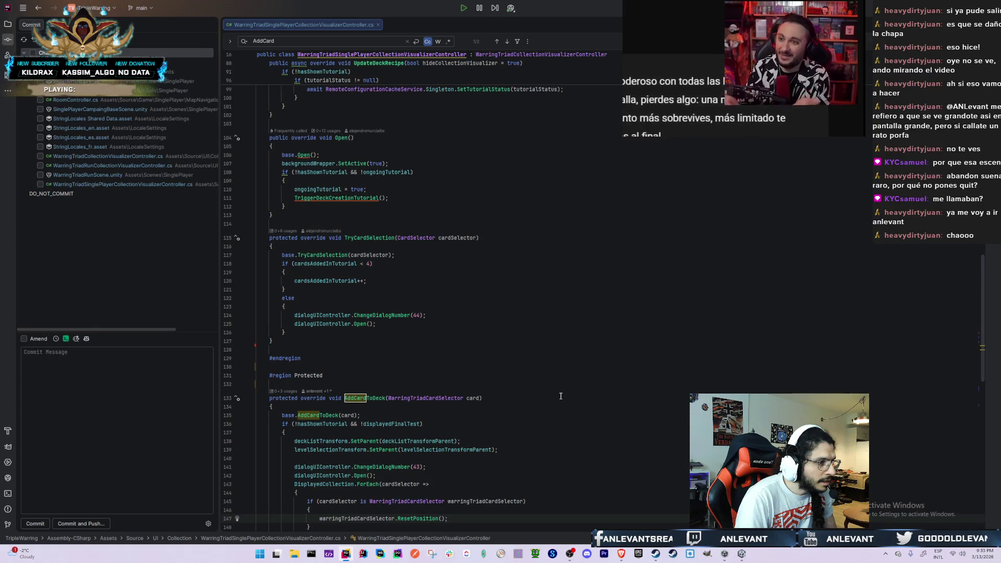
{"action": "scroll", "coordinate": [560, 397], "scroll_direction": "down", "scroll_amount": 15}
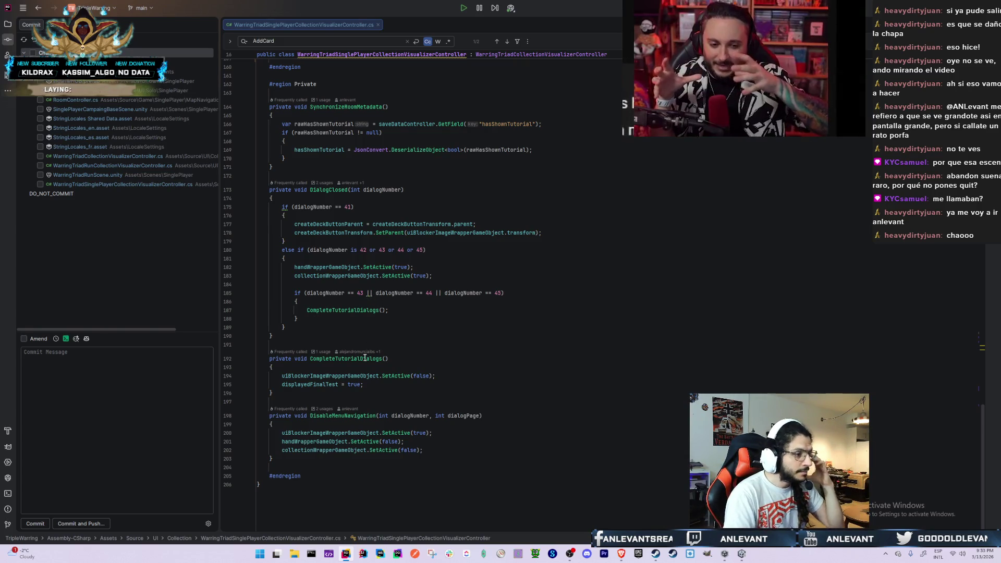
- Paste the two SetParent reparenting lines into CompleteTutorialDialogs
{"action": "key", "text": "Tab"}
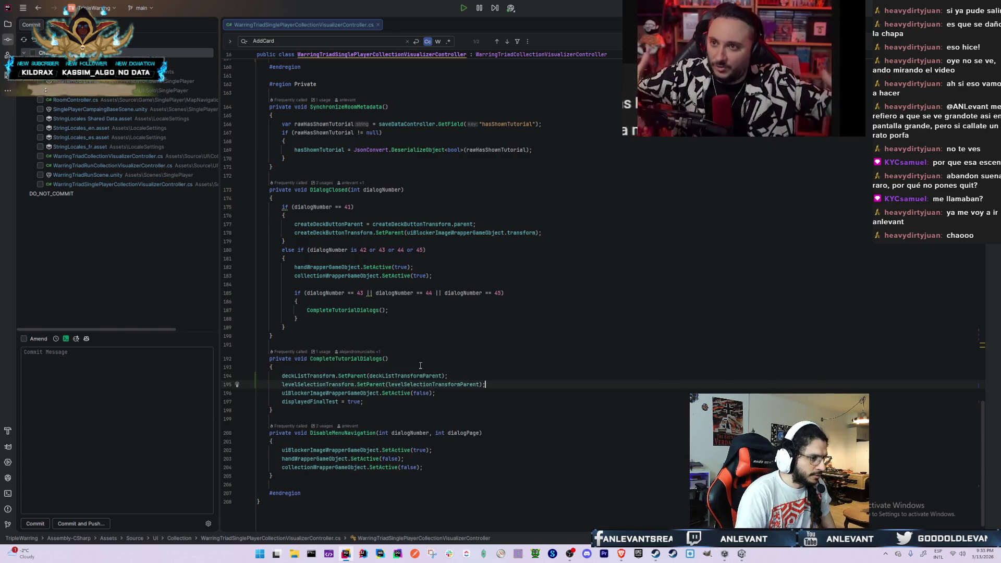
{"action": "scroll", "coordinate": [465, 334], "scroll_direction": "up", "scroll_amount": 15}
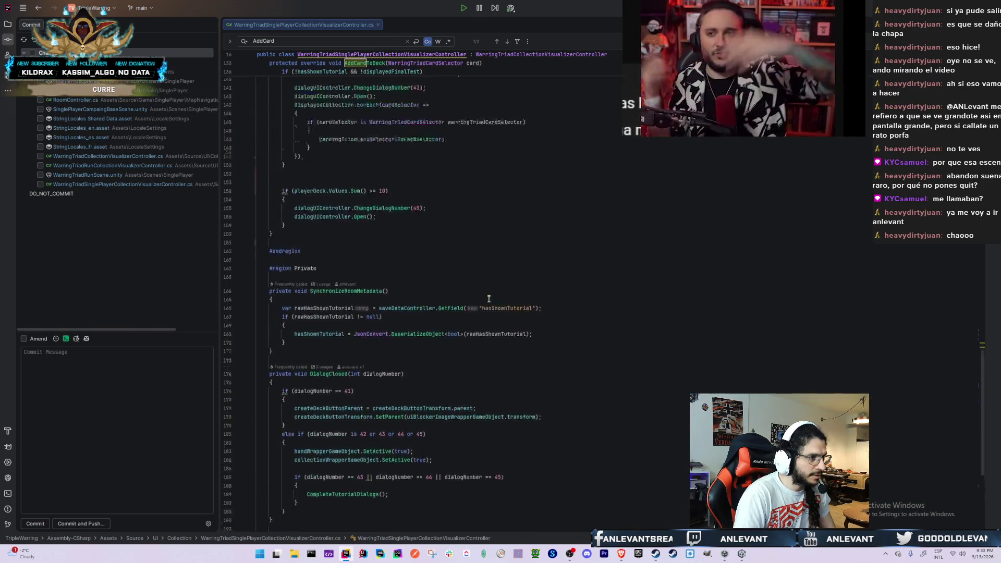
{"action": "scroll", "coordinate": [491, 297], "scroll_direction": "up", "scroll_amount": 15}
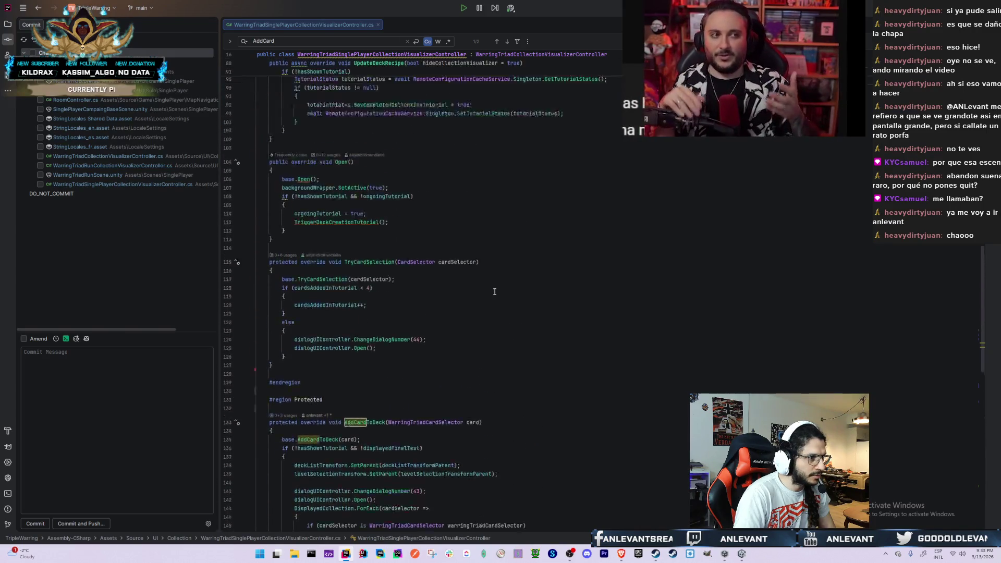
{"action": "scroll", "coordinate": [495, 291], "scroll_direction": "up", "scroll_amount": 4}
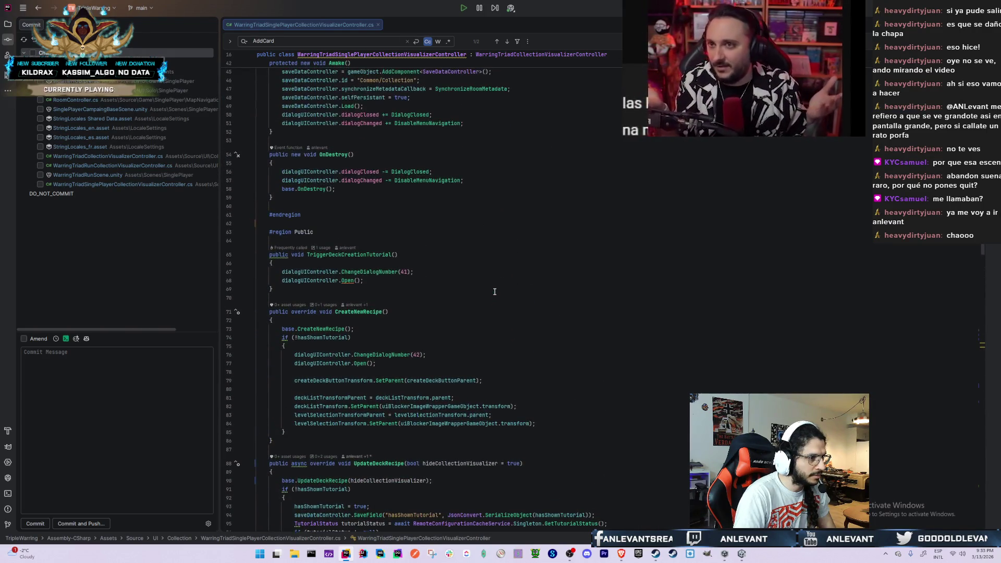
- Find and delete the original reparenting lines in AddCardToDeck, then return to Unity
{"action": "key", "text": "ctrl+f"}
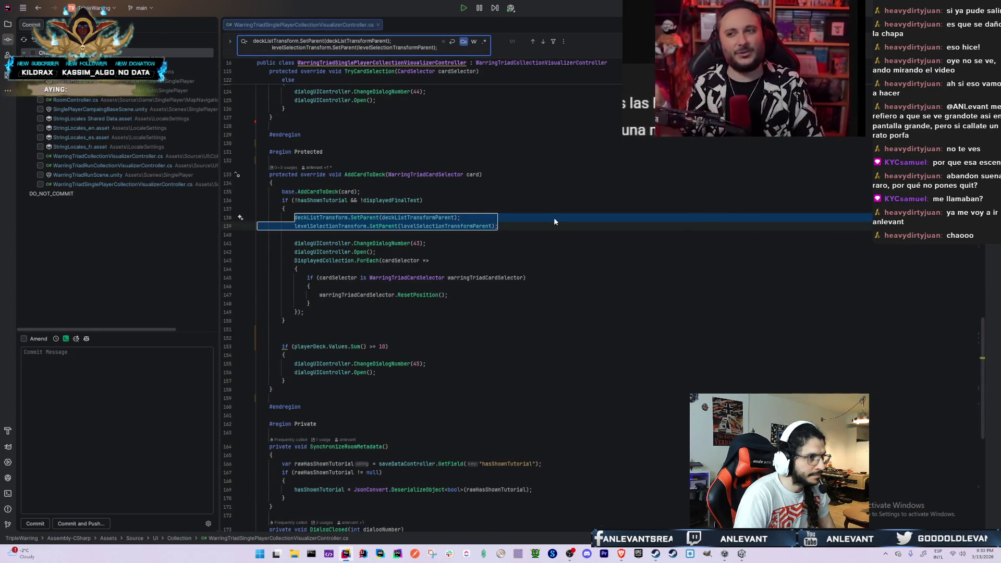
{"action": "triple_click", "coordinate": [285, 49]}
{"action": "key", "text": "BackSpace"}
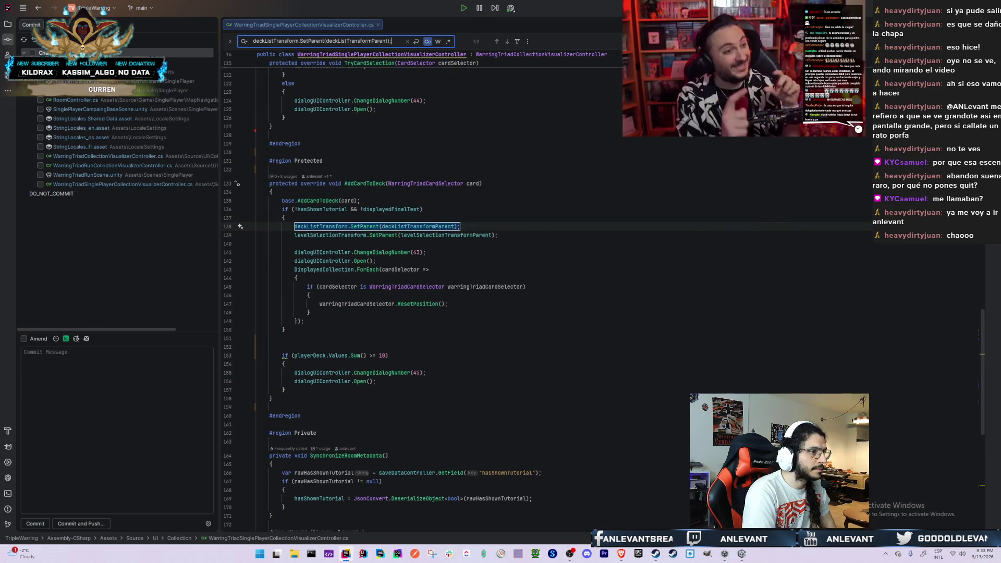
{"action": "key", "text": "Return"}
{"action": "key", "text": "Return"}
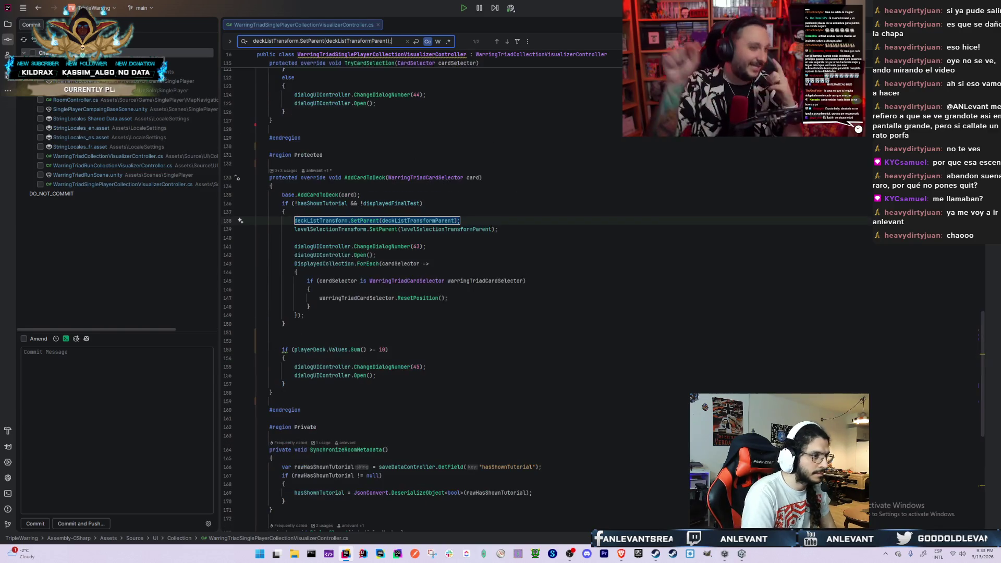
{"action": "key", "text": "shift+Down"}
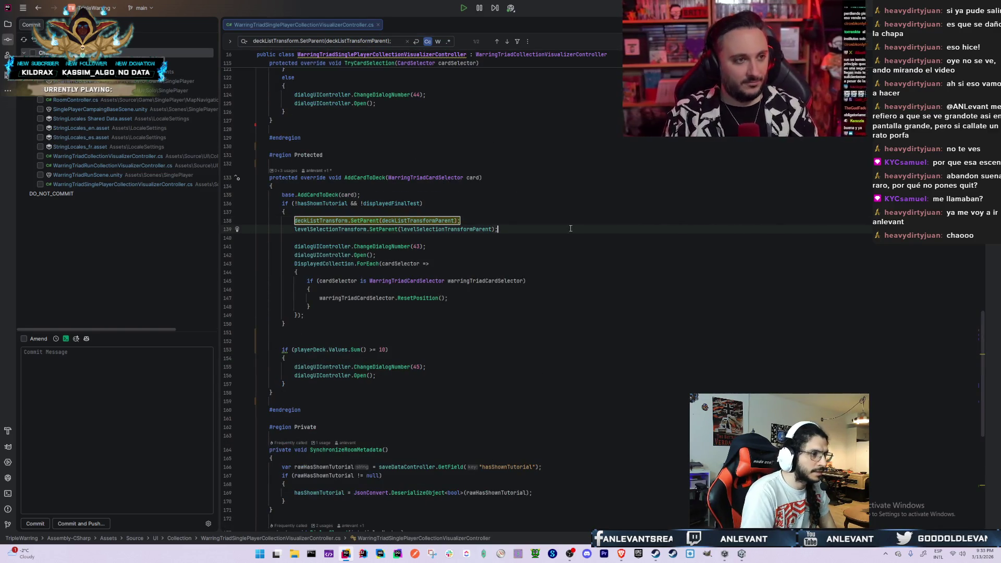
{"action": "key", "text": "BackSpace"}
{"action": "key", "text": "BackSpace"}
{"action": "key", "text": "Delete"}
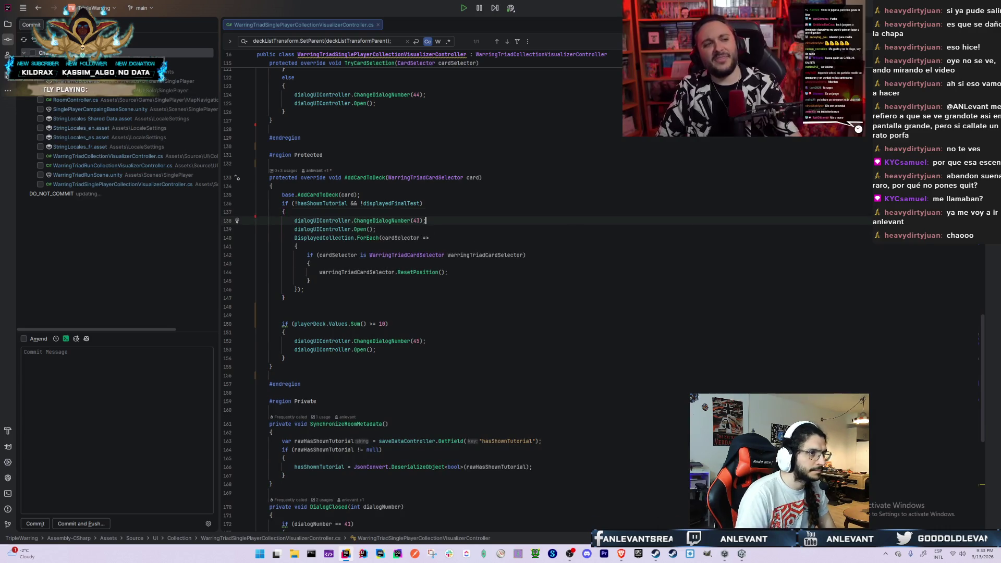
{"action": "key", "text": "alt+Tab"}
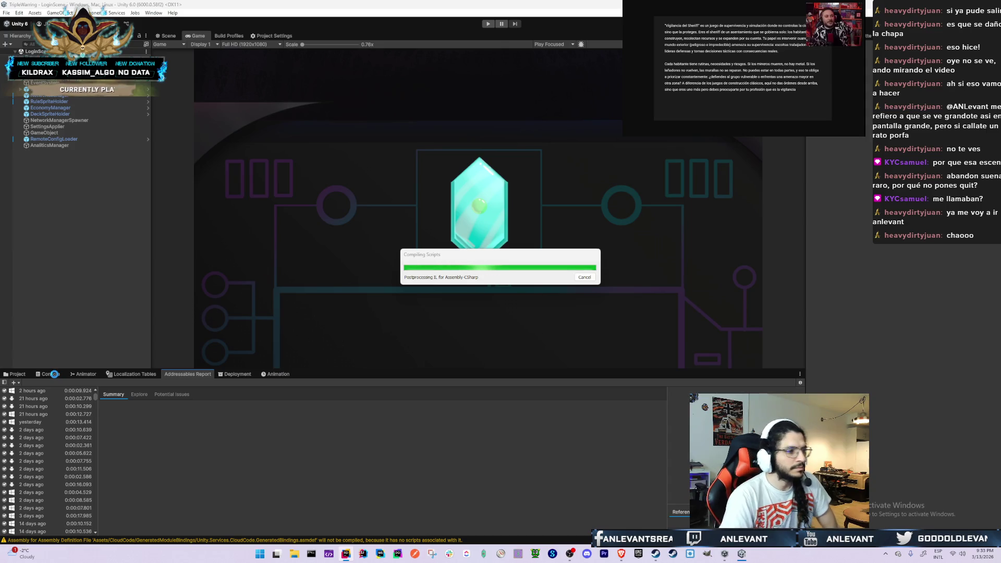
- Show the Console, enter play mode, and log in with the test account credentials
{"action": "left_click", "coordinate": [52, 374]}
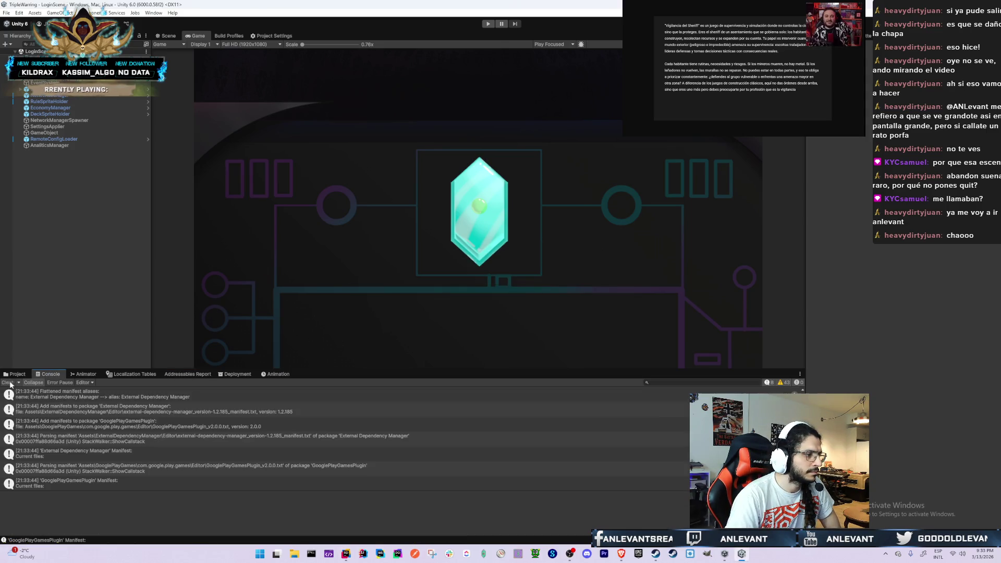
{"action": "left_click", "coordinate": [488, 24]}
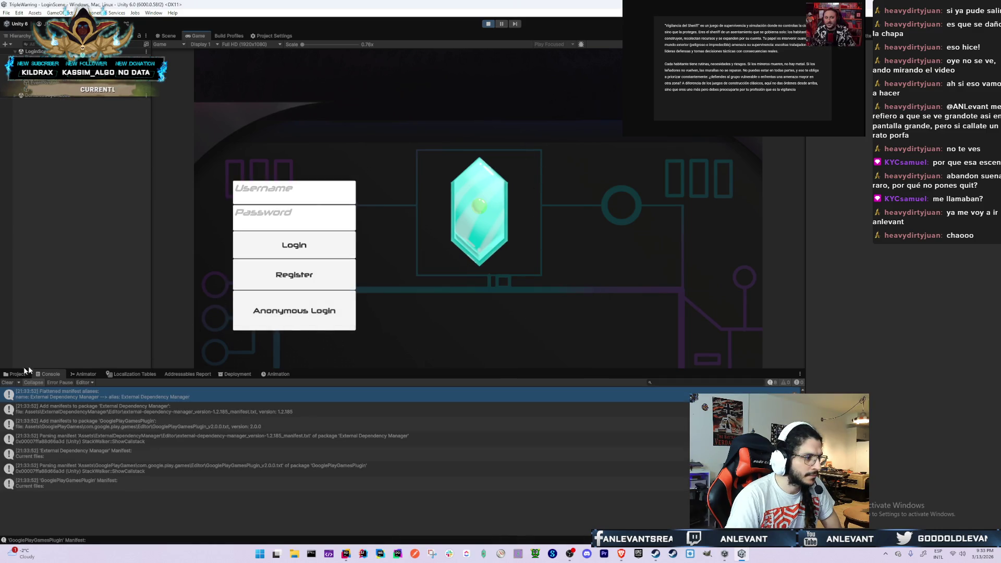
{"action": "left_click", "coordinate": [7, 384]}
{"action": "left_click", "coordinate": [306, 199]}
{"action": "type", "text": "admin"}
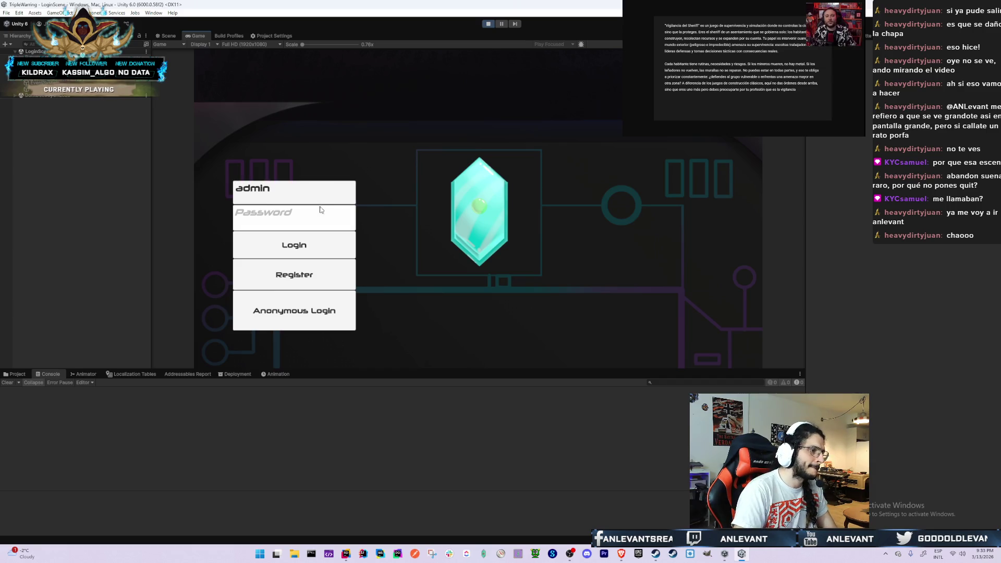
{"action": "left_click", "coordinate": [320, 210]}
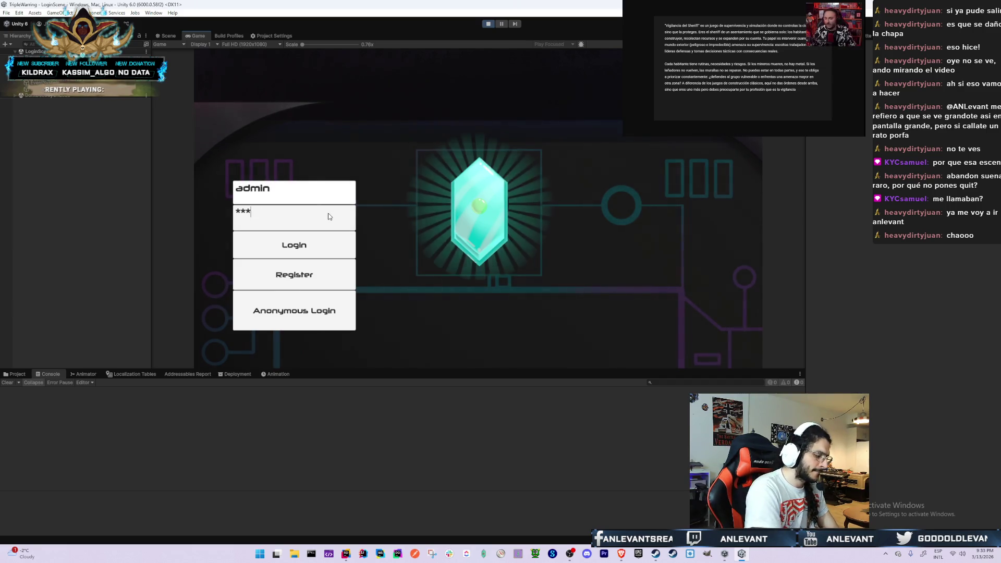
{"action": "left_click", "coordinate": [309, 246]}
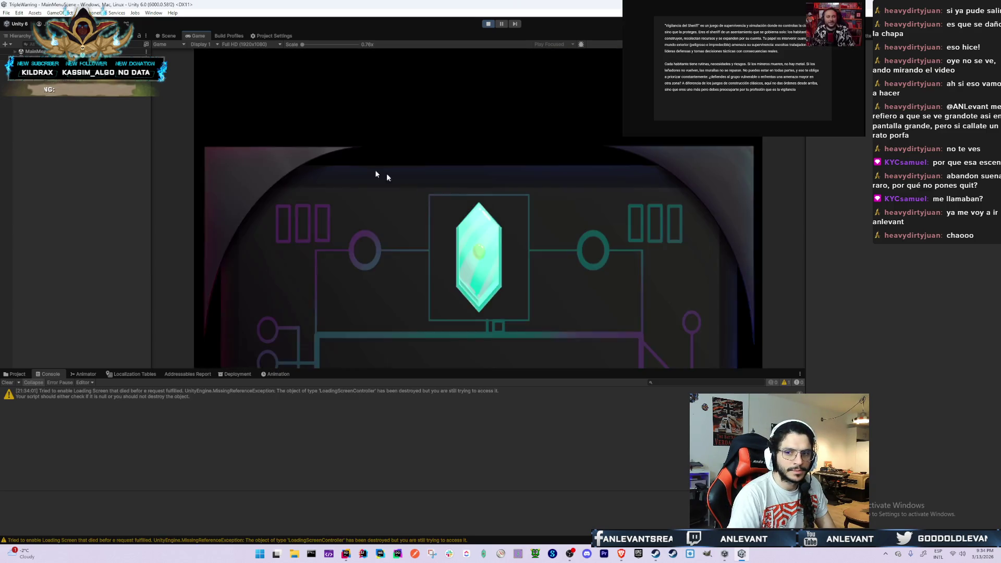
- Clear and collapse the Console, then choose Solo > Story
{"action": "left_click", "coordinate": [7, 383]}
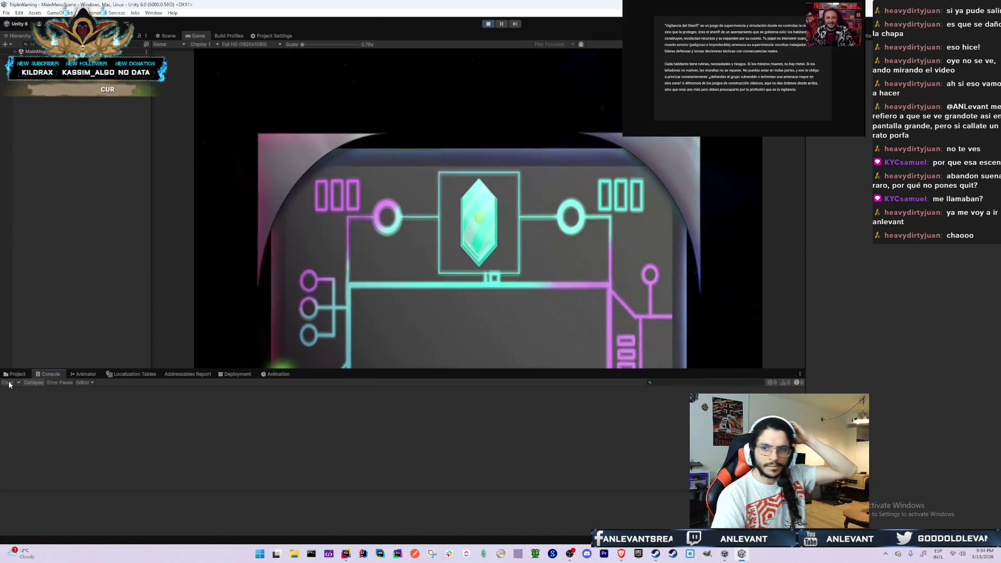
{"action": "left_click", "coordinate": [27, 382]}
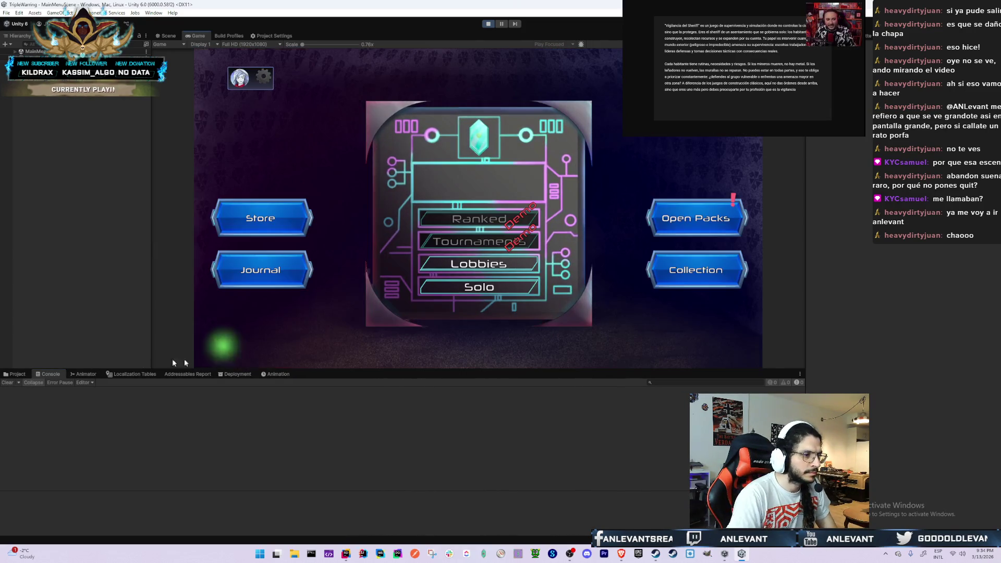
{"action": "left_click", "coordinate": [468, 284]}
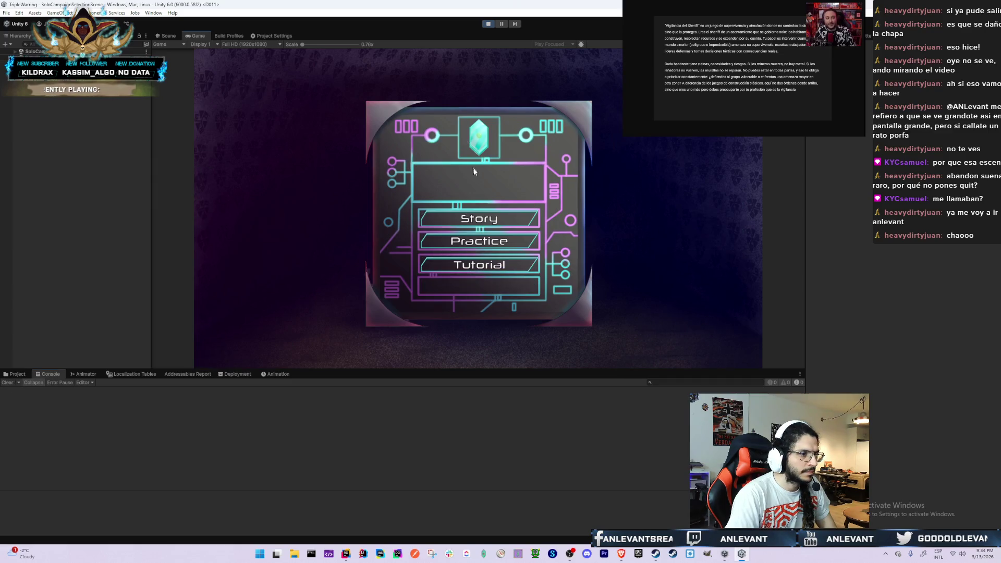
{"action": "left_click", "coordinate": [478, 217]}
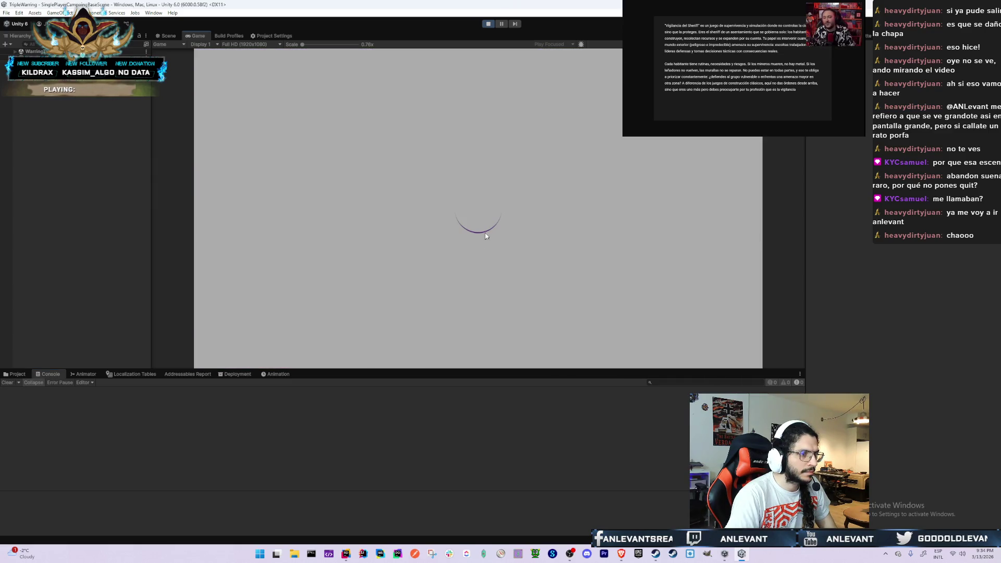
- Walk to the collection, step through its tutorial dialogs, and start a new deck
{"action": "key", "text": "a"}
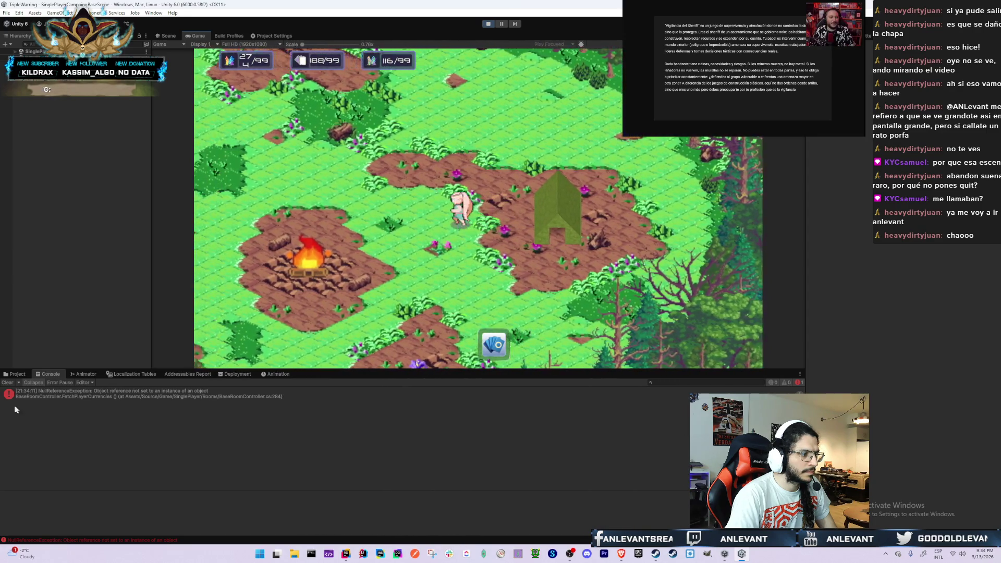
{"action": "left_click", "coordinate": [412, 223]}
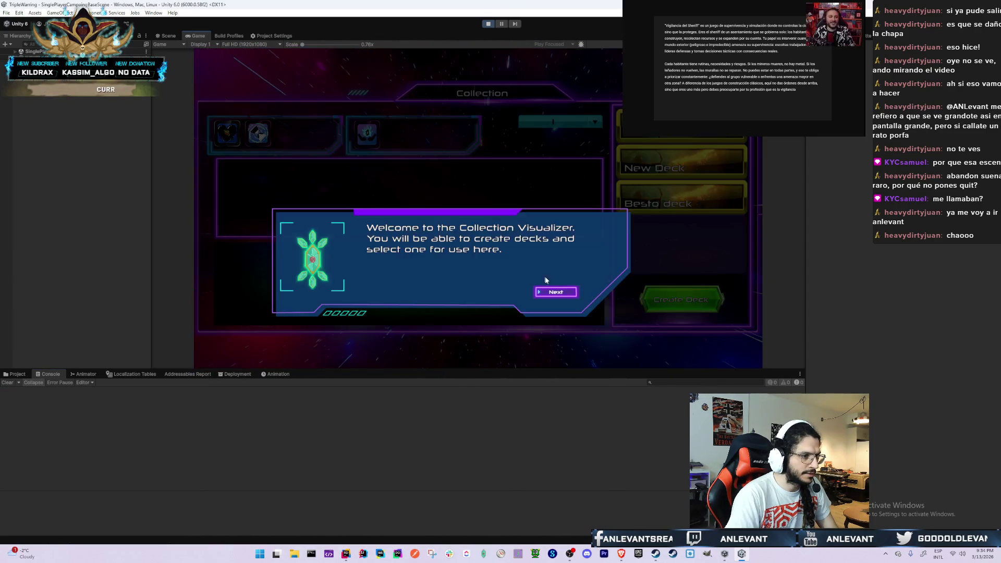
{"action": "left_click", "coordinate": [554, 291]}
{"action": "left_click", "coordinate": [555, 291]}
{"action": "left_click", "coordinate": [646, 301]}
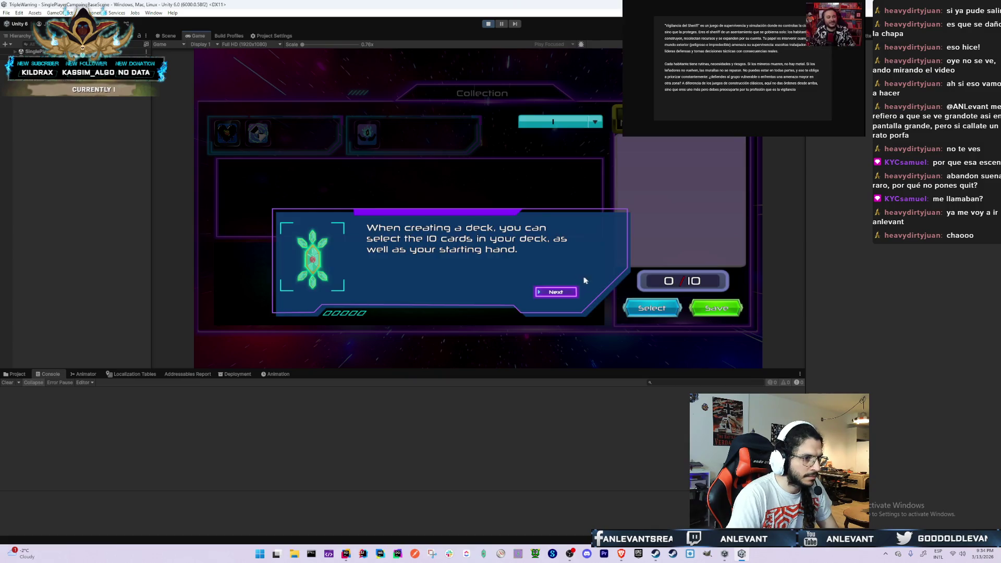
{"action": "left_click", "coordinate": [556, 291]}
{"action": "left_click", "coordinate": [557, 290]}
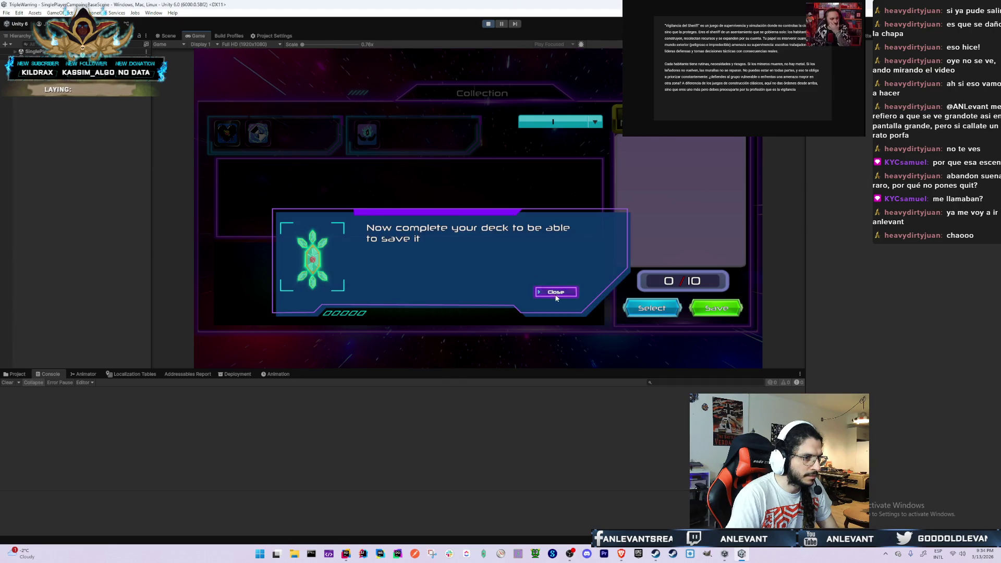
{"action": "left_click", "coordinate": [556, 291]}
- Fill the deck to 10/10 with blobra, gayla, cockatrice, caterchipillar, gesper and geezard cards
{"action": "left_click_drag", "start_coordinate": [449, 179], "coordinate": [625, 191]}
{"action": "left_click_drag", "start_coordinate": [500, 191], "coordinate": [643, 199]}
{"action": "left_click_drag", "start_coordinate": [476, 215], "coordinate": [670, 224]}
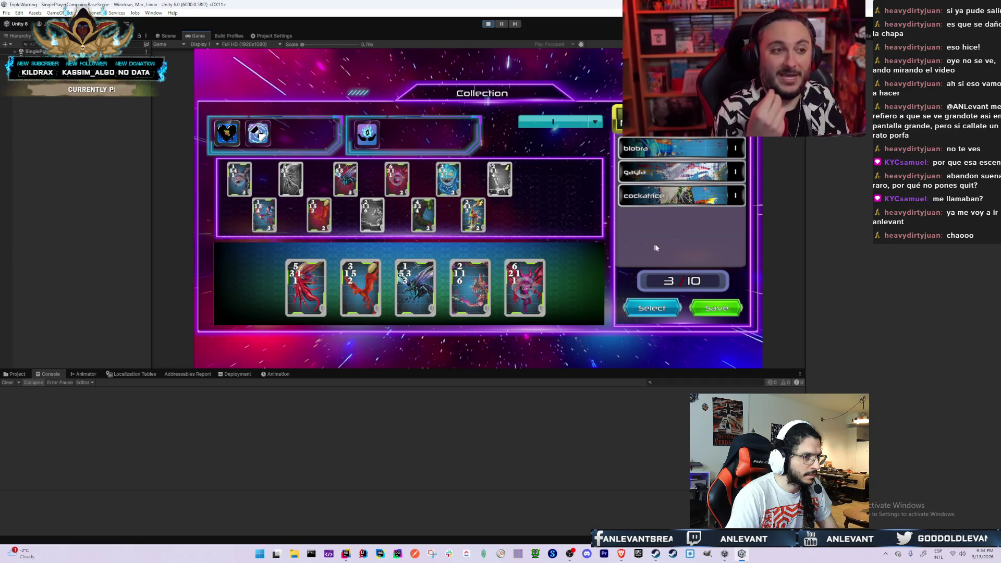
{"action": "left_click_drag", "start_coordinate": [416, 216], "coordinate": [672, 239]}
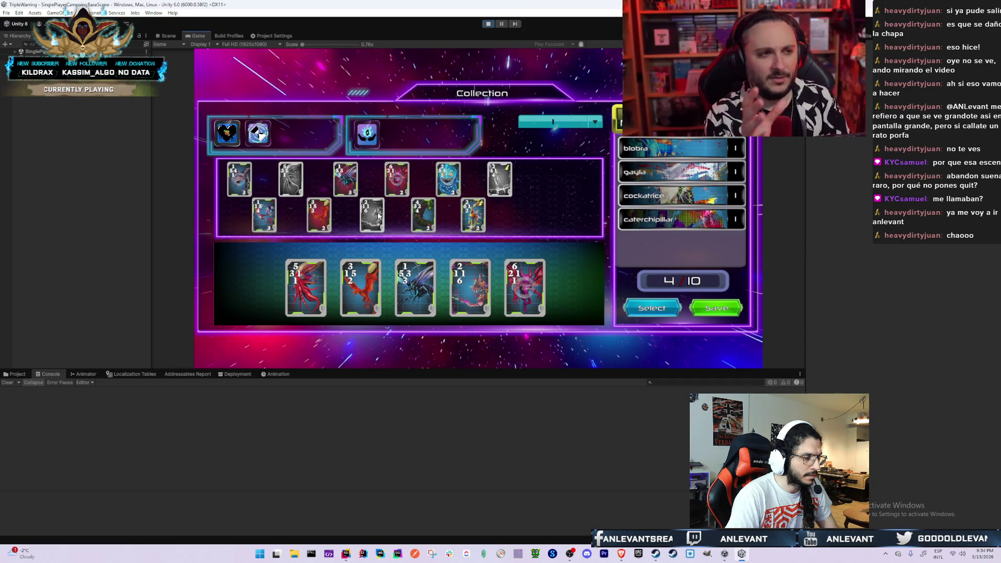
{"action": "left_click_drag", "start_coordinate": [264, 215], "coordinate": [653, 238]}
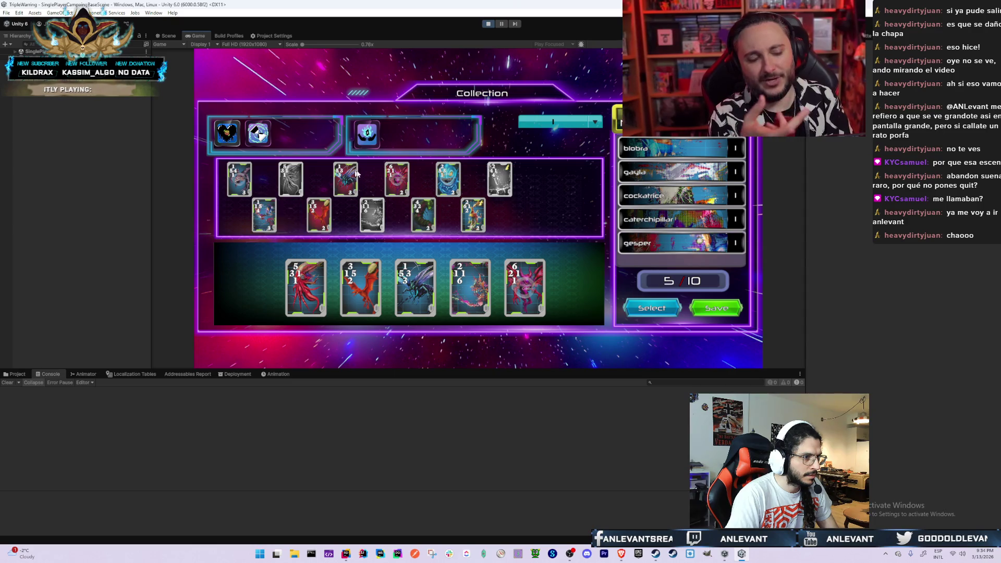
{"action": "left_click_drag", "start_coordinate": [451, 185], "coordinate": [672, 217]}
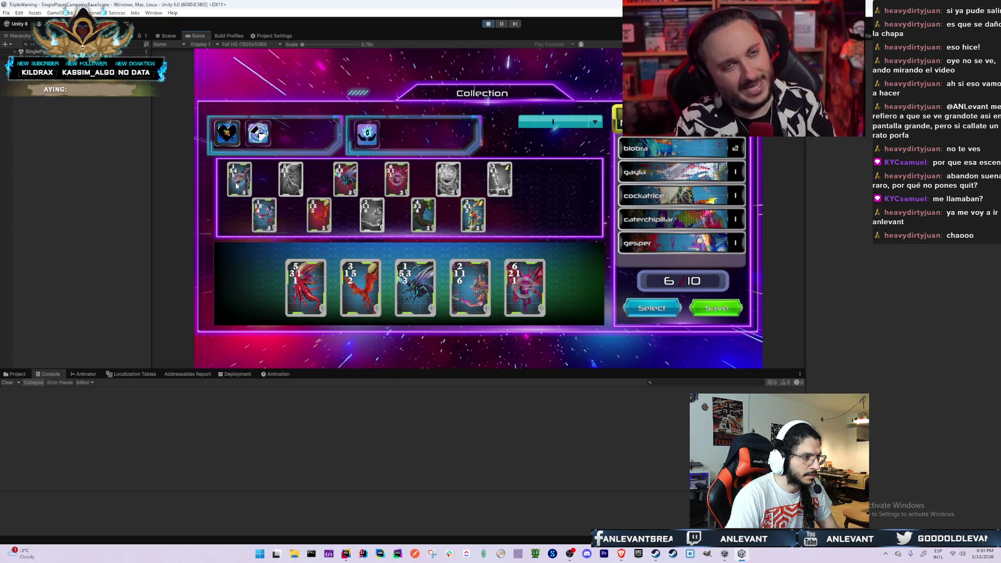
{"action": "mouse_move", "coordinate": [237, 186]}
{"action": "left_mouse_down"}
{"action": "mouse_move", "coordinate": [690, 219]}
{"action": "mouse_move", "coordinate": [541, 215]}
{"action": "mouse_move", "coordinate": [710, 213]}
{"action": "left_mouse_up"}
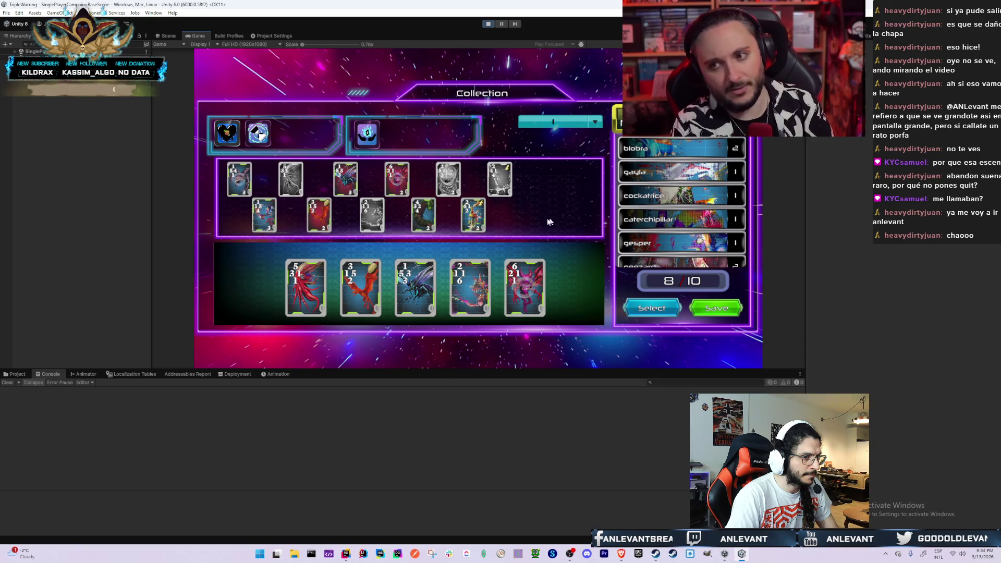
{"action": "left_click_drag", "start_coordinate": [420, 215], "coordinate": [740, 226]}
{"action": "left_click_drag", "start_coordinate": [474, 226], "coordinate": [658, 222]}
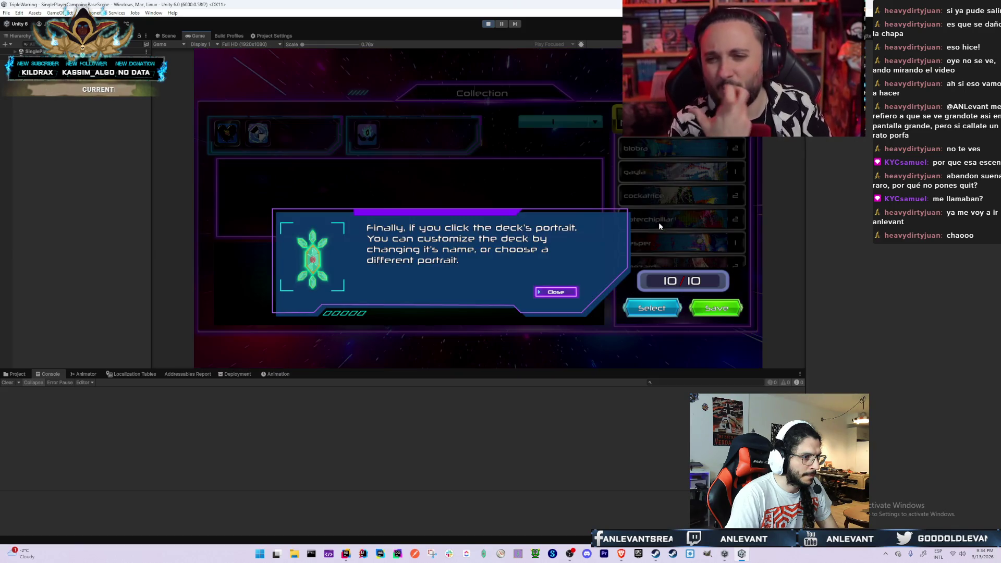
- Dismiss the final deck portrait tip and bring up the window switcher
{"action": "left_click", "coordinate": [568, 293]}
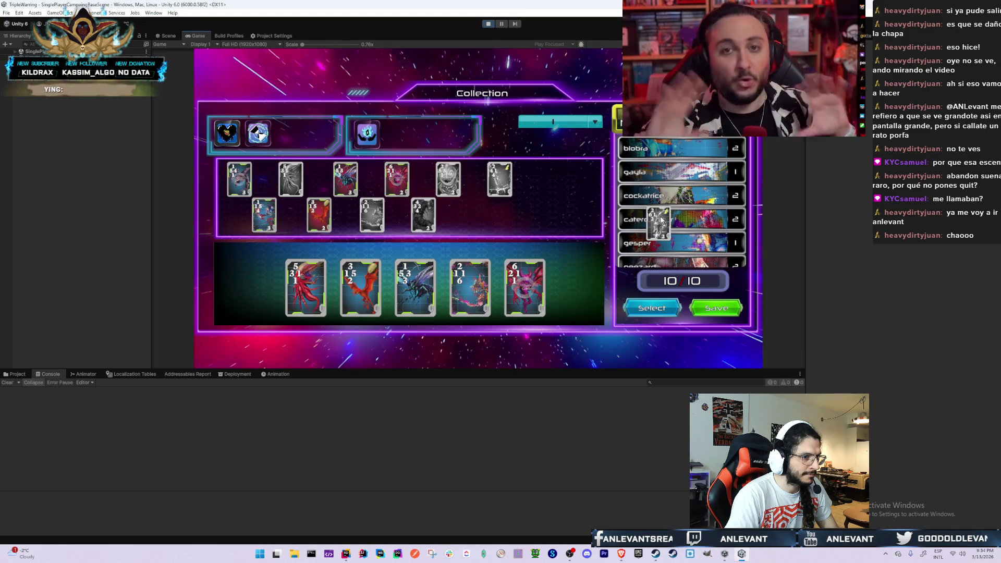
{"action": "scroll", "coordinate": [648, 231], "scroll_direction": "down", "scroll_amount": 1}
{"action": "key", "text": "alt+Tab"}
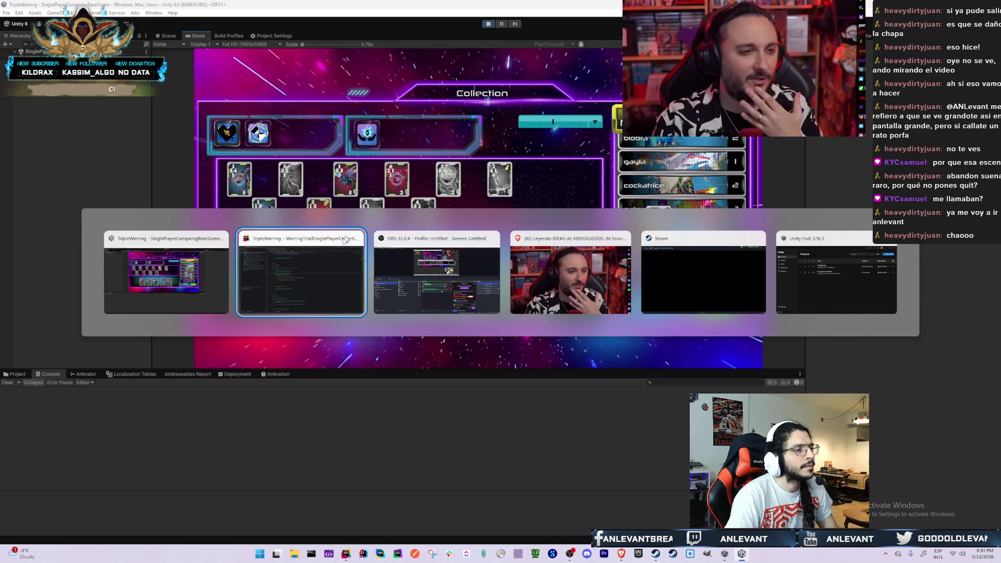
- Return to Rider at the top of the collection visualizer controller and search the project for SinglePlayer
{"action": "left_click", "coordinate": [316, 277]}
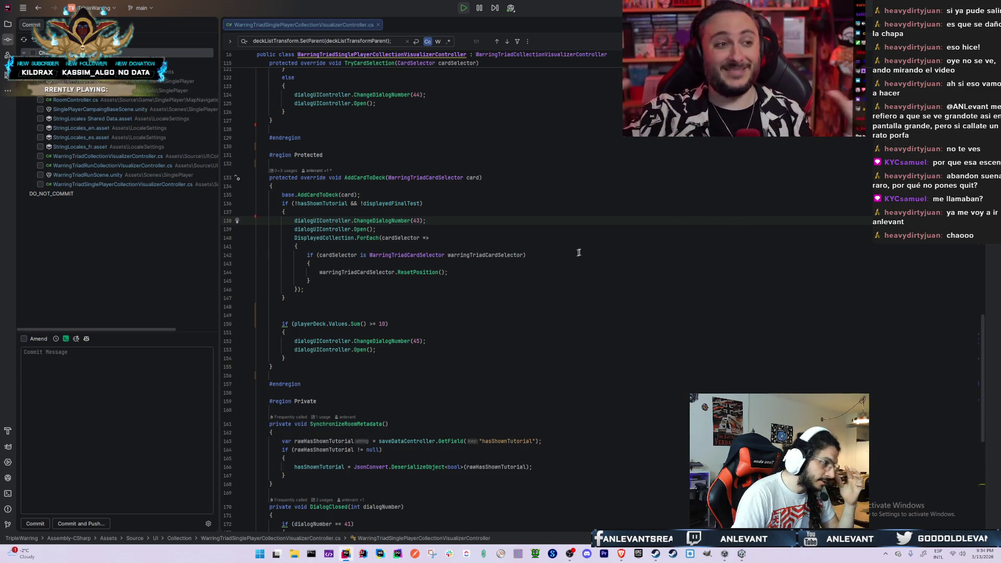
{"action": "scroll", "coordinate": [579, 253], "scroll_direction": "up", "scroll_amount": 15}
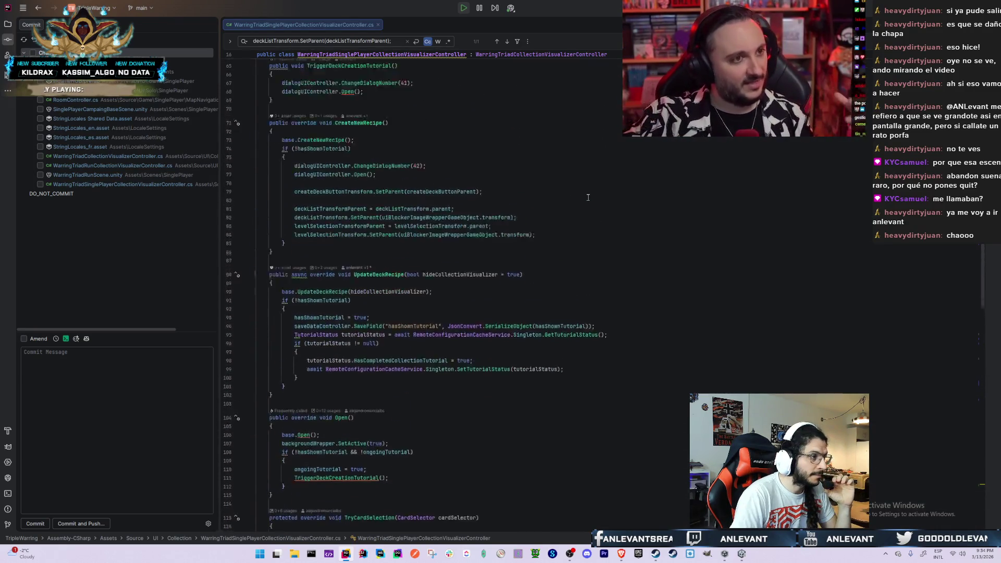
{"action": "scroll", "coordinate": [588, 197], "scroll_direction": "up", "scroll_amount": 15}
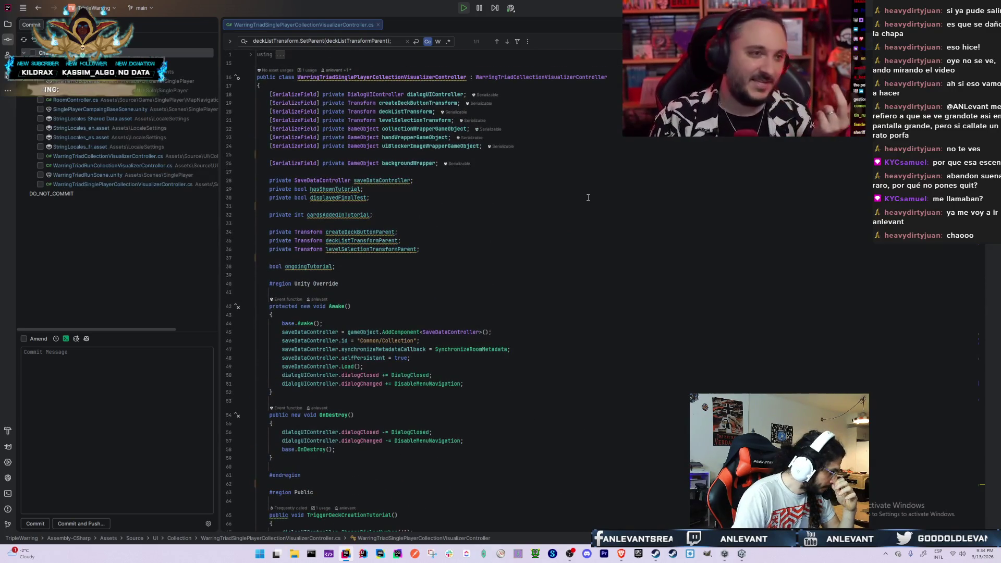
{"action": "key", "text": "ctrl+t"}
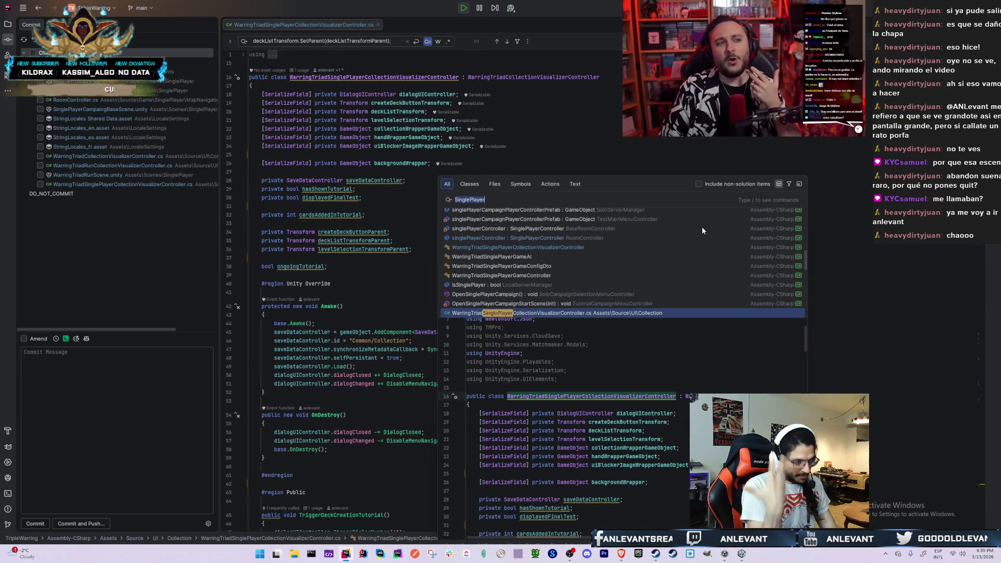
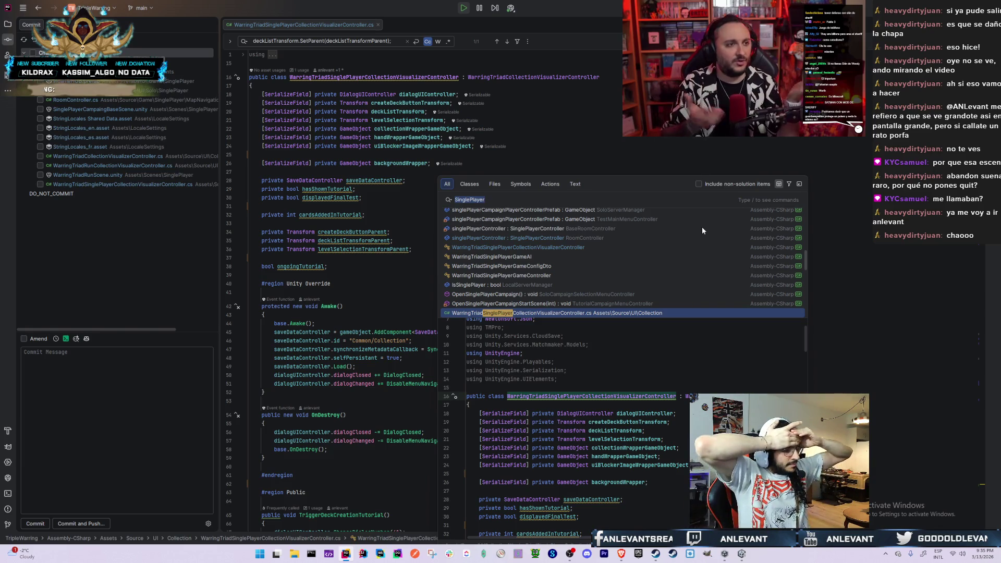
- Search Everywhere for 'List' and open DeckListScrollPanelController.cs in its own editor tab
{"action": "key", "text": "Escape"}
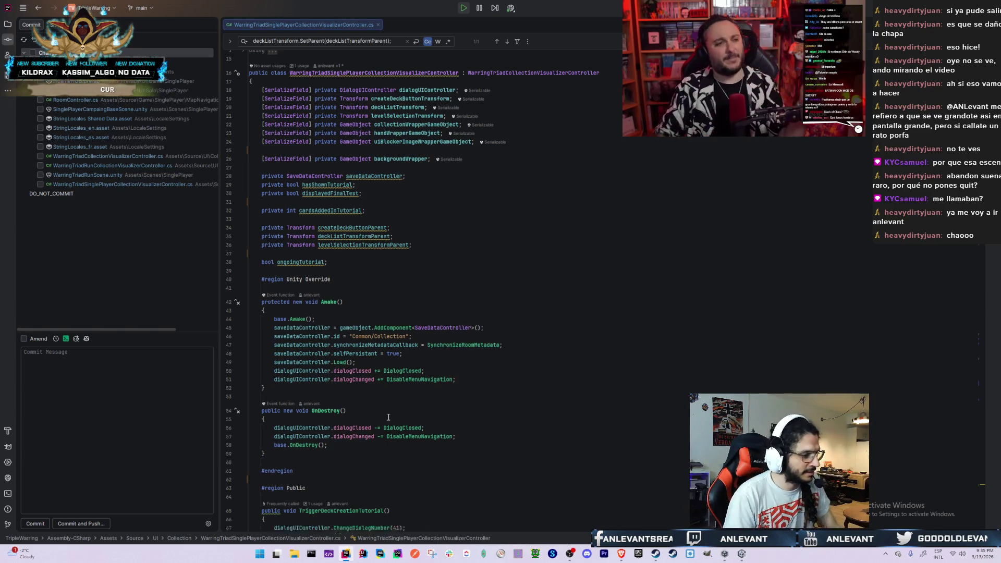
{"action": "scroll", "coordinate": [441, 361], "scroll_direction": "down", "scroll_amount": 8}
{"action": "scroll", "coordinate": [440, 362], "scroll_direction": "up", "scroll_amount": 3}
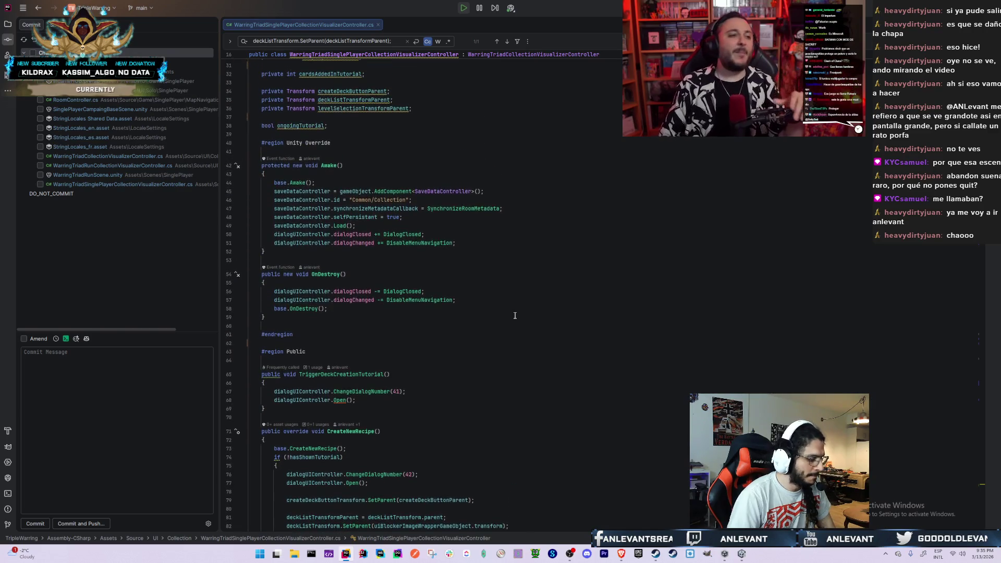
{"action": "key", "text": "shift"}
{"action": "key", "text": "shift"}
{"action": "key", "text": "BackSpace"}
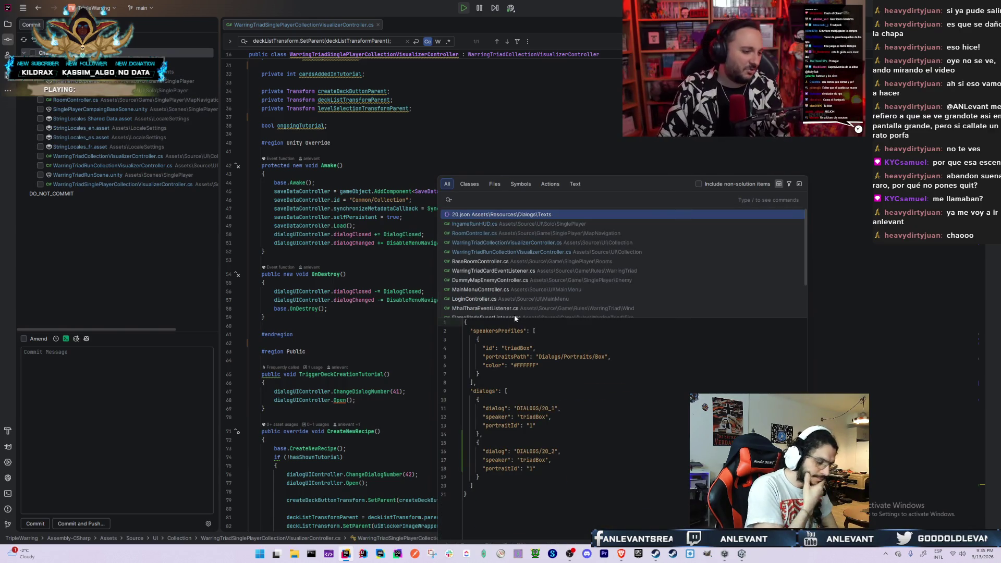
{"action": "type", "text": "List"}
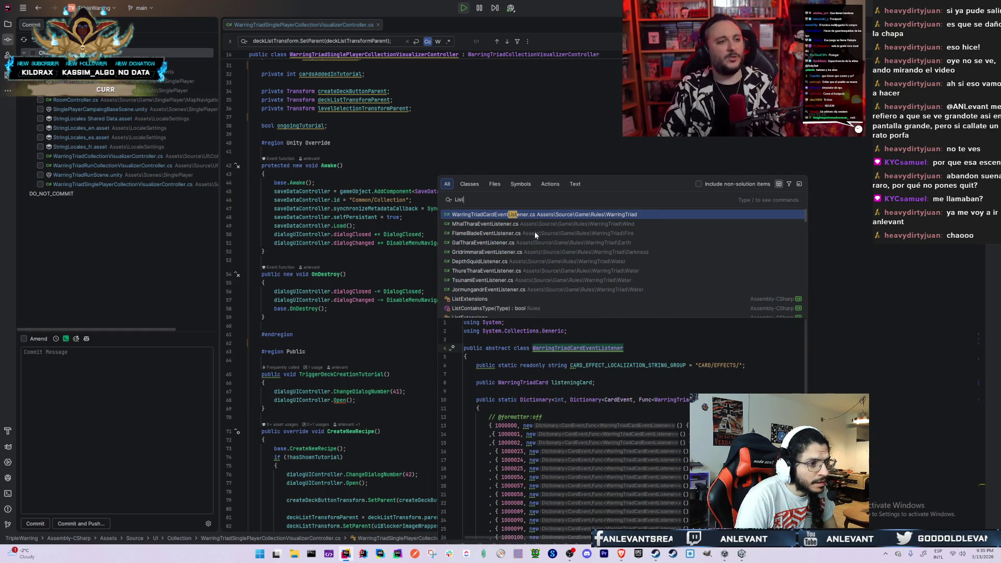
{"action": "scroll", "coordinate": [537, 229], "scroll_direction": "down", "scroll_amount": 5}
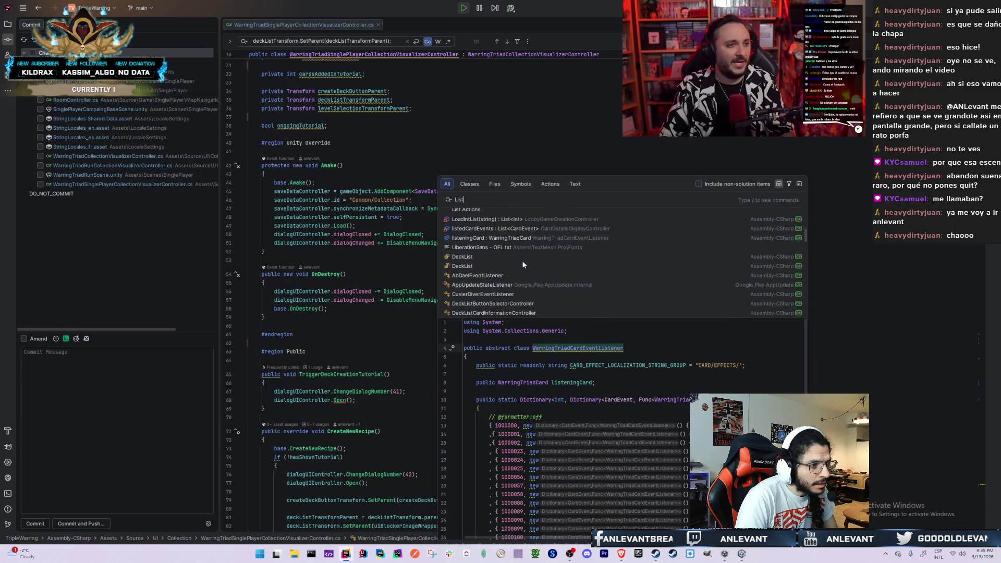
{"action": "scroll", "coordinate": [523, 264], "scroll_direction": "down", "scroll_amount": 3}
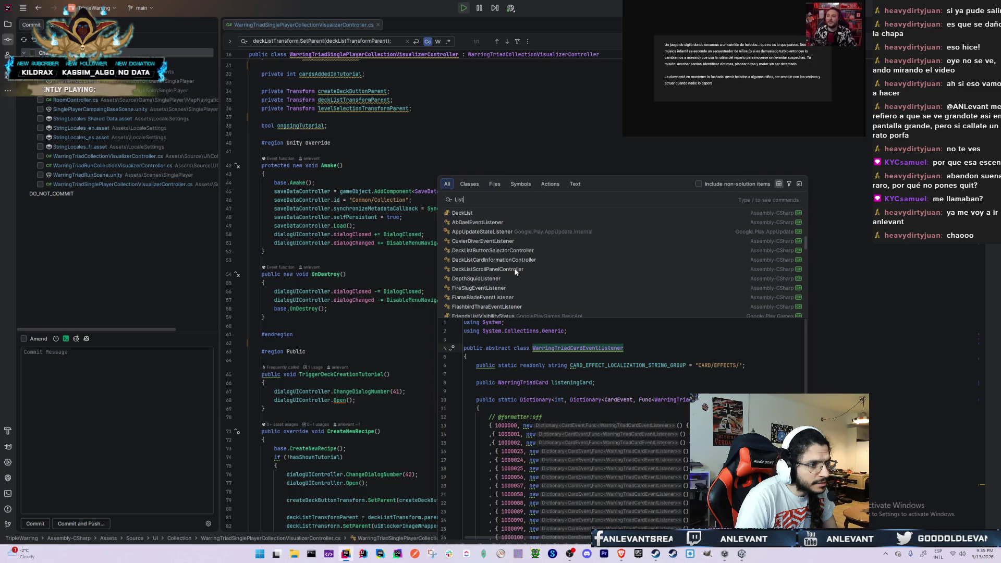
{"action": "left_click", "coordinate": [516, 270]}
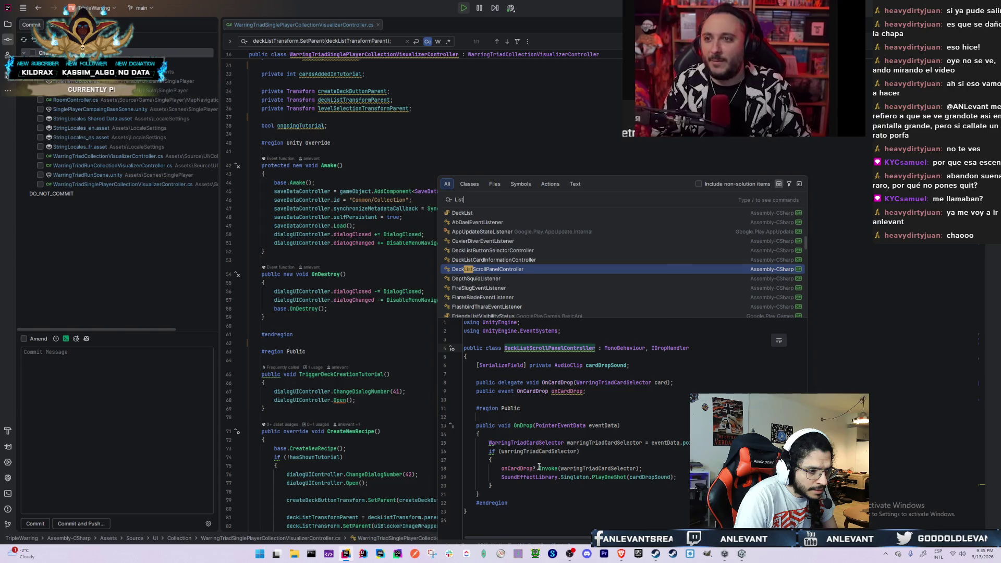
{"action": "double_click", "coordinate": [540, 270]}
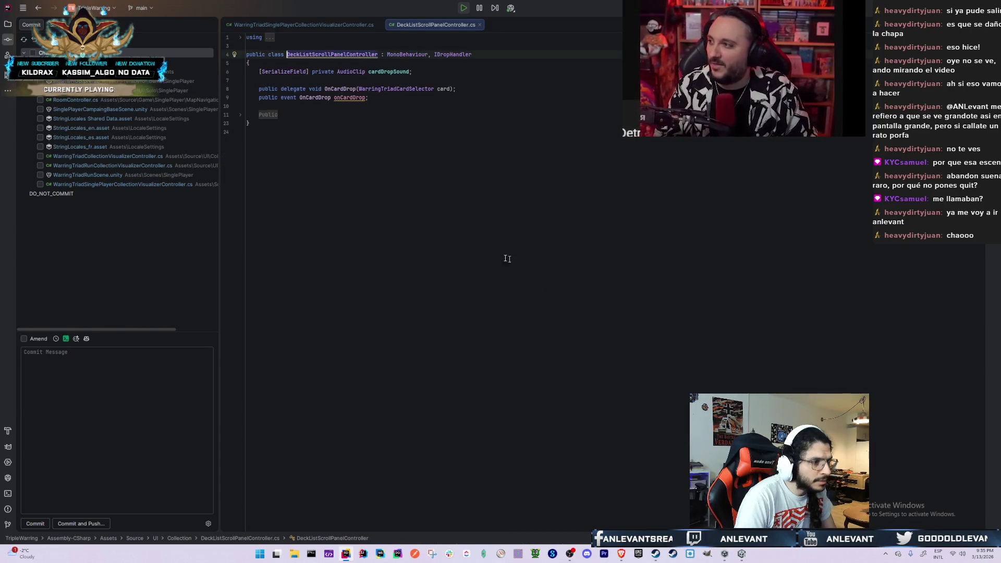
- Expand the Public region and inspect the onCardDrop invocation on line 18
{"action": "left_click", "coordinate": [268, 131]}
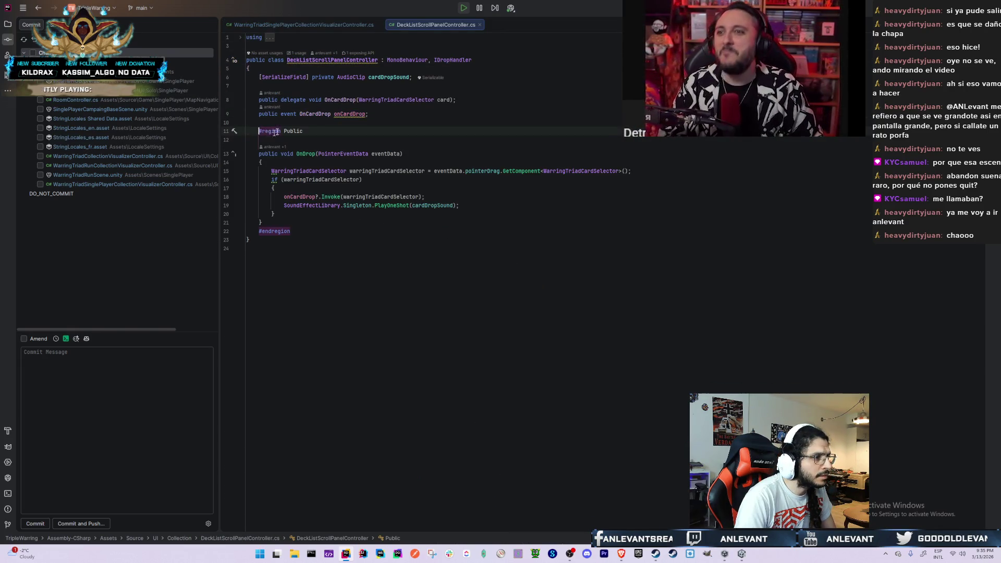
{"action": "left_click", "coordinate": [347, 114]}
{"action": "left_click", "coordinate": [347, 114], "text": "ctrl"}
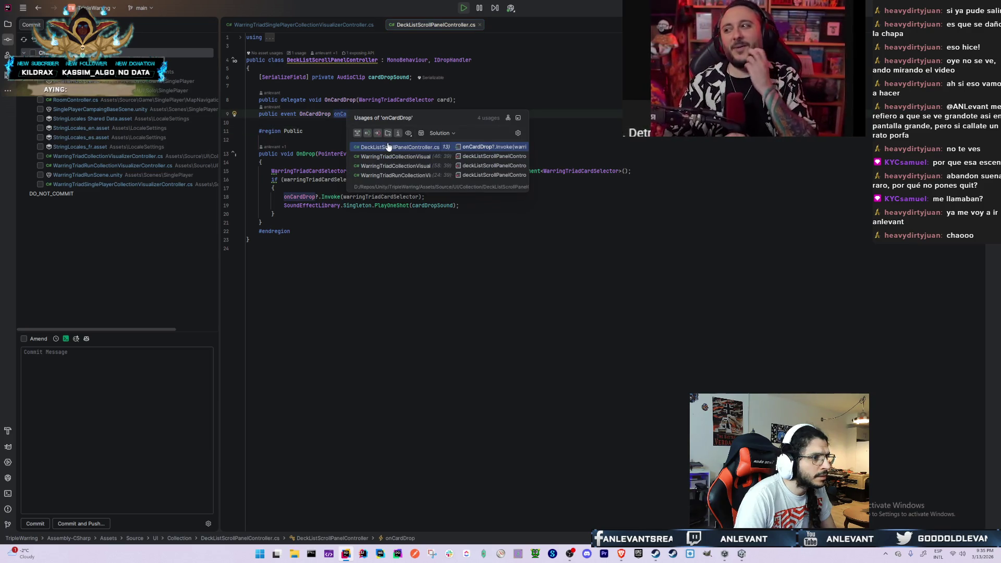
{"action": "key", "text": "Return"}
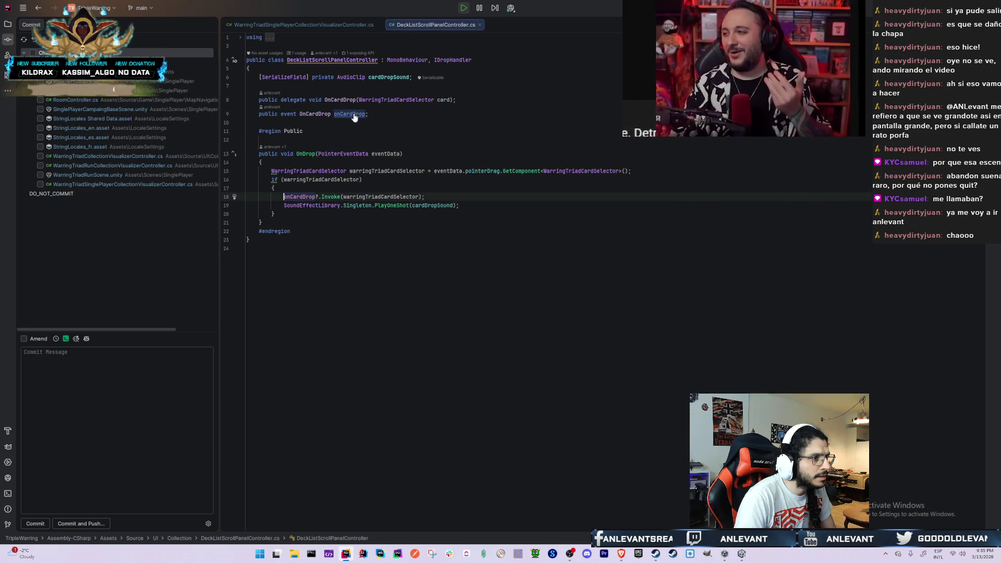
{"action": "left_click", "coordinate": [304, 198], "text": "ctrl"}
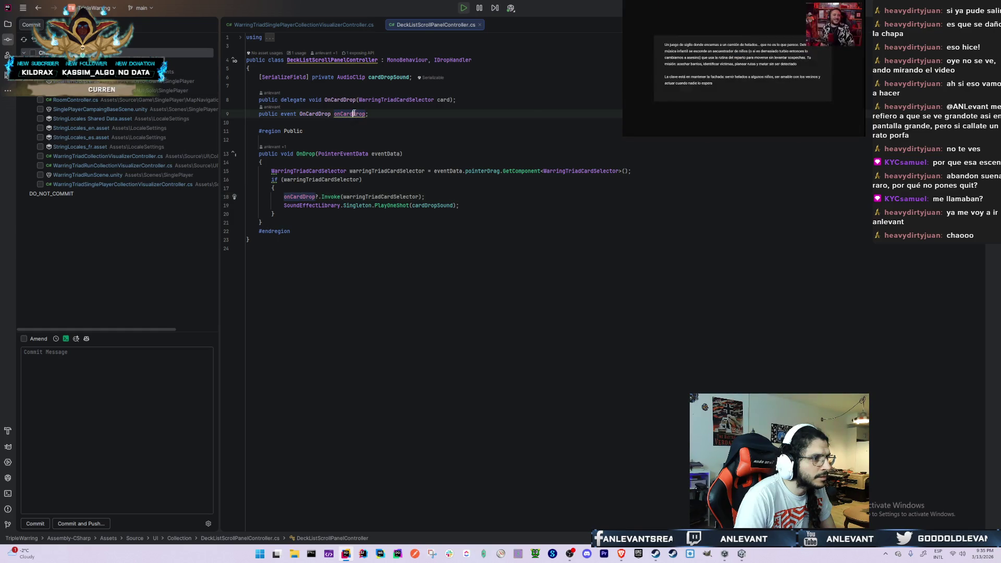
- Follow onCardDrop's usage into WarringTriadCollectionVisualizerController.cs and jump to AddCardToDeck
{"action": "left_click", "coordinate": [344, 114], "text": "ctrl"}
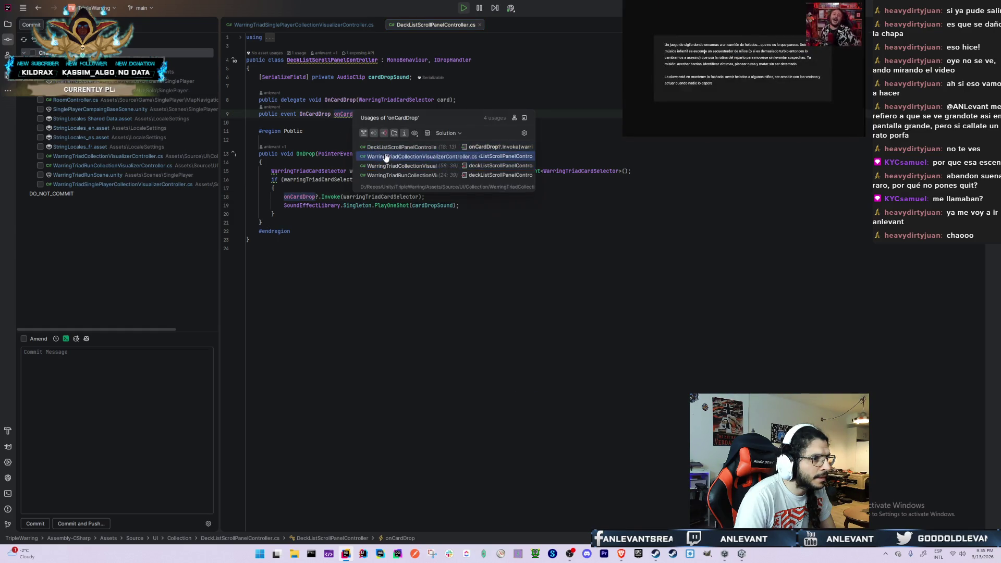
{"action": "left_click", "coordinate": [389, 158]}
{"action": "left_click", "coordinate": [432, 209], "text": "ctrl"}
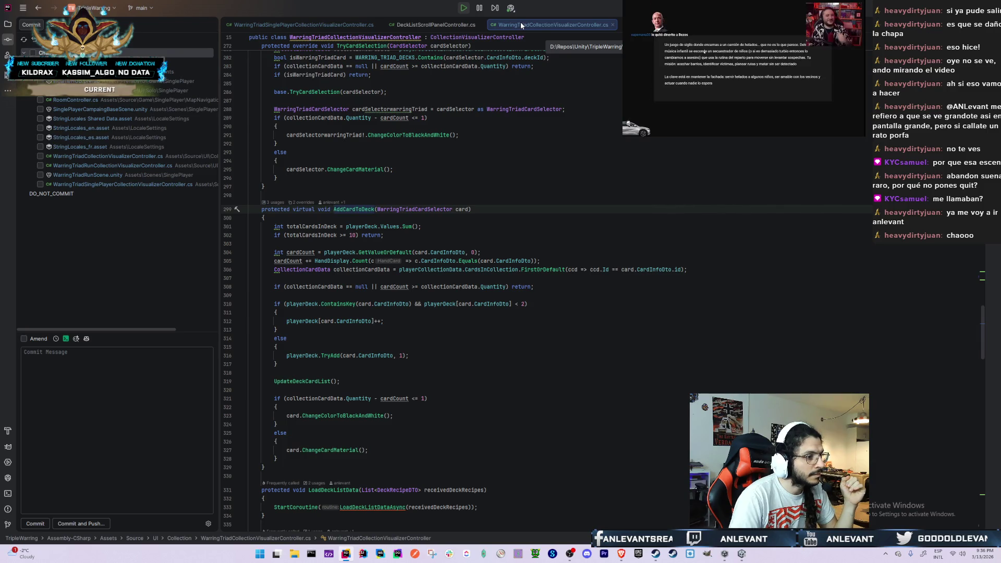
- Compare the AddCardToDeck code with the single-player collection controller, scrolling down to UpdateDeckRecipe
{"action": "left_click", "coordinate": [295, 21]}
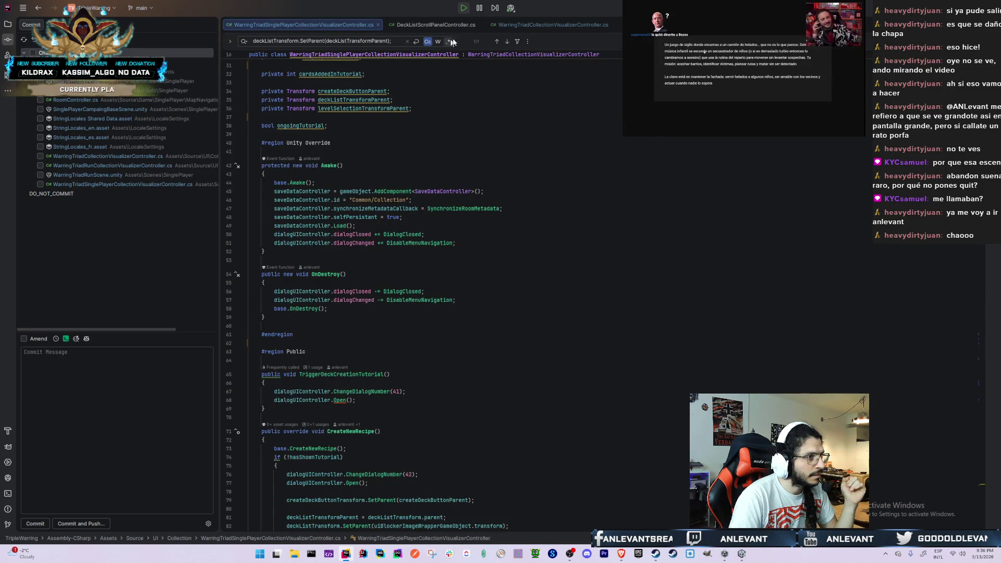
{"action": "left_click", "coordinate": [556, 25]}
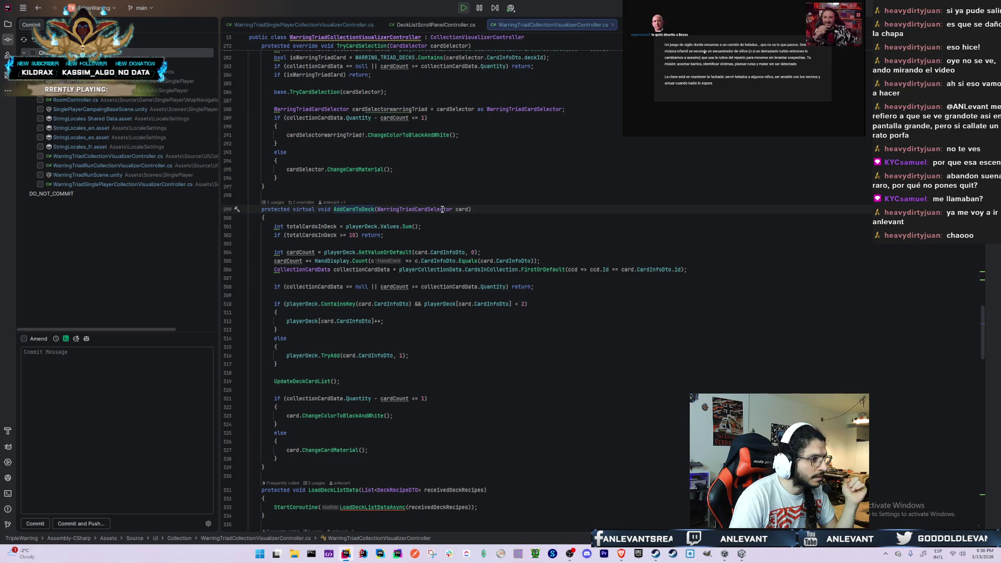
{"action": "scroll", "coordinate": [397, 278], "scroll_direction": "down", "scroll_amount": 1}
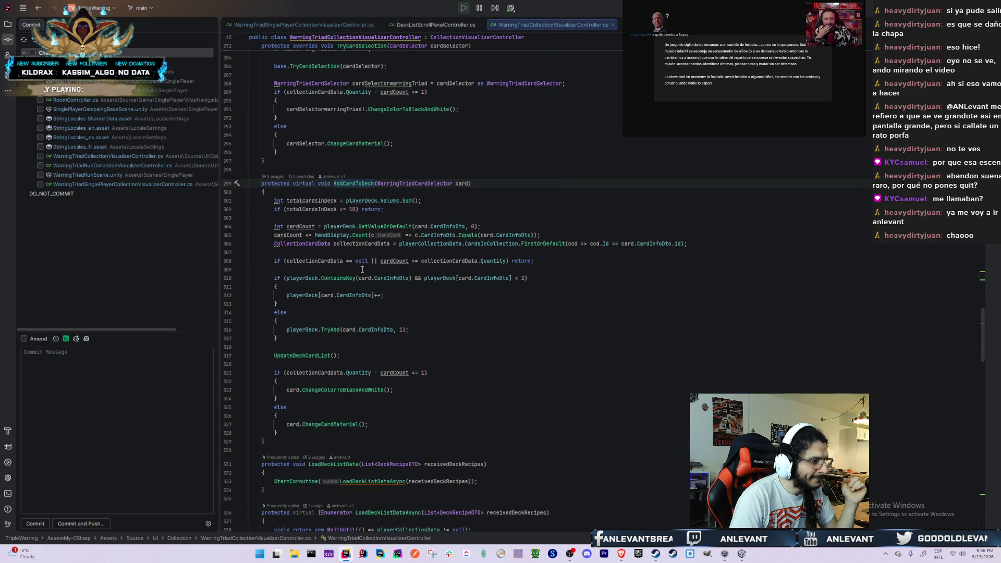
{"action": "scroll", "coordinate": [365, 276], "scroll_direction": "down", "scroll_amount": 1}
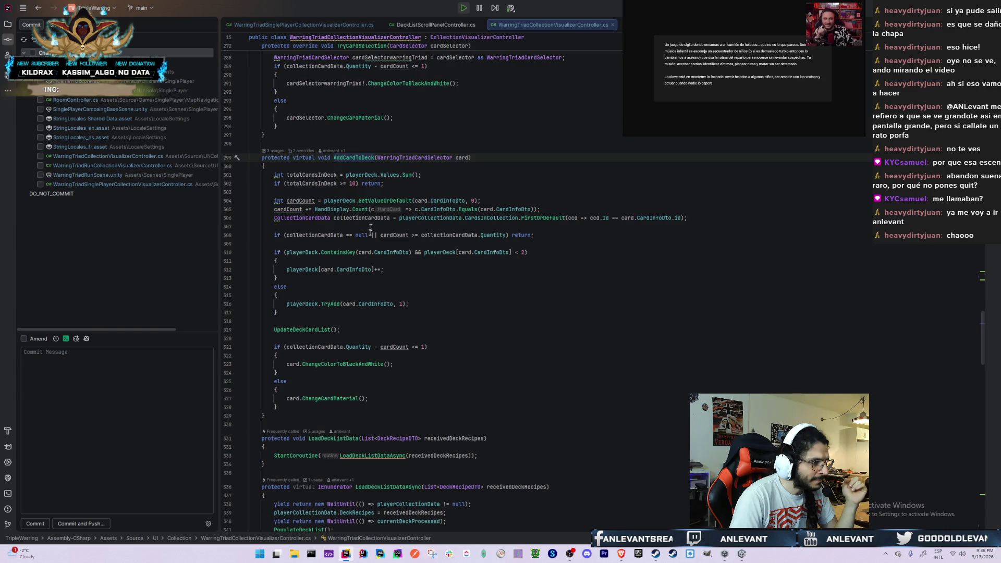
{"action": "left_click", "coordinate": [273, 24]}
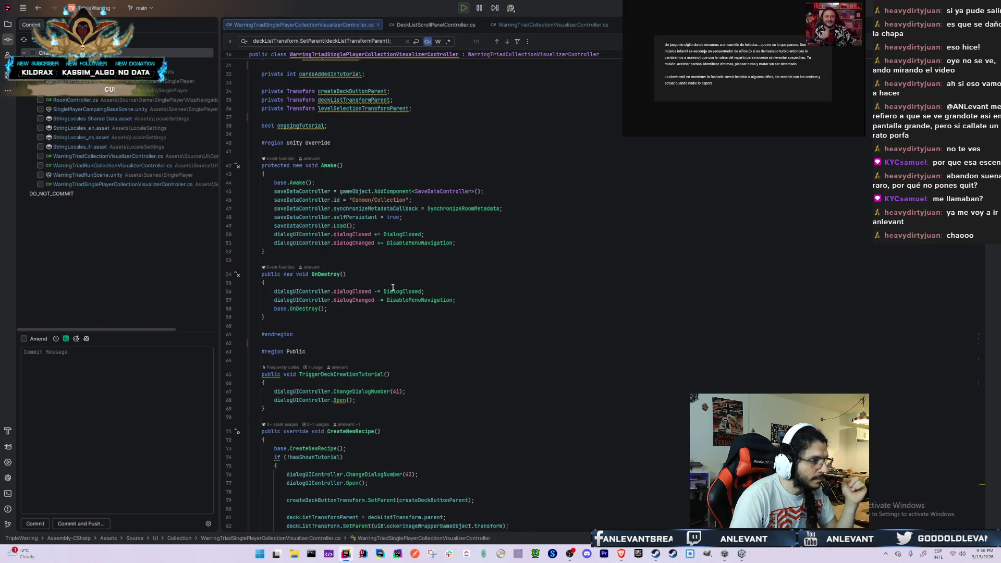
{"action": "scroll", "coordinate": [419, 258], "scroll_direction": "down", "scroll_amount": 1}
{"action": "scroll", "coordinate": [420, 258], "scroll_direction": "down", "scroll_amount": 10}
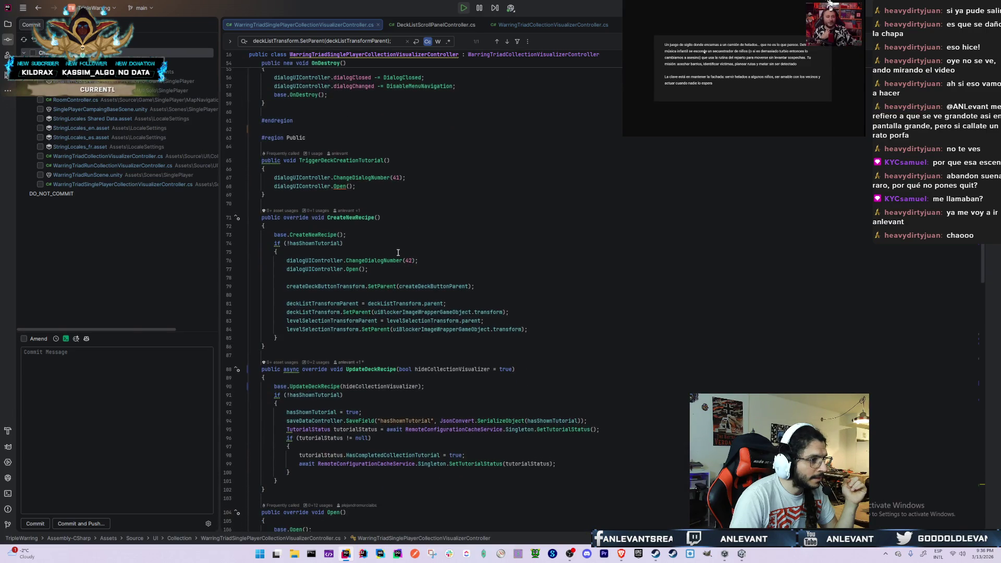
{"action": "scroll", "coordinate": [396, 250], "scroll_direction": "down", "scroll_amount": 3}
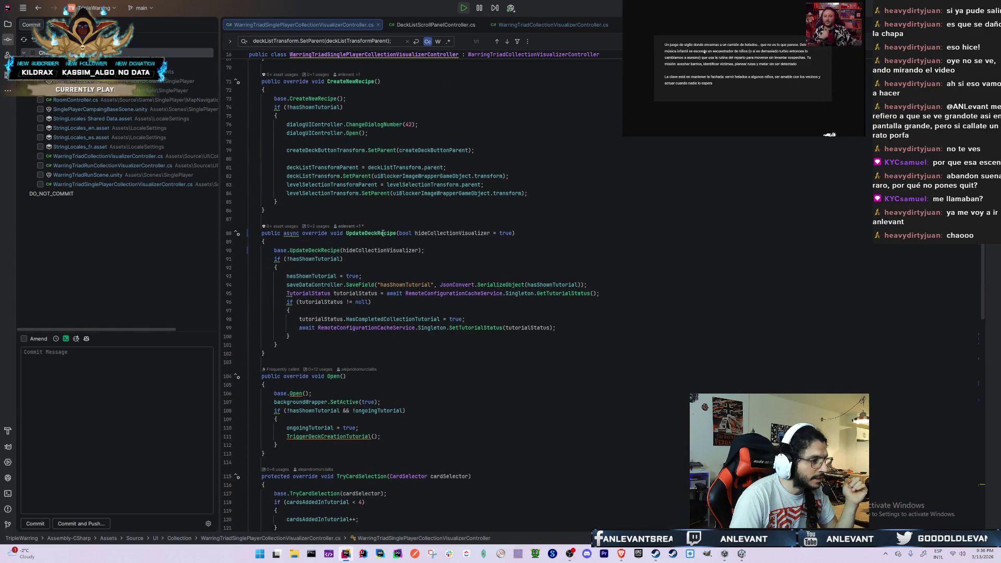
- Insert an empty line after line 100 in UpdateDeckRecipe, then remove it
{"action": "left_click", "coordinate": [383, 233]}
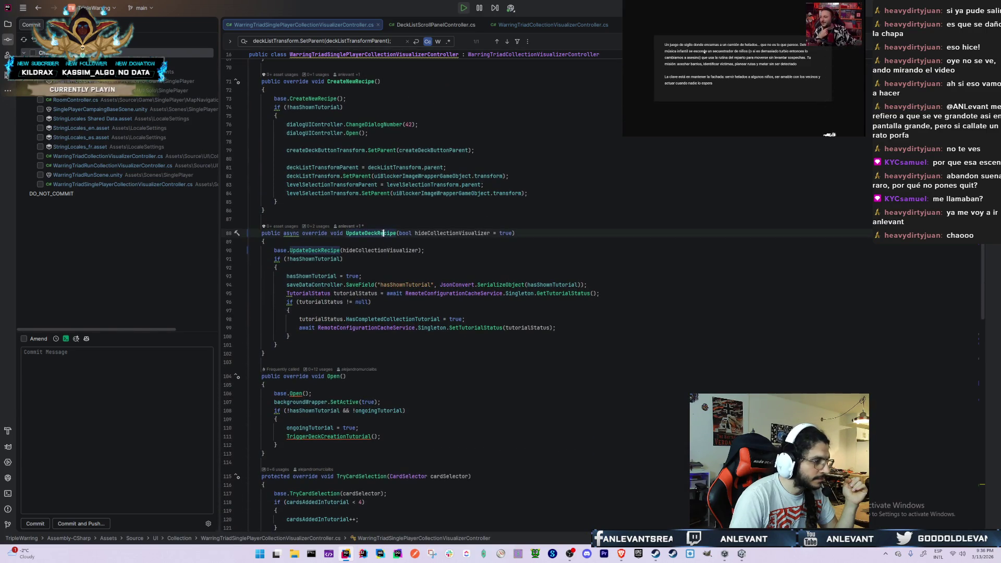
{"action": "left_click", "coordinate": [301, 345]}
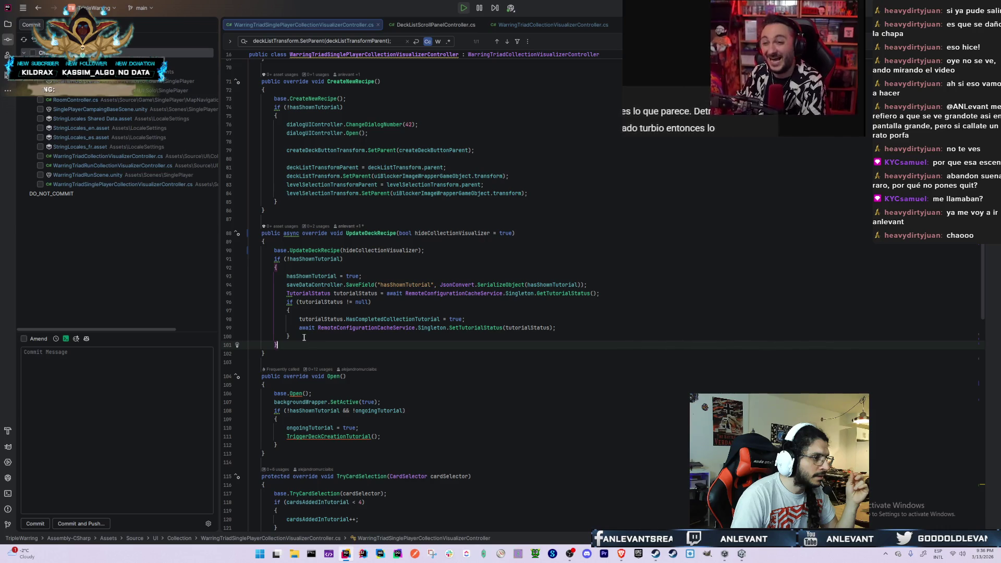
{"action": "left_click", "coordinate": [332, 336]}
{"action": "key", "text": "Return"}
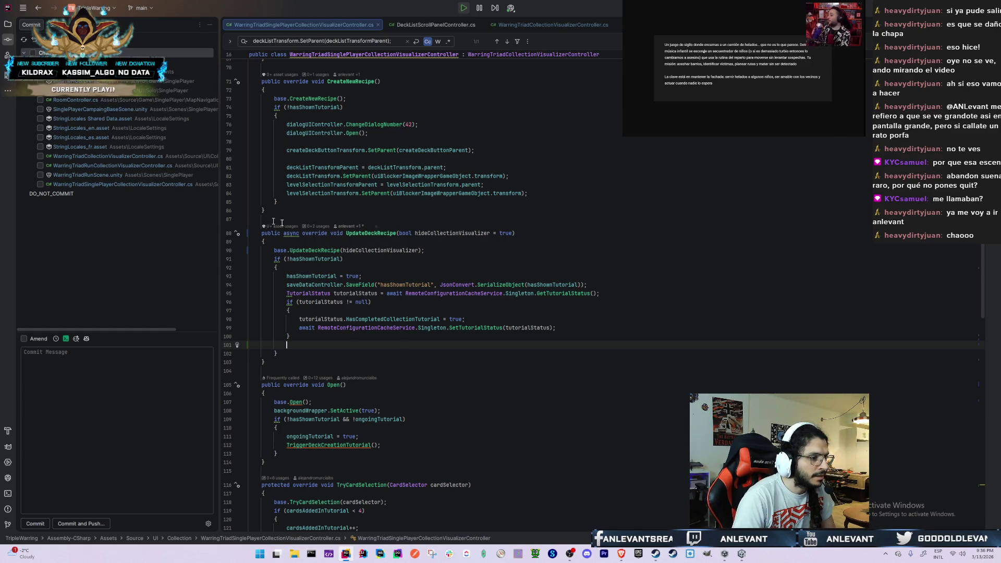
{"action": "key", "text": "BackSpace"}
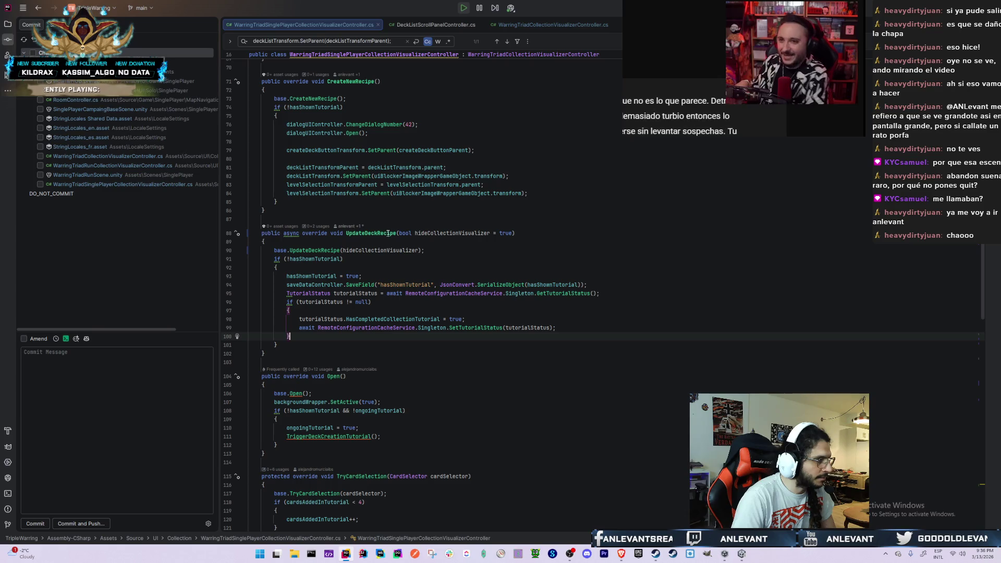
- Search the single-player controller file for 'AddCardT' to find the AddCardToDeck override
{"action": "left_click", "coordinate": [553, 24]}
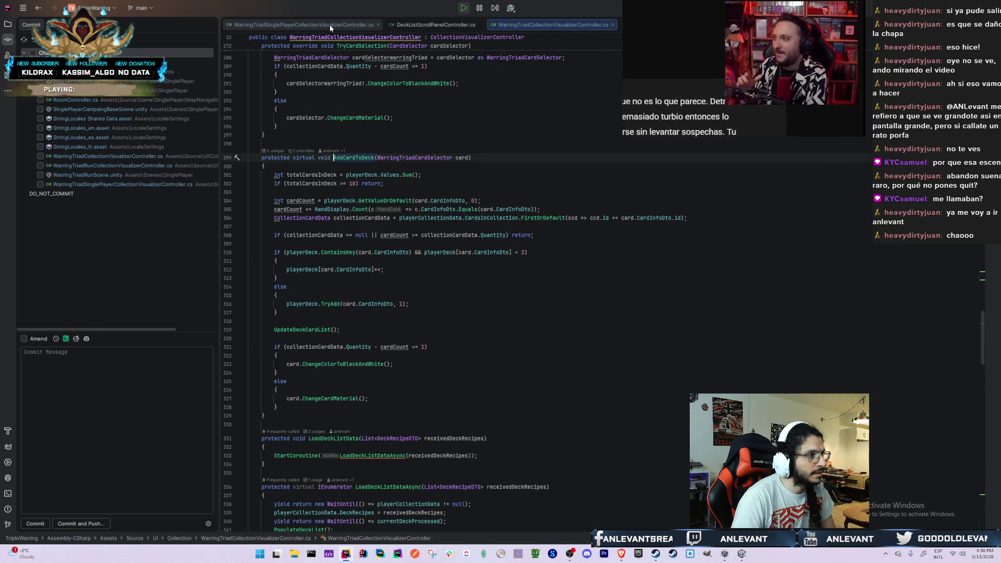
{"action": "left_click", "coordinate": [330, 24]}
{"action": "left_click", "coordinate": [346, 201]}
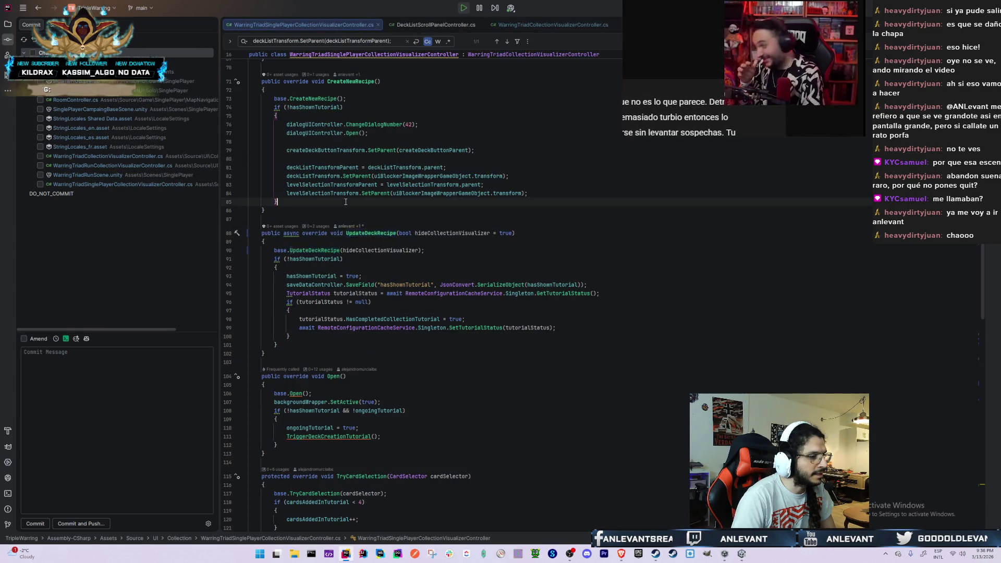
{"action": "key", "text": "ctrl+f"}
{"action": "type", "text": "AddCard"}
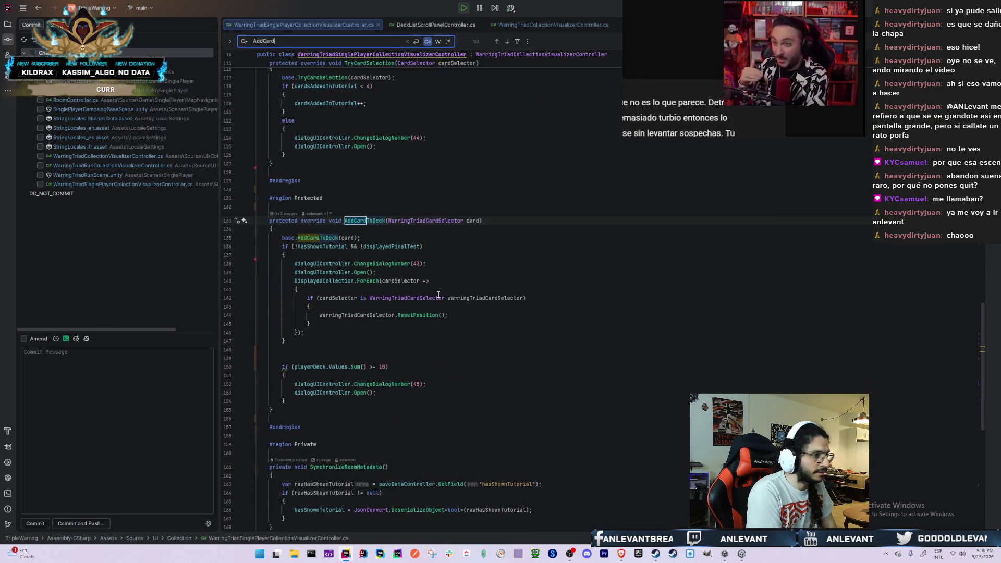
{"action": "type", "text": "T"}
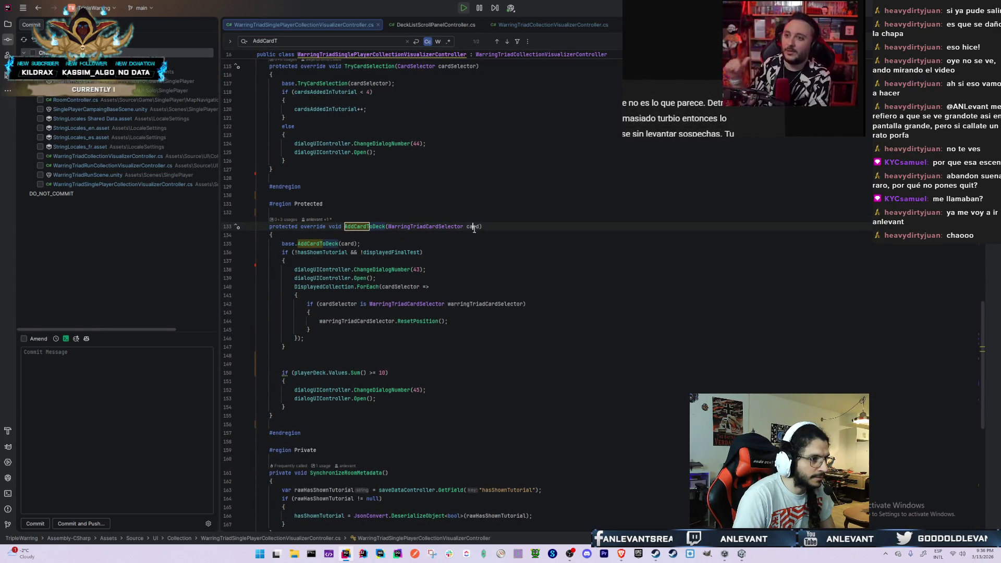
- Open a new blank line after the ForEach block in AddCardToDeck
{"action": "left_click", "coordinate": [284, 261]}
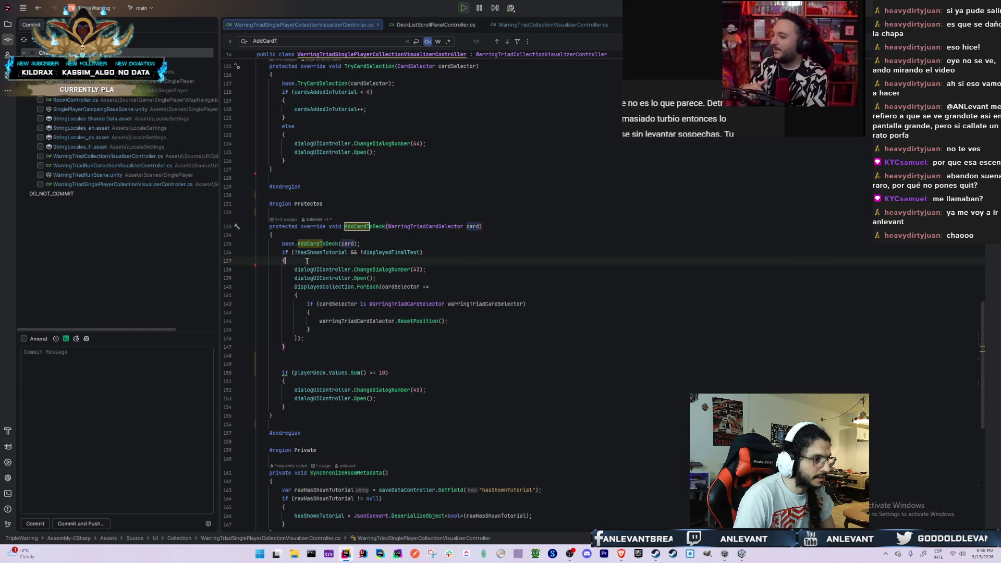
{"action": "left_click", "coordinate": [336, 340]}
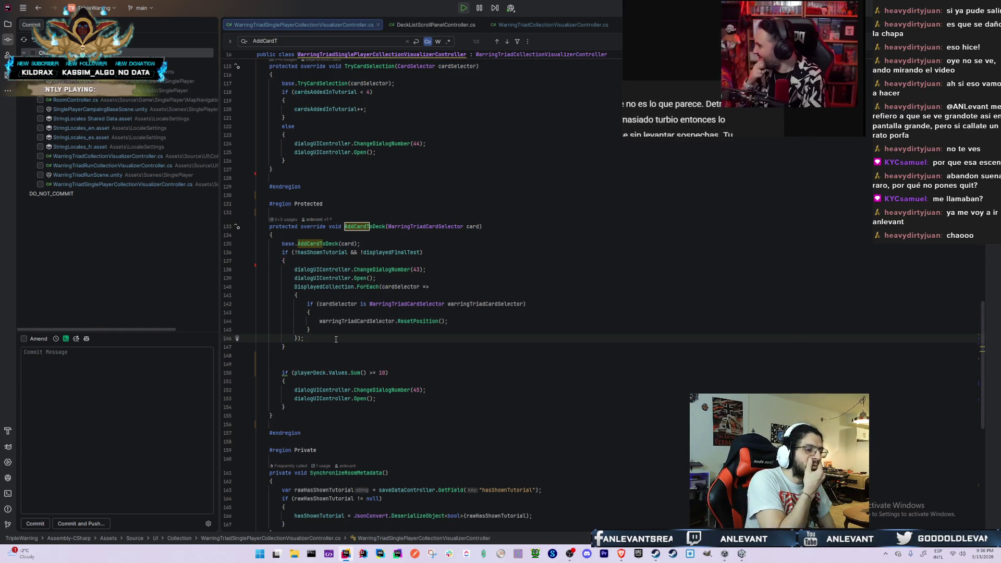
{"action": "key", "text": "Return"}
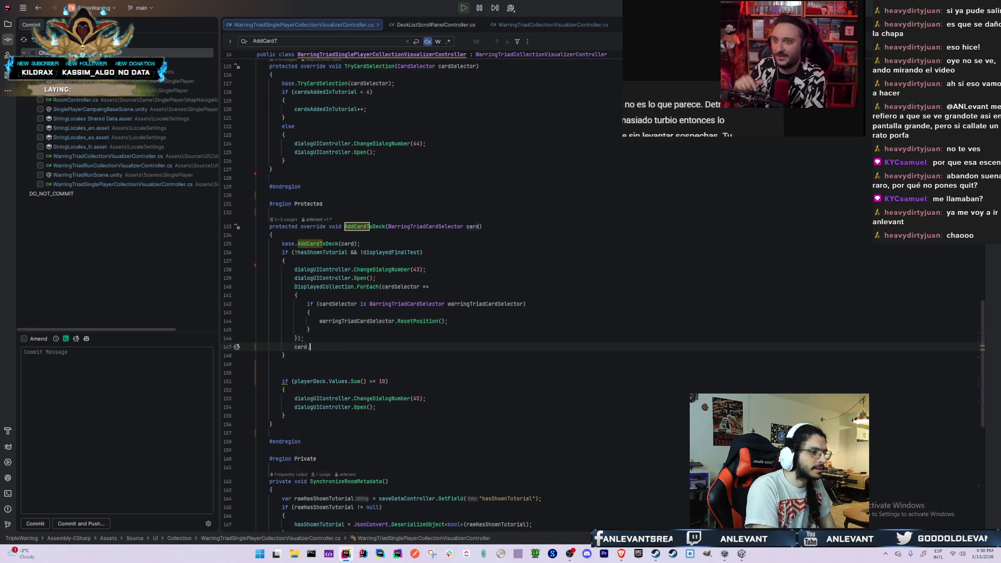
{"action": "key", "text": "BackSpace"}
{"action": "key", "text": "BackSpace"}
{"action": "key", "text": "BackSpace"}
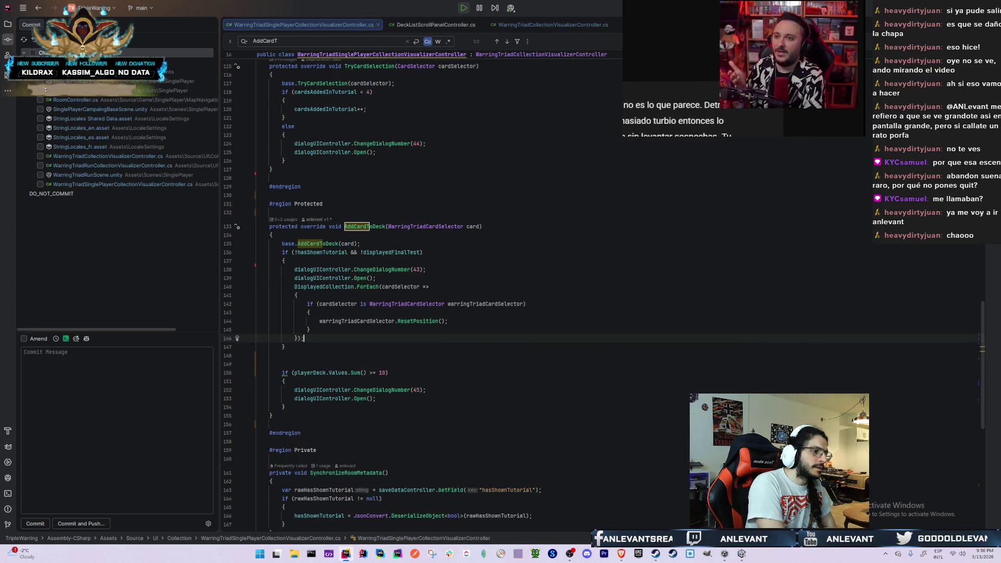
{"action": "key", "text": "Down"}
{"action": "key", "text": "Return"}
{"action": "key", "text": "Return"}
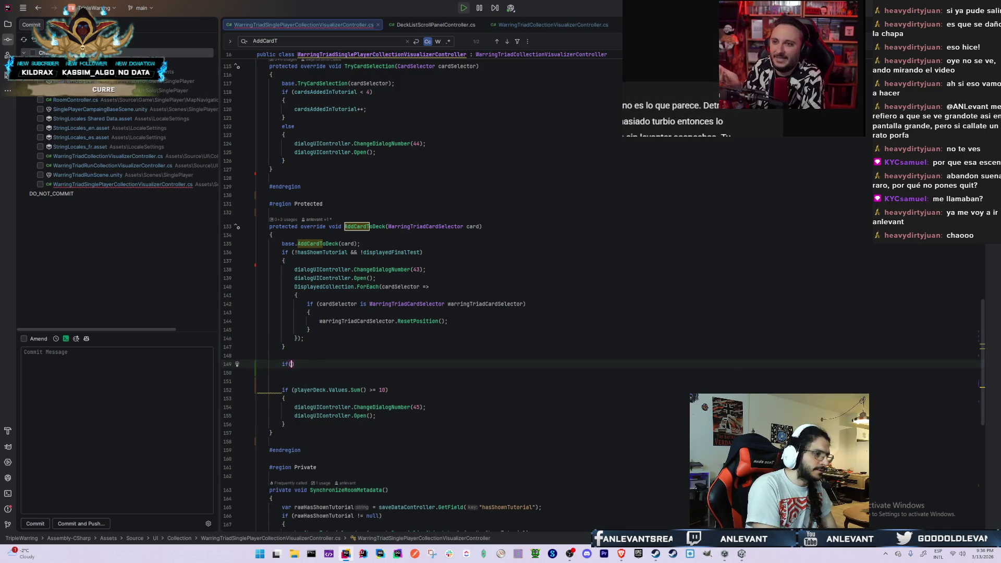
- Write an if (!hasShownTutorial) condition, dropping the extra clauses and early return
{"action": "type", "text": "!handWrapperGameObject"}
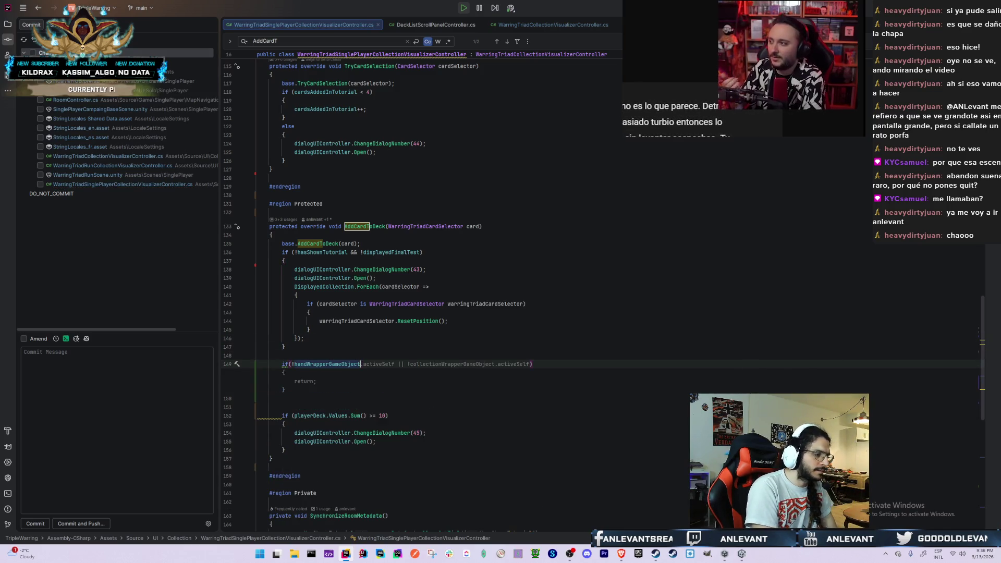
{"action": "key", "text": "ctrl+BackSpace"}
{"action": "type", "text": "hasShownTutorial || displayedFinalTest"}
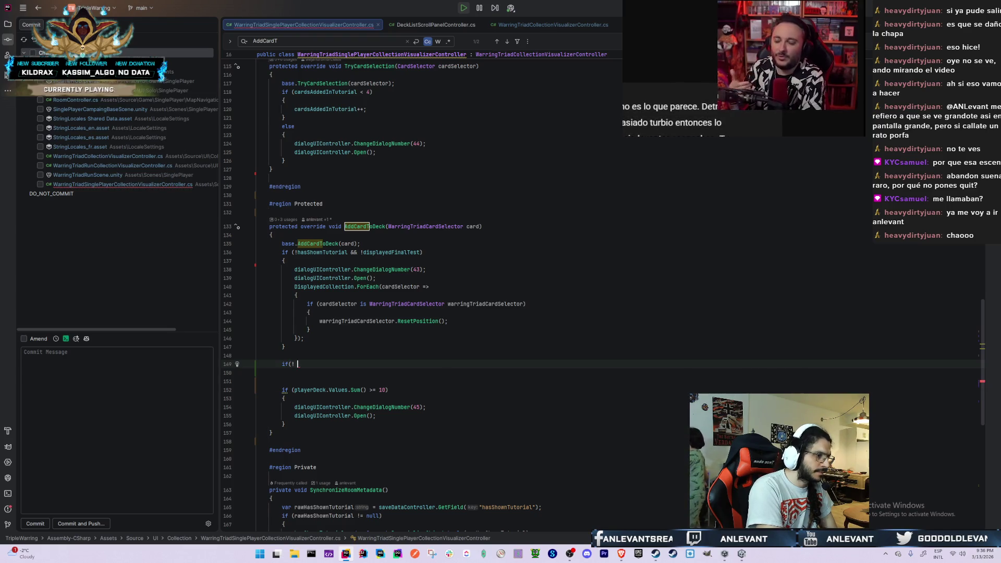
{"action": "key", "text": "Left"}
{"action": "key", "text": "Left"}
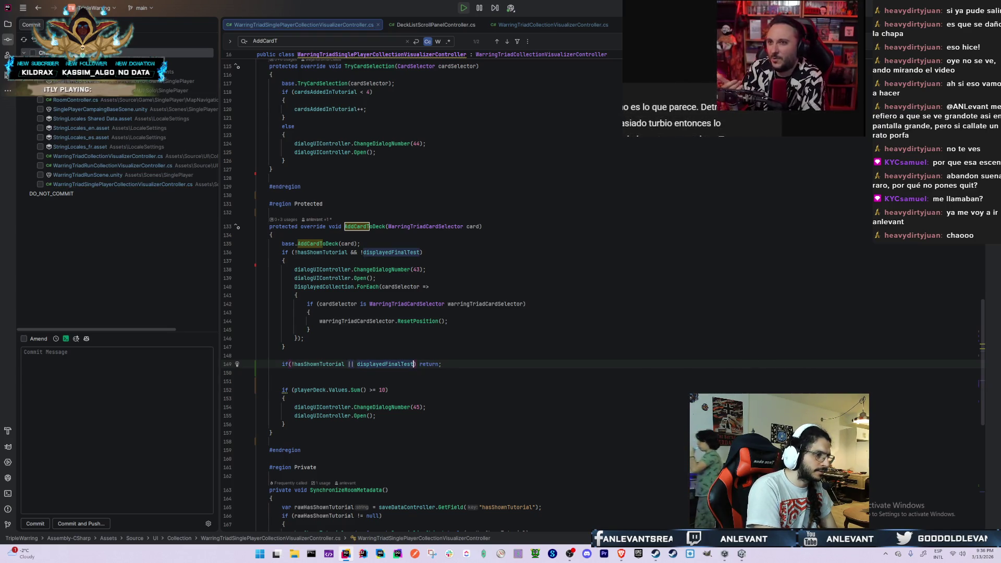
{"action": "key", "text": "ctrl+BackSpace"}
{"action": "key", "text": "ctrl+BackSpace"}
{"action": "key", "text": "ctrl+BackSpace"}
{"action": "key", "text": "shift+End"}
{"action": "key", "text": "Delete"}
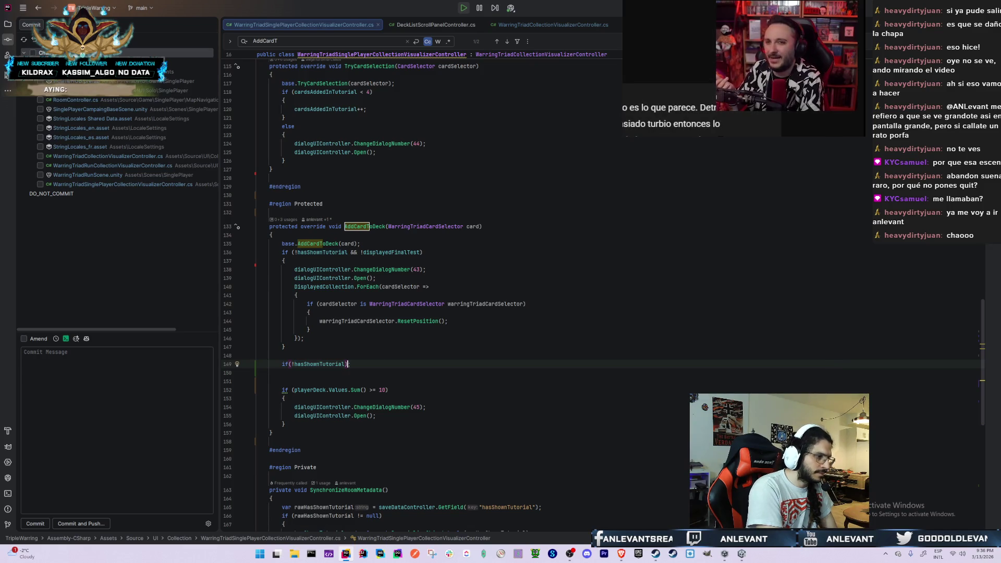
{"action": "key", "text": "Return"}
- Add card.ResetPosition(); inside the block, then stop the running game in Unity
{"action": "type", "text": "card."}
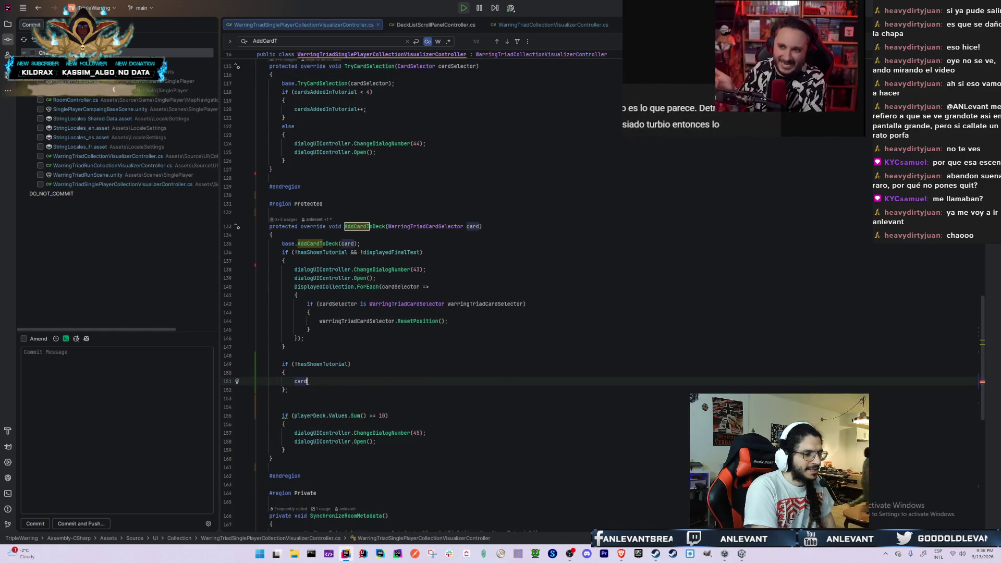
{"action": "key", "text": "Escape"}
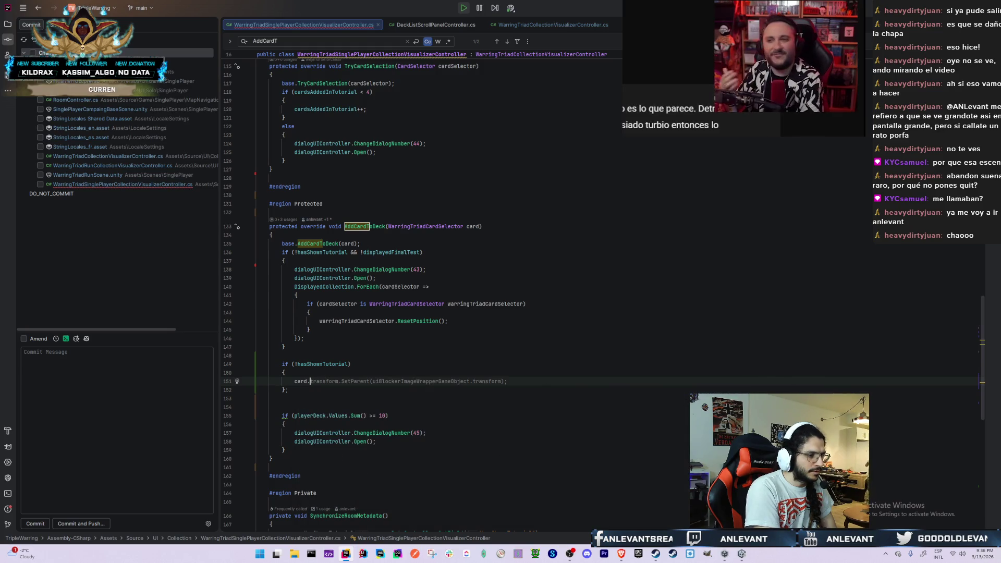
{"action": "type", "text": "Rese"}
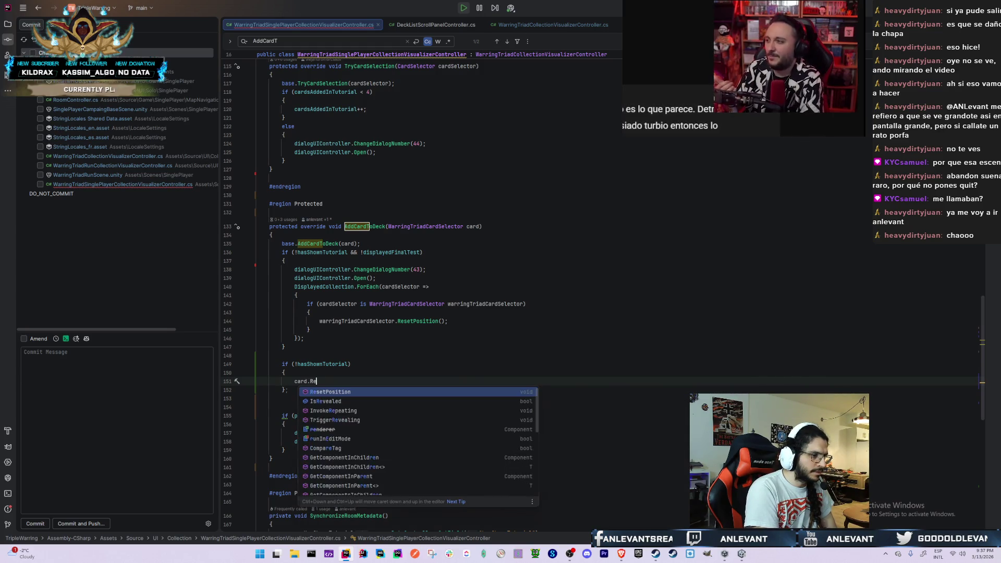
{"action": "key", "text": "Return"}
{"action": "type", "text": ";"}
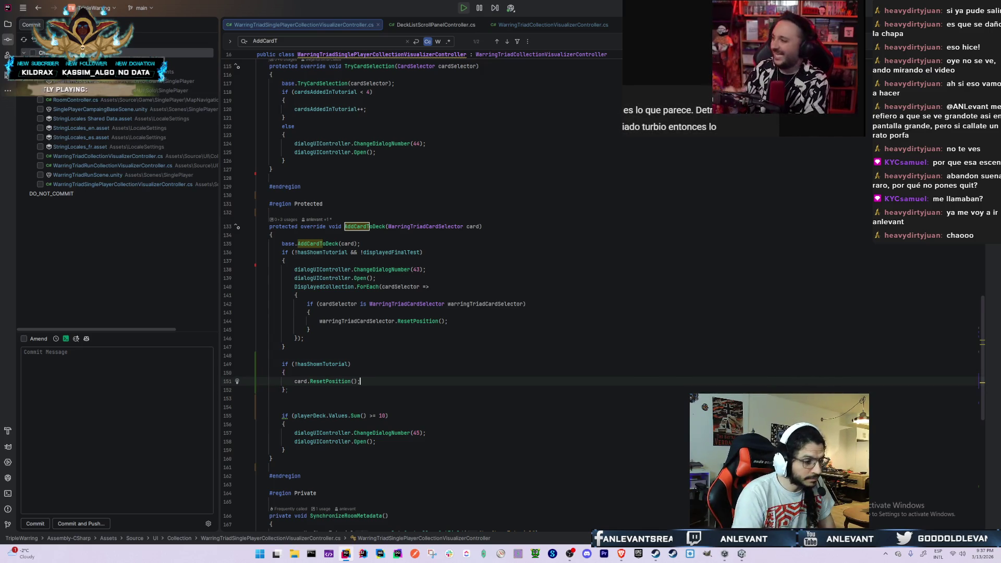
{"action": "key", "text": "alt+Tab"}
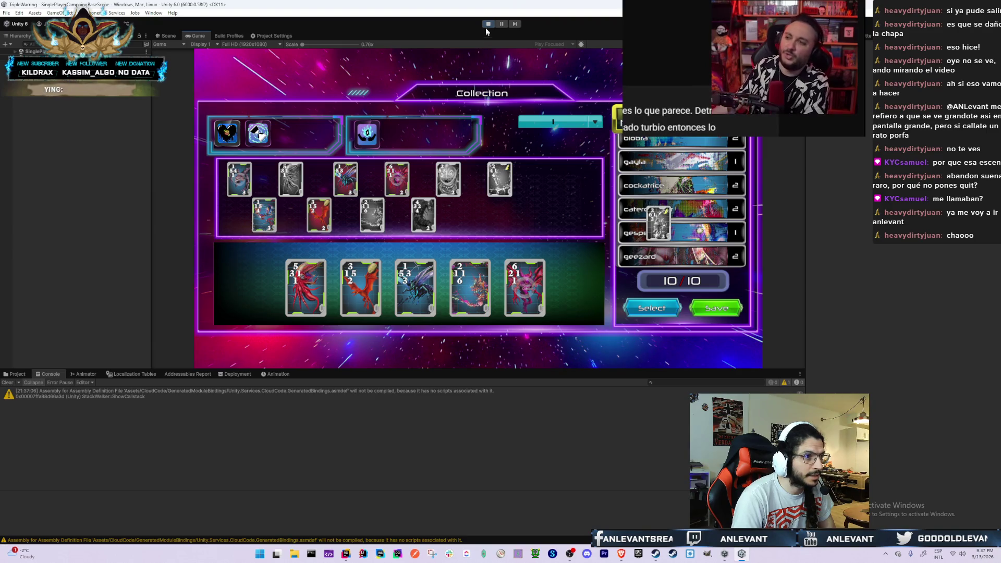
{"action": "left_click", "coordinate": [488, 24]}
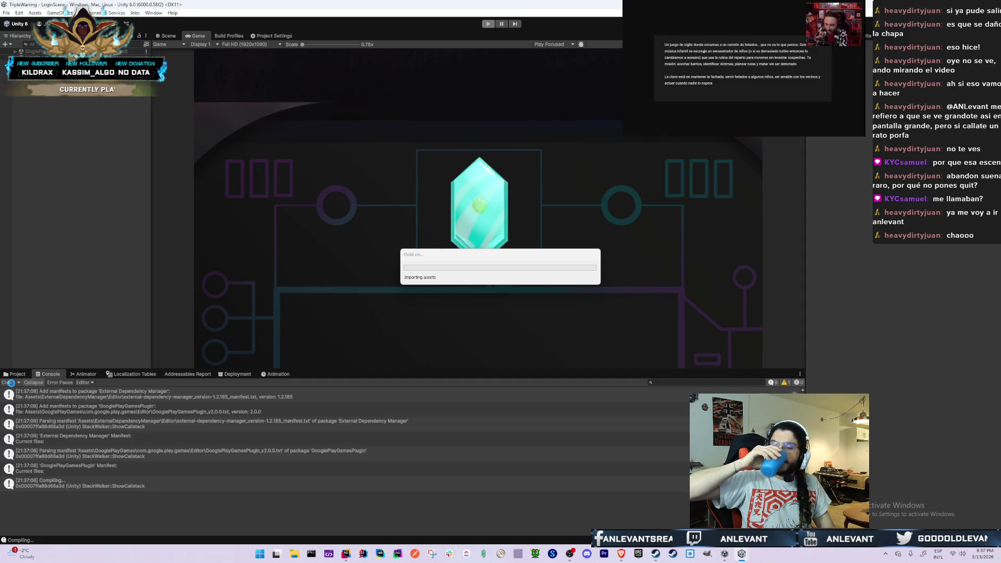
- Clear the Console, enter play mode, and log in with the username and password
{"action": "left_click", "coordinate": [11, 383]}
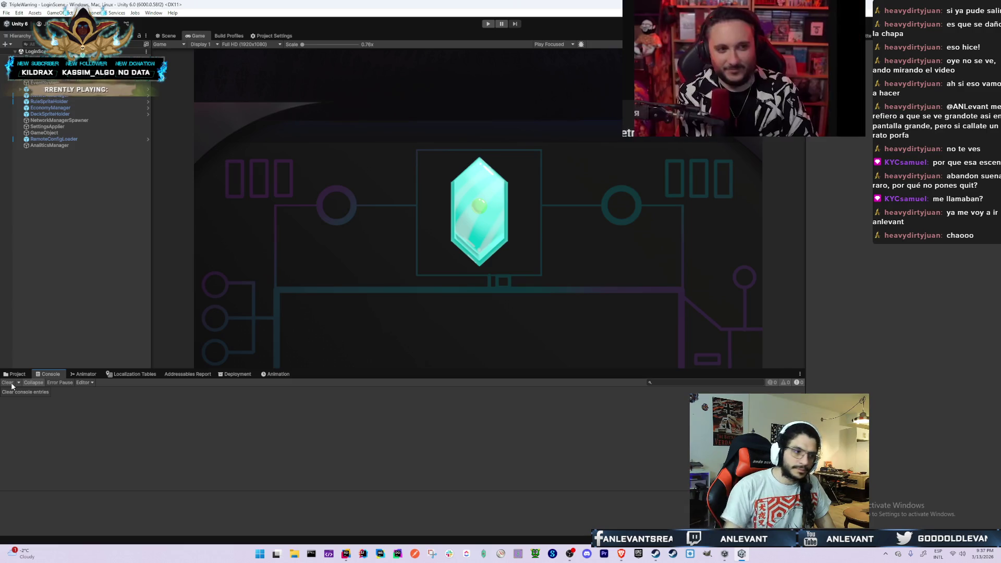
{"action": "left_click", "coordinate": [488, 23]}
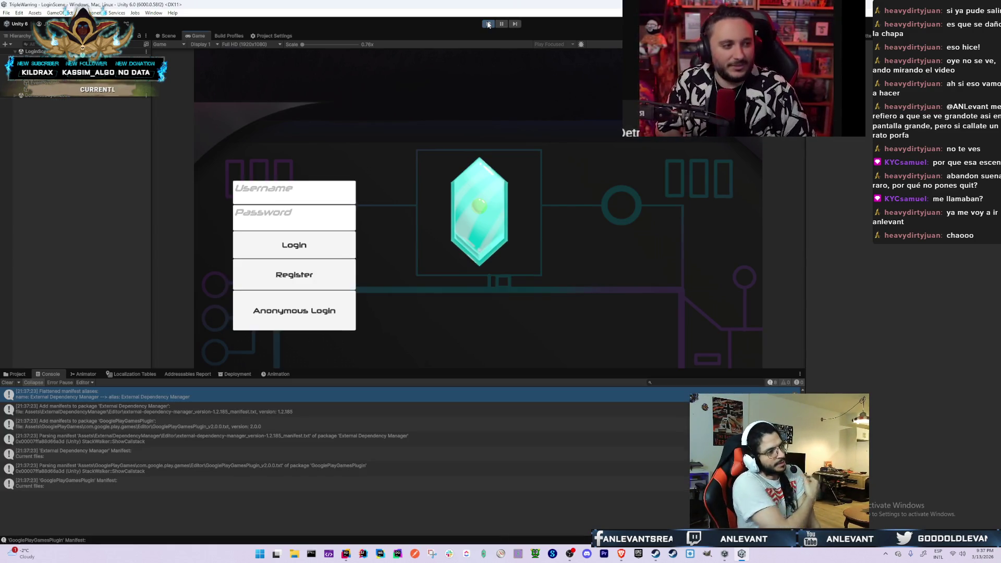
{"action": "left_click", "coordinate": [3, 383]}
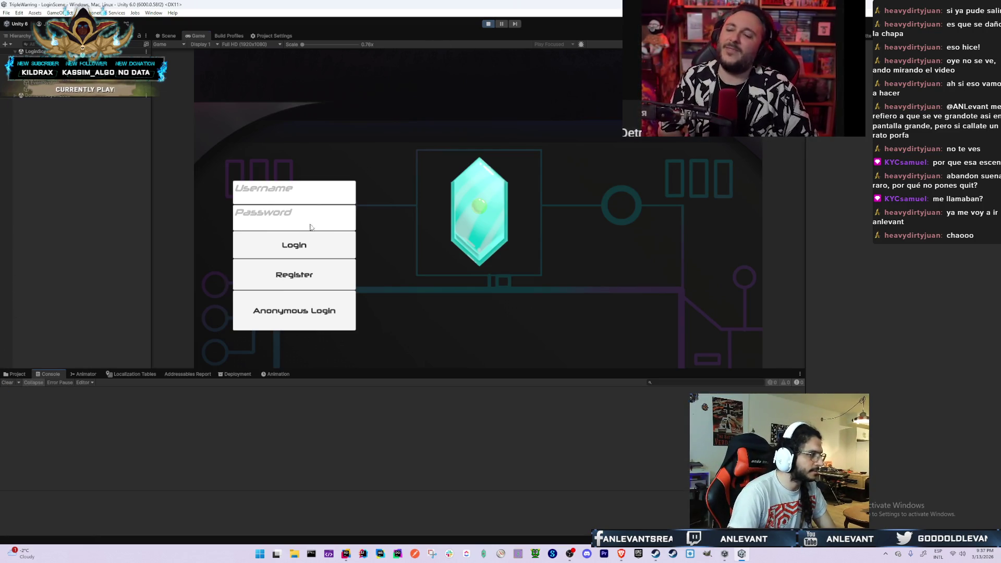
{"action": "left_click", "coordinate": [328, 191]}
{"action": "type", "text": "admin"}
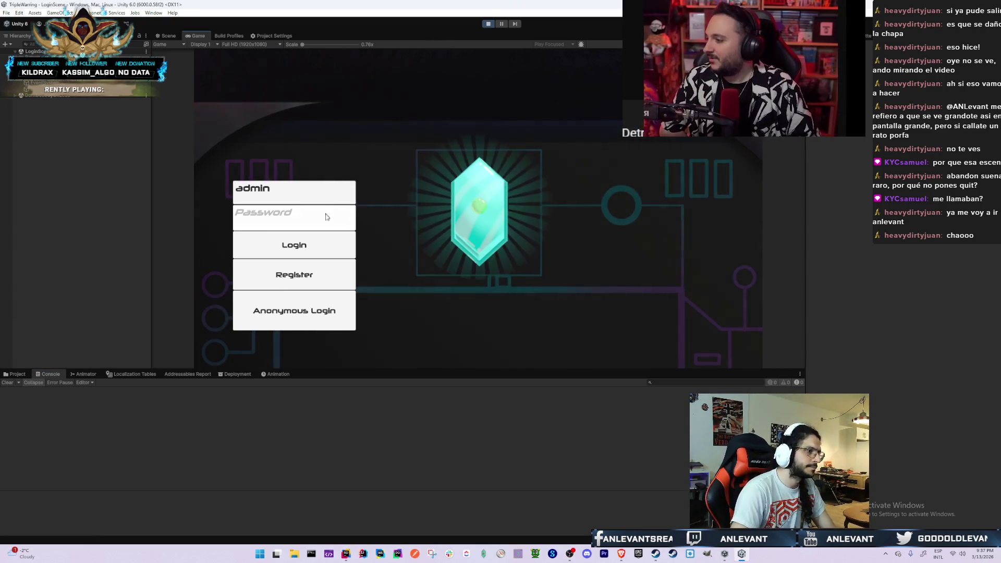
{"action": "left_click", "coordinate": [325, 217]}
{"action": "type", "text": "***"}
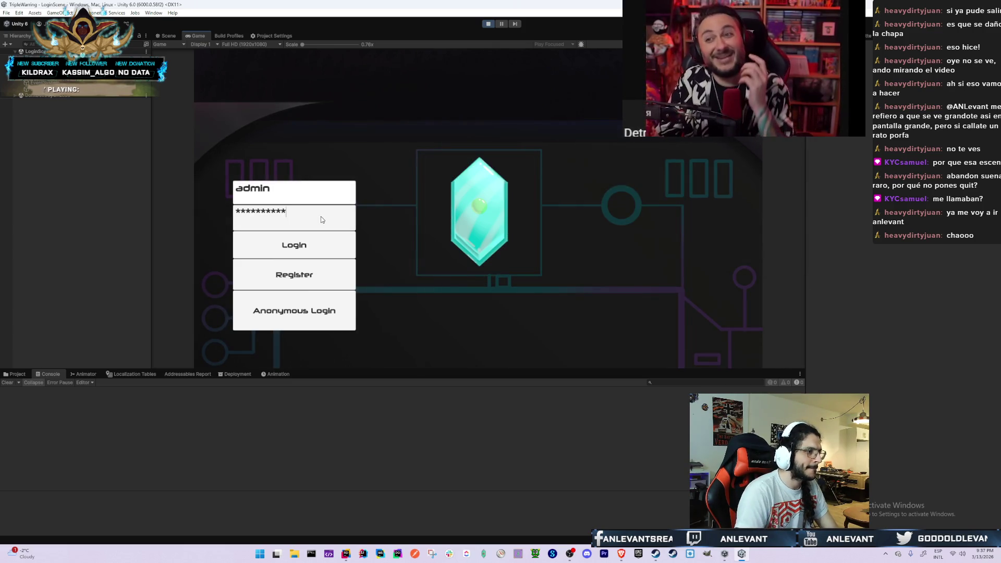
{"action": "left_click", "coordinate": [330, 241]}
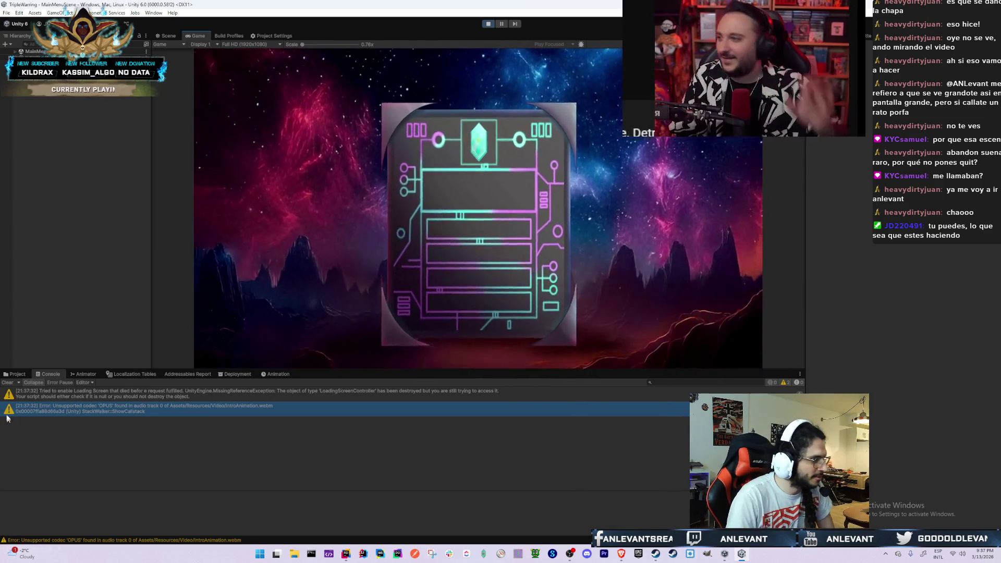
- Start the Solo Story mode, open Collection, begin a new deck and dismiss the tutorial
{"action": "left_click", "coordinate": [8, 382]}
{"action": "left_click", "coordinate": [496, 288]}
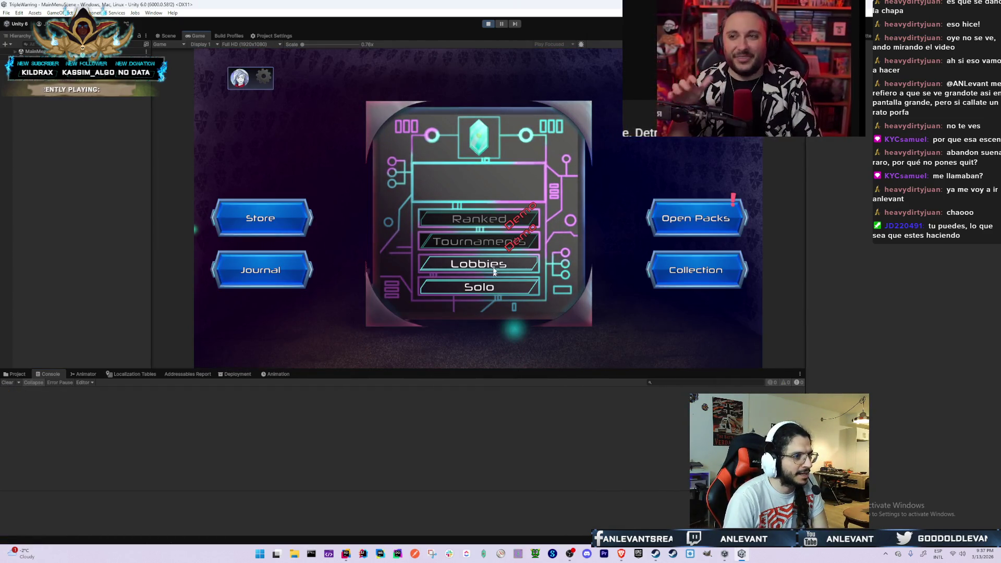
{"action": "left_click", "coordinate": [486, 219]}
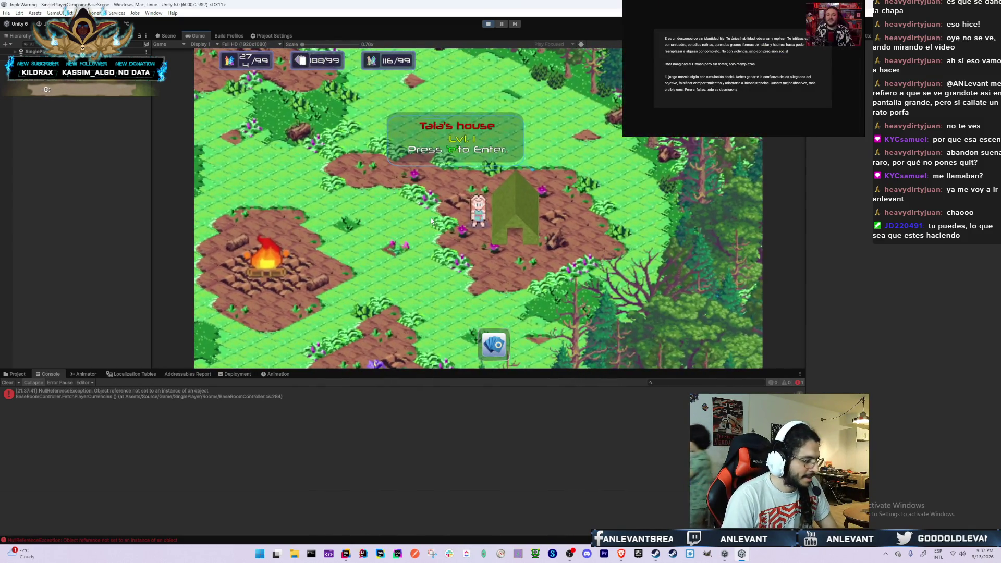
{"action": "left_click", "coordinate": [495, 345]}
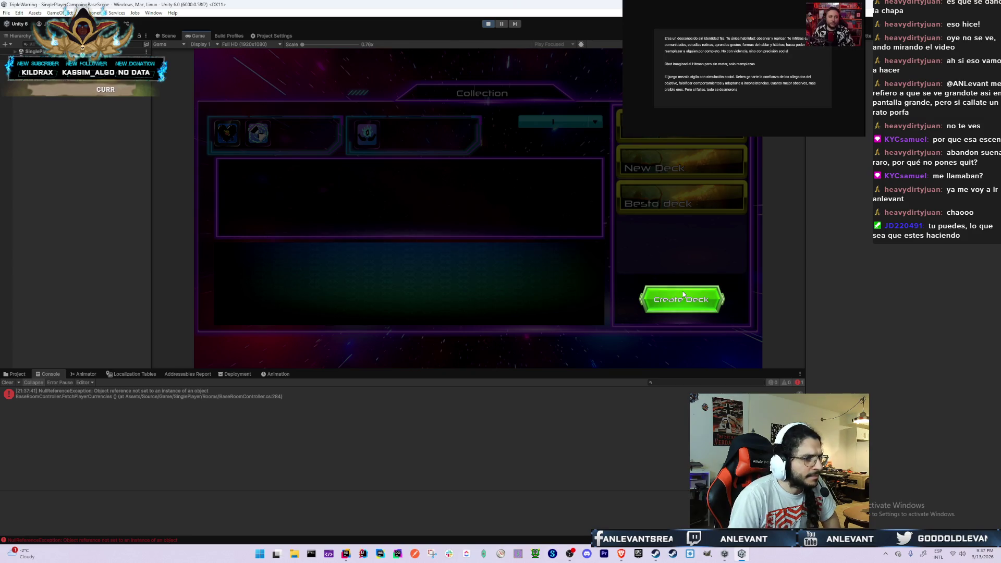
{"action": "left_click", "coordinate": [683, 295]}
{"action": "left_click", "coordinate": [565, 296]}
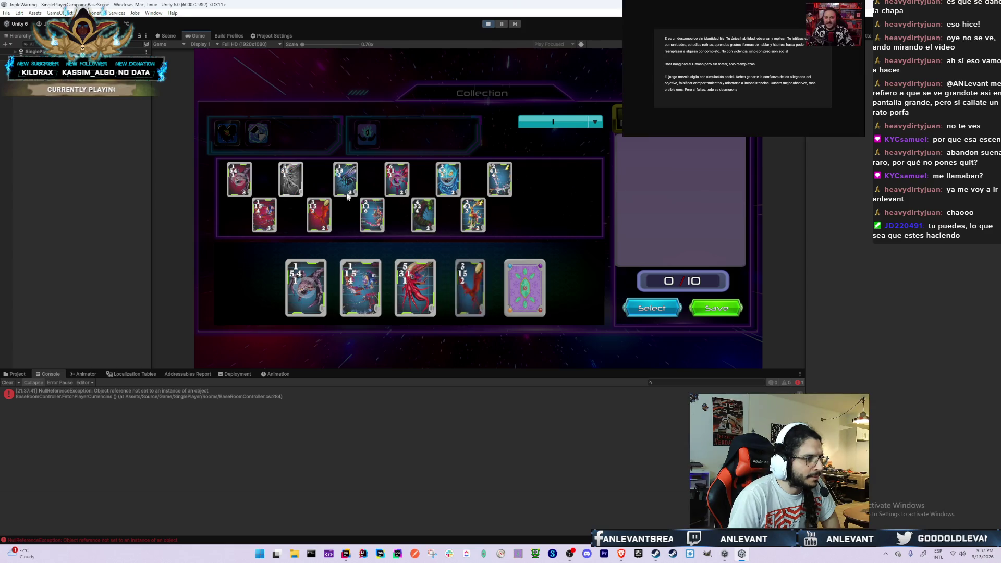
{"action": "left_click", "coordinate": [535, 293]}
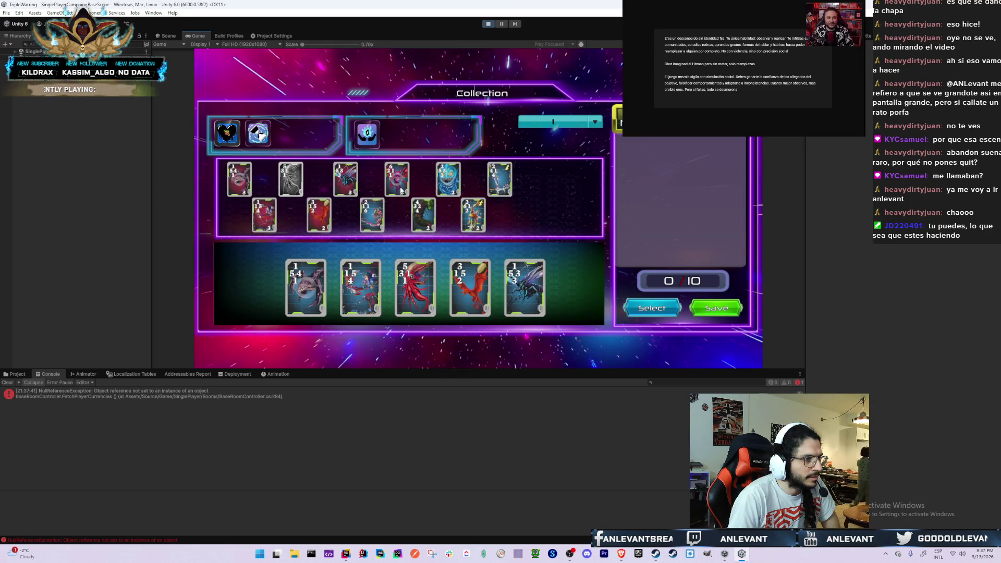
- Add redbat, two blobra, gayla, two cockatrice and caterchipillar to the deck
{"action": "left_click_drag", "start_coordinate": [397, 182], "coordinate": [657, 212]}
{"action": "left_click_drag", "start_coordinate": [449, 179], "coordinate": [684, 201]}
{"action": "left_click_drag", "start_coordinate": [500, 179], "coordinate": [667, 198]}
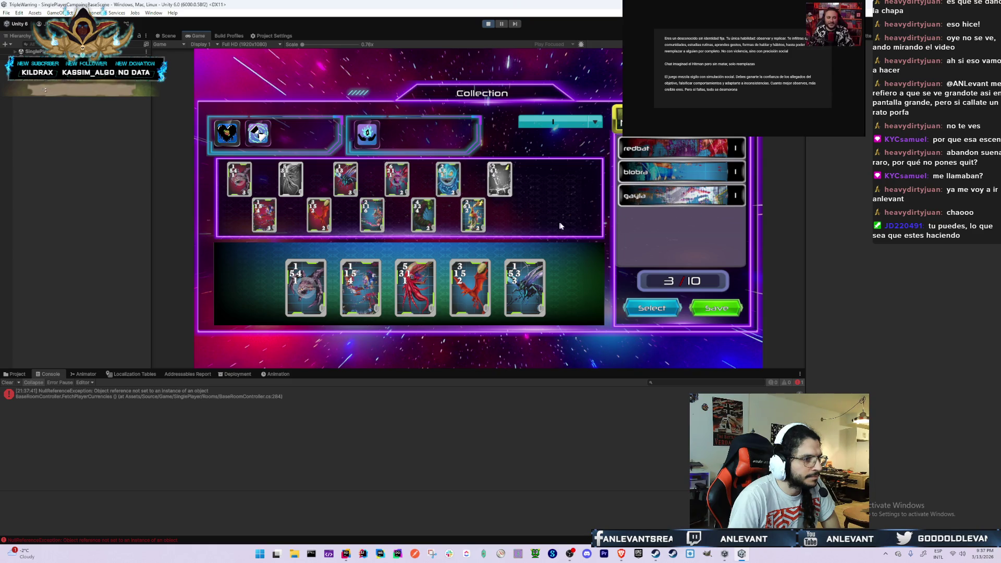
{"action": "left_click_drag", "start_coordinate": [473, 215], "coordinate": [673, 218]}
{"action": "left_click_drag", "start_coordinate": [475, 216], "coordinate": [657, 222]}
{"action": "left_click_drag", "start_coordinate": [450, 180], "coordinate": [623, 208]}
{"action": "left_click_drag", "start_coordinate": [426, 218], "coordinate": [651, 224]}
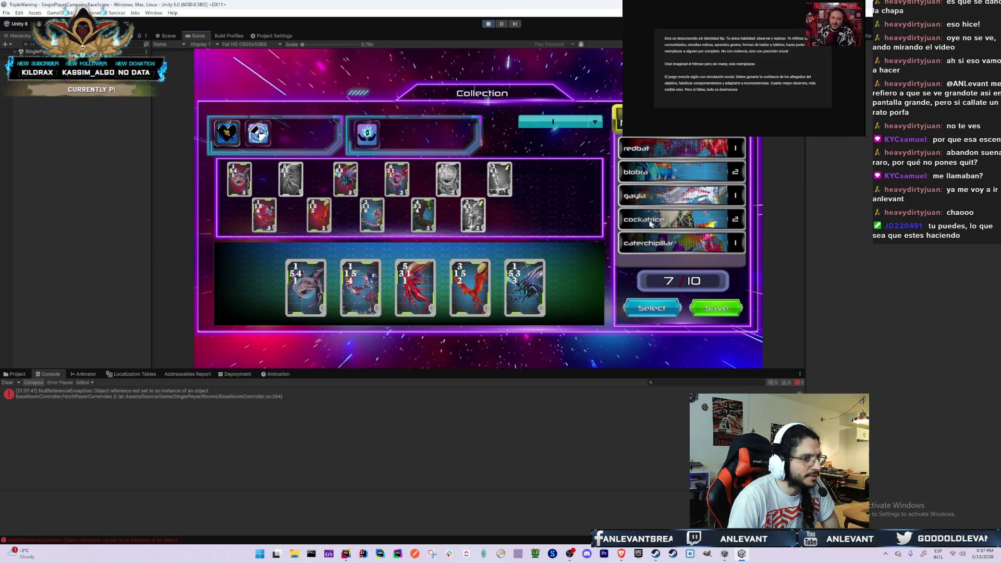
- Log in with the account password, clear the console, and choose Solo from the main menu
{"action": "left_click", "coordinate": [276, 217]}
{"action": "type", "text": "***********"}
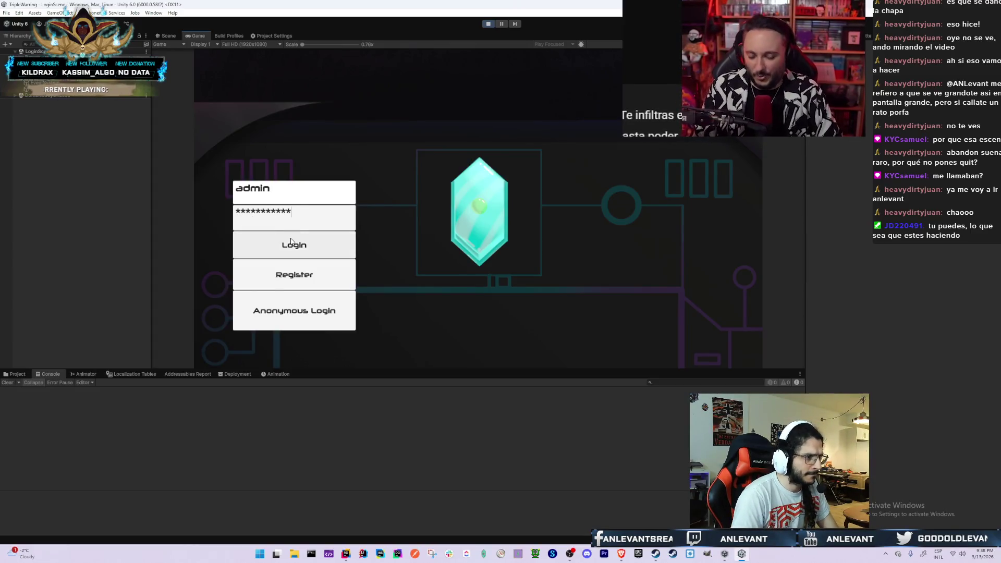
{"action": "left_click", "coordinate": [293, 318]}
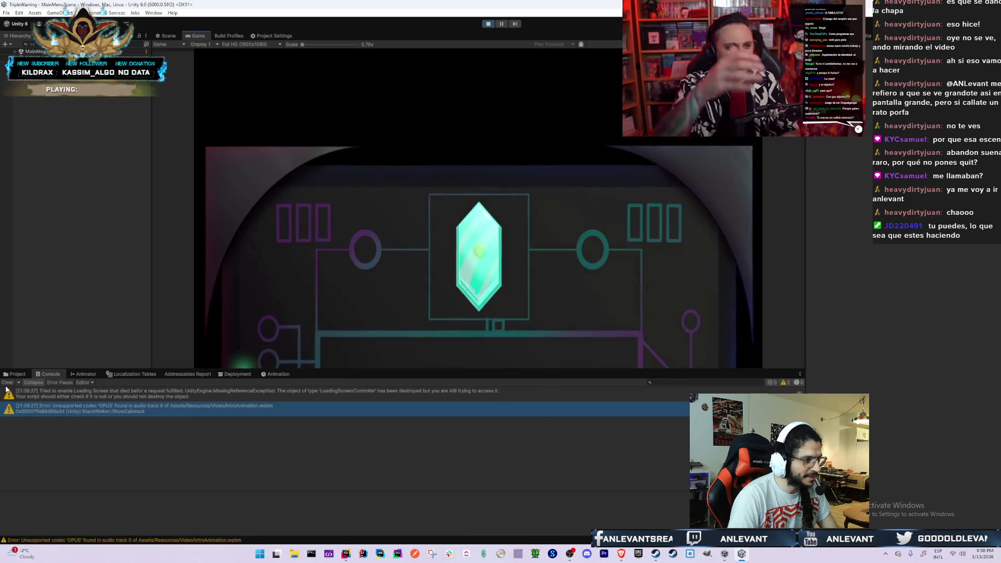
{"action": "left_click", "coordinate": [7, 383]}
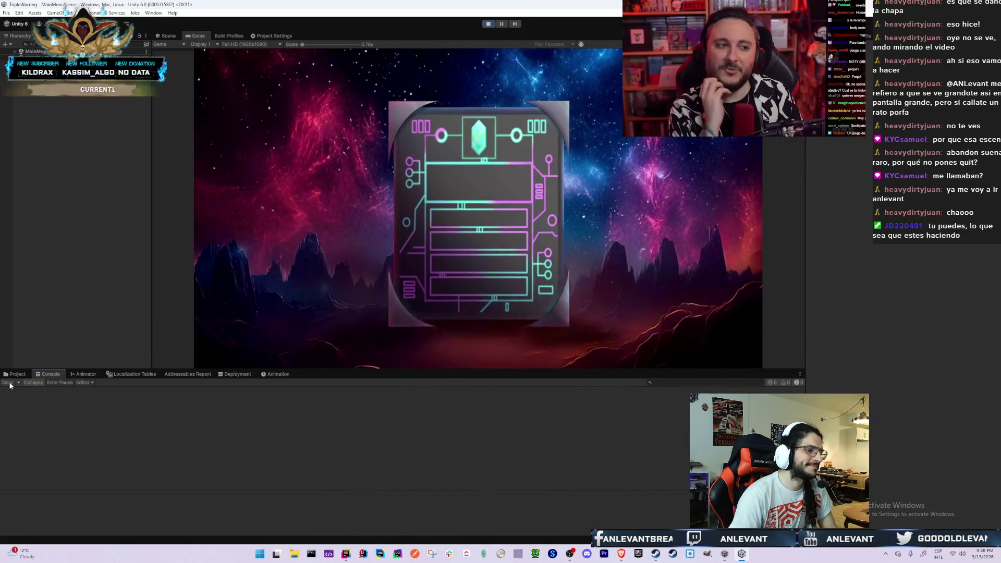
{"action": "left_click", "coordinate": [479, 287]}
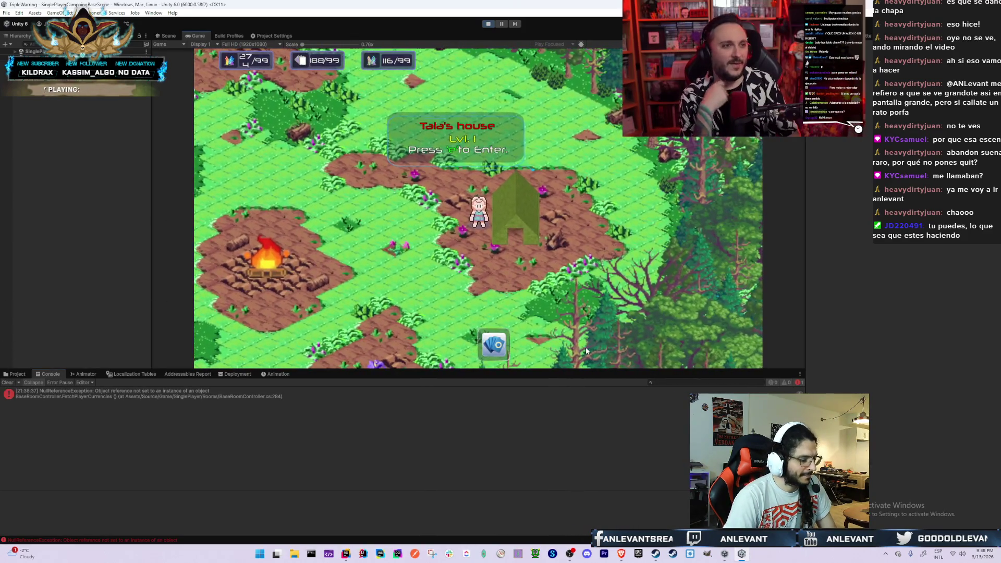
- Open Collection, close its welcome tutorial, and start a new deck past the creation tips
{"action": "left_click", "coordinate": [493, 344]}
{"action": "left_click", "coordinate": [556, 292]}
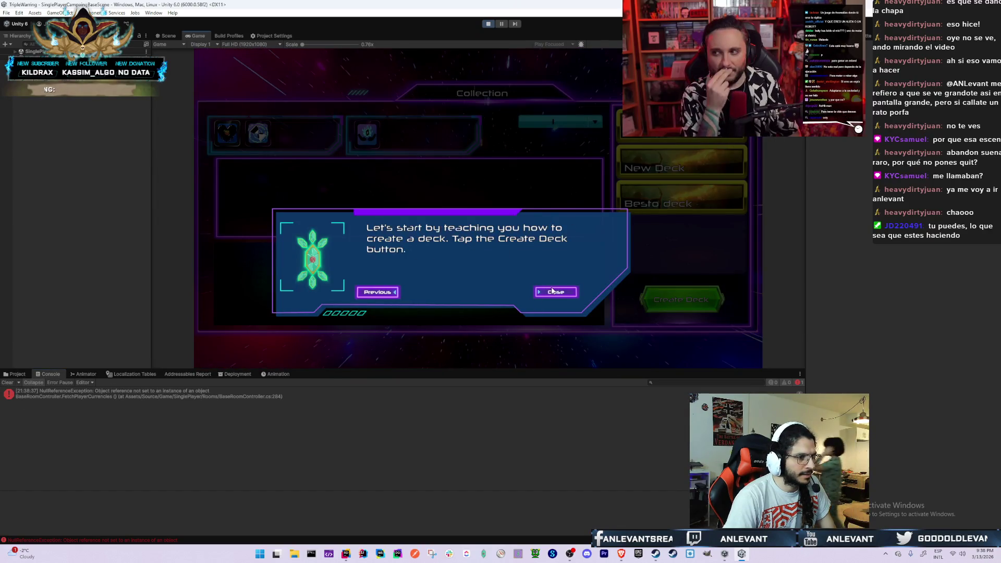
{"action": "left_click", "coordinate": [554, 292]}
{"action": "left_click", "coordinate": [716, 295]}
{"action": "left_click", "coordinate": [563, 297]}
{"action": "left_click", "coordinate": [565, 298]}
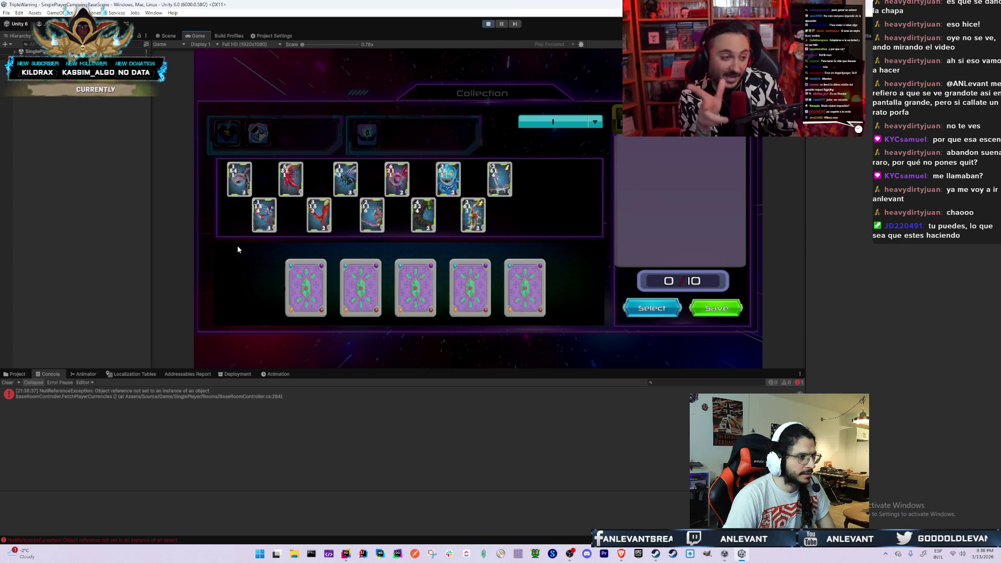
- Add funguar as the first card and dismiss the starting-hand and complete-deck tips
{"action": "left_click", "coordinate": [290, 180]}
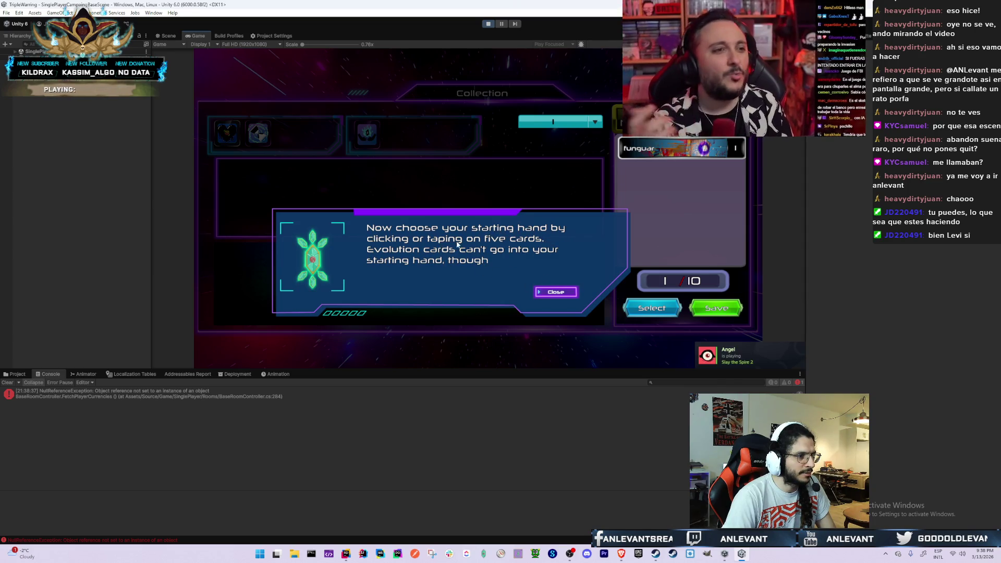
{"action": "left_click", "coordinate": [550, 294]}
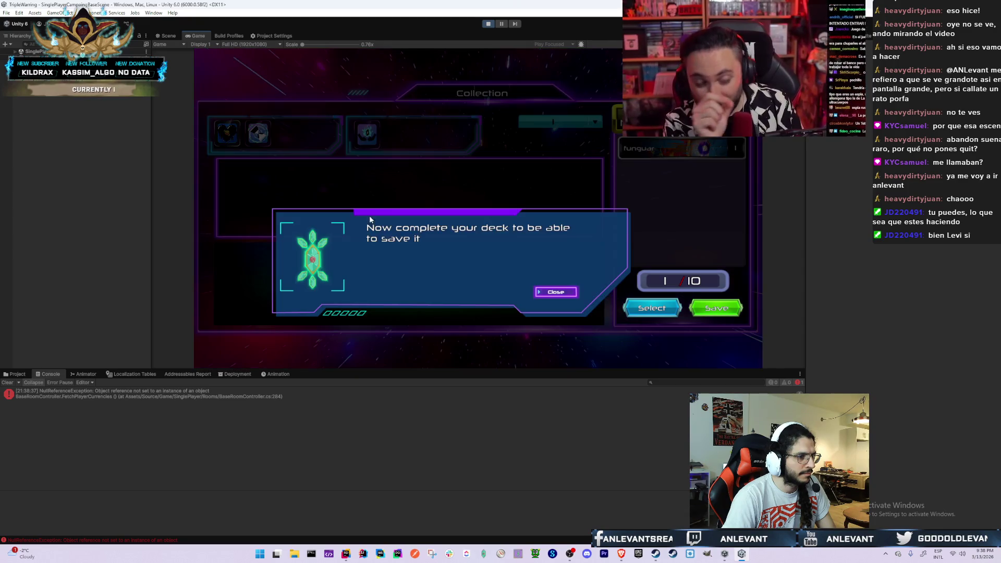
{"action": "left_click", "coordinate": [547, 295]}
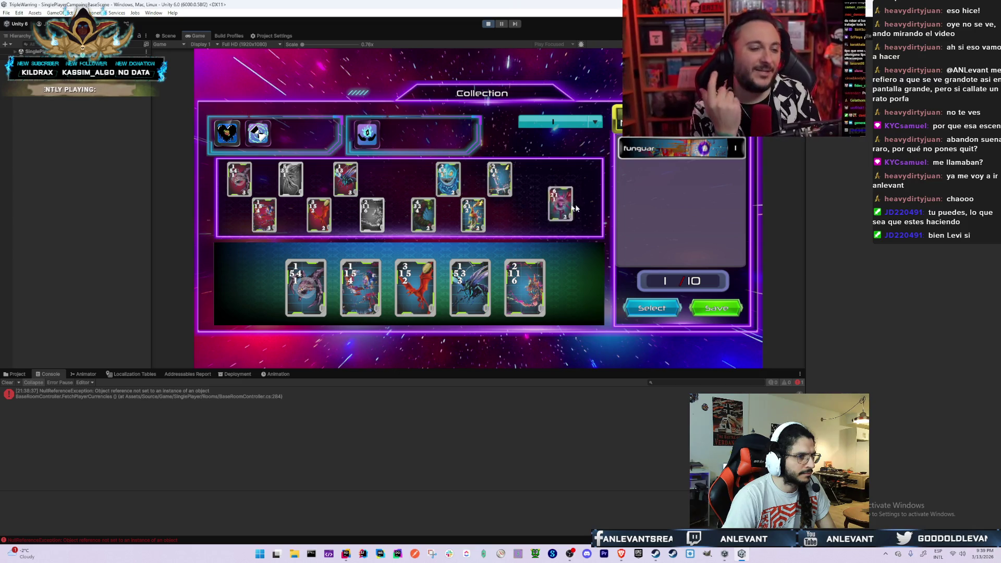
- Add two each of redbat, caterchipillar and cockatrice plus one more card to reach 10/10
{"action": "left_click", "coordinate": [531, 204]}
{"action": "left_click", "coordinate": [423, 209]}
{"action": "mouse_move", "coordinate": [448, 180]}
{"action": "left_mouse_down"}
{"action": "mouse_move", "coordinate": [522, 207]}
{"action": "mouse_move", "coordinate": [641, 209]}
{"action": "mouse_move", "coordinate": [652, 198]}
{"action": "left_mouse_up"}
{"action": "left_click", "coordinate": [473, 214]}
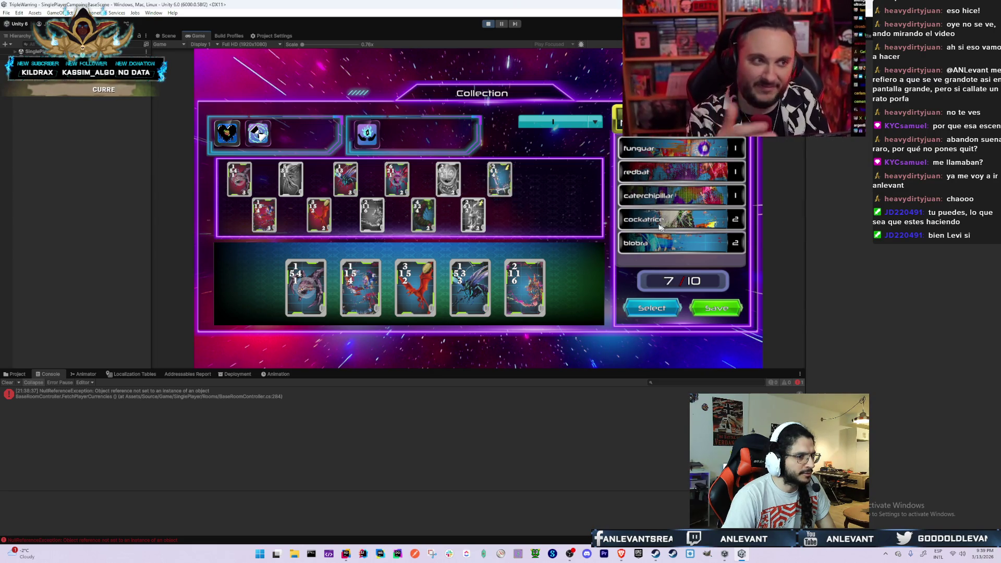
{"action": "left_click_drag", "start_coordinate": [423, 214], "coordinate": [652, 219]}
{"action": "left_click_drag", "start_coordinate": [397, 180], "coordinate": [652, 209]}
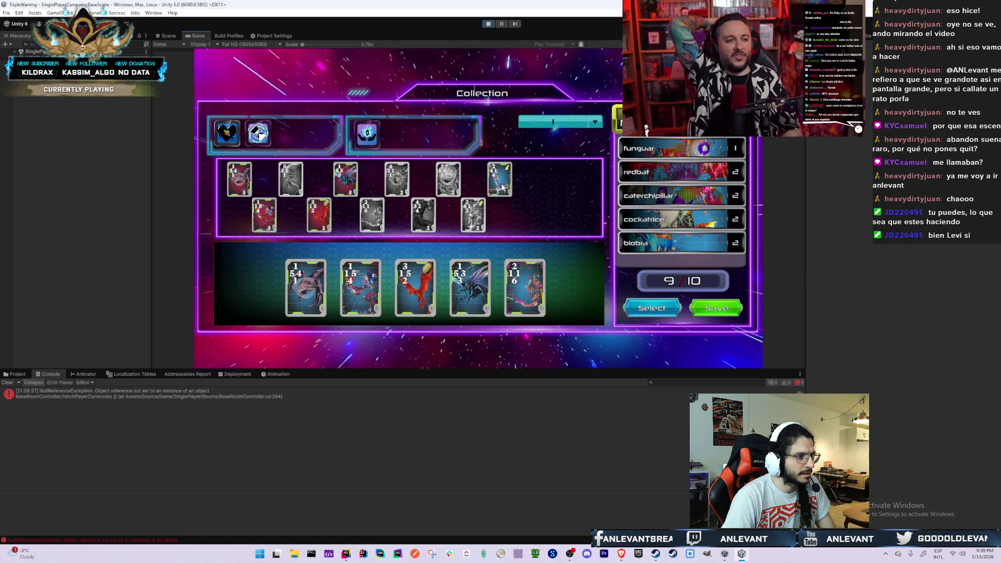
{"action": "left_click_drag", "start_coordinate": [500, 180], "coordinate": [652, 224]}
{"action": "left_click", "coordinate": [553, 292]}
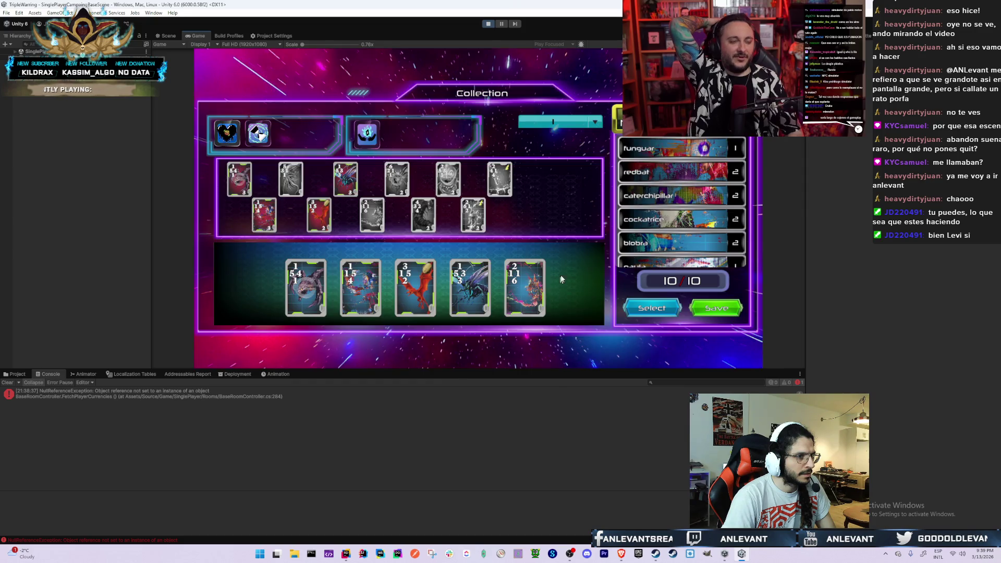
- Save the deck as 'Besto Deck 2', clear the Console, and stop play mode
{"action": "left_click", "coordinate": [659, 157]}
{"action": "type", "text": "Besto Deck 2"}
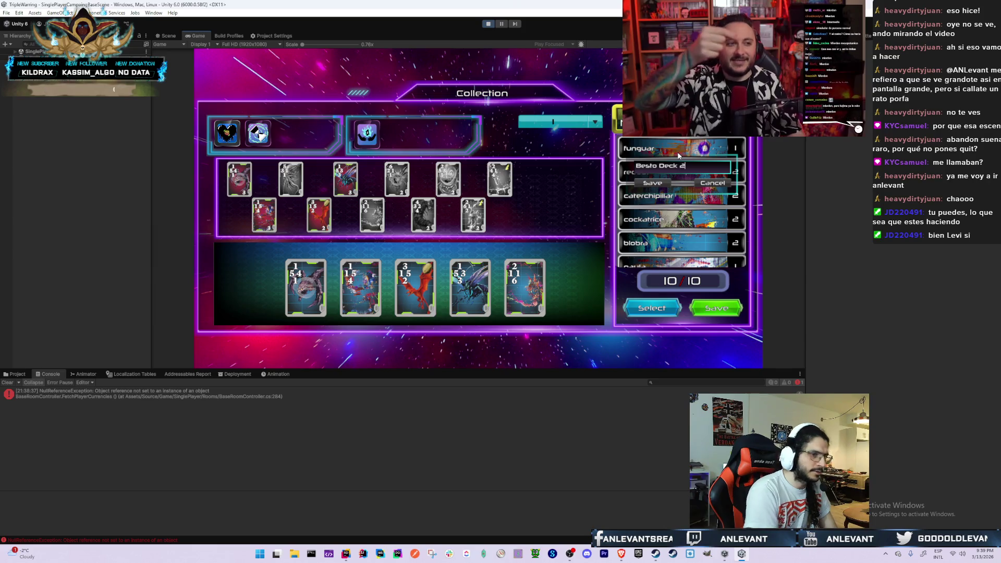
{"action": "left_click", "coordinate": [650, 185]}
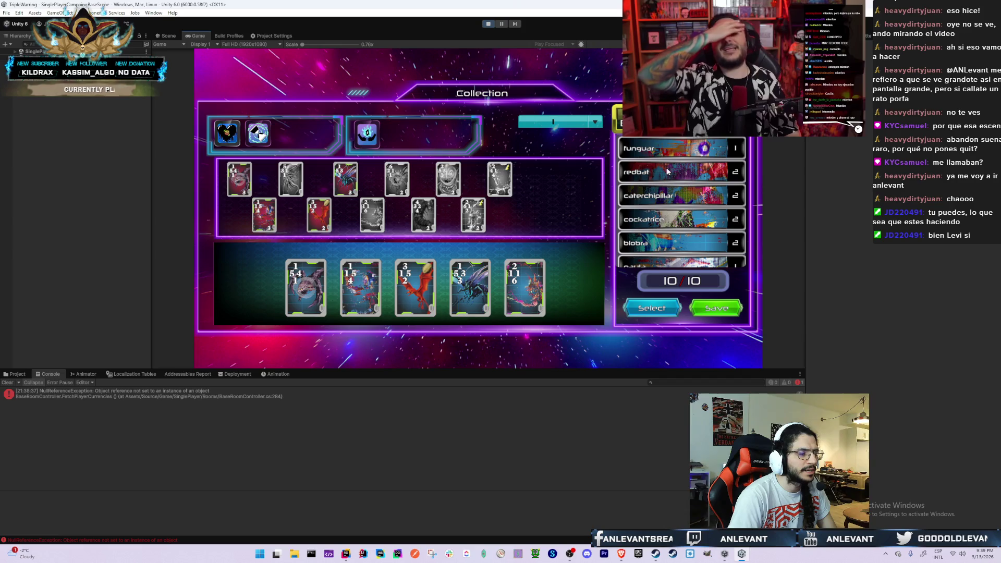
{"action": "left_click", "coordinate": [7, 382]}
{"action": "left_click", "coordinate": [489, 24]}
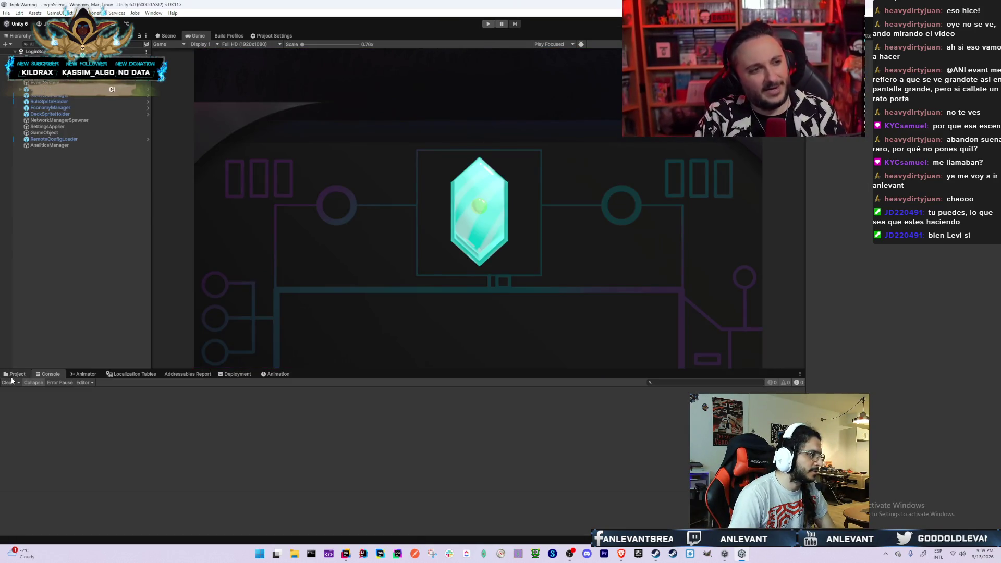
- Glance at the Scene view, return to the Game view, and enter play mode to reach login
{"action": "left_click", "coordinate": [168, 35]}
{"action": "left_click", "coordinate": [200, 35]}
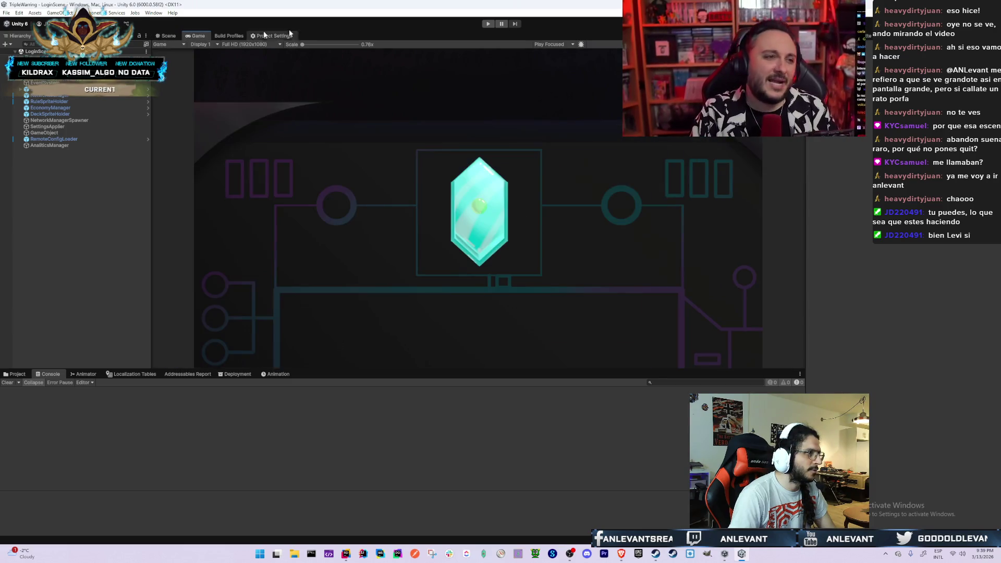
{"action": "left_click", "coordinate": [493, 23]}
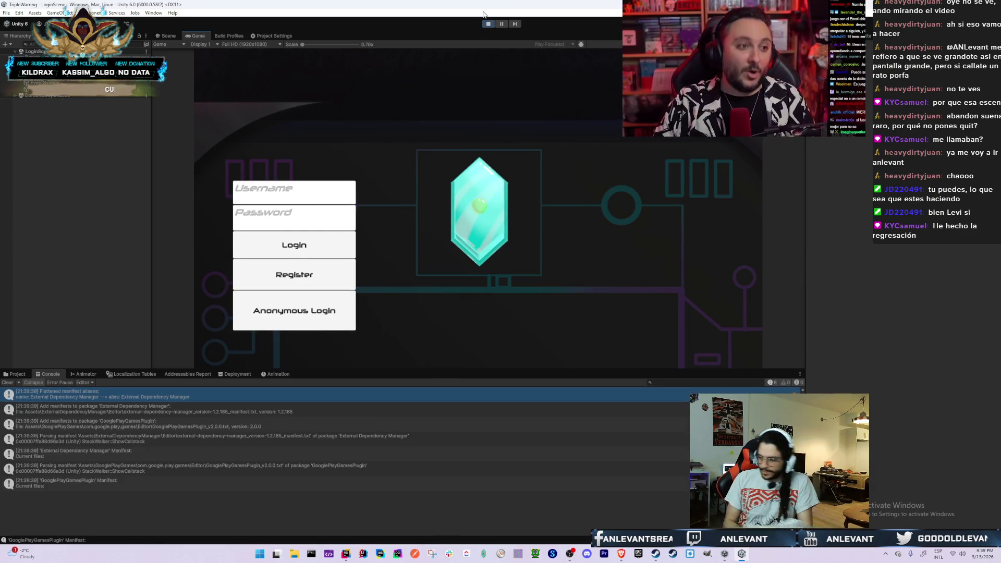
{"action": "key", "text": "alt+Tab"}
{"action": "key", "text": "alt+Tab"}
{"action": "key", "text": "alt+Tab"}
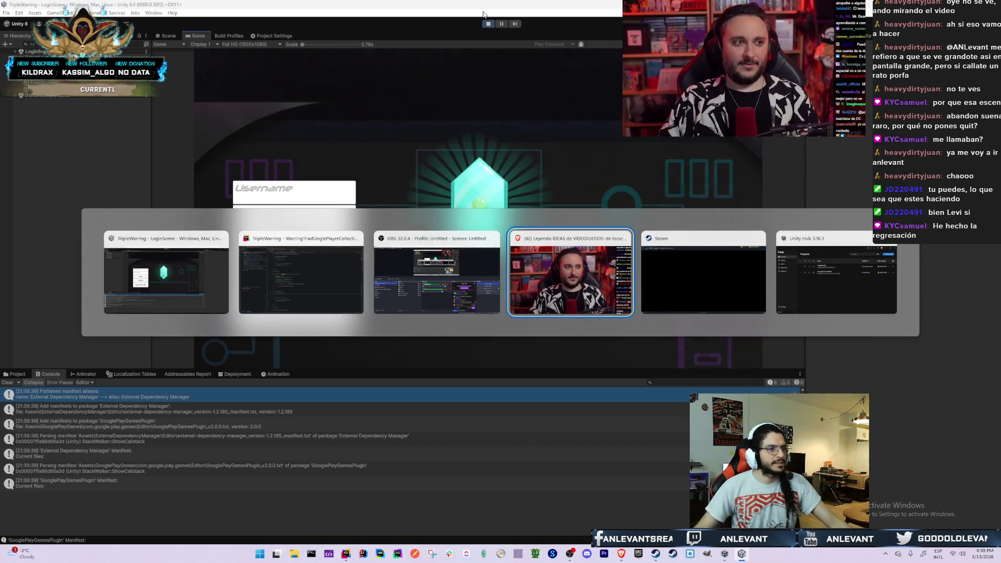
{"action": "key", "text": "ctrl+Tab"}
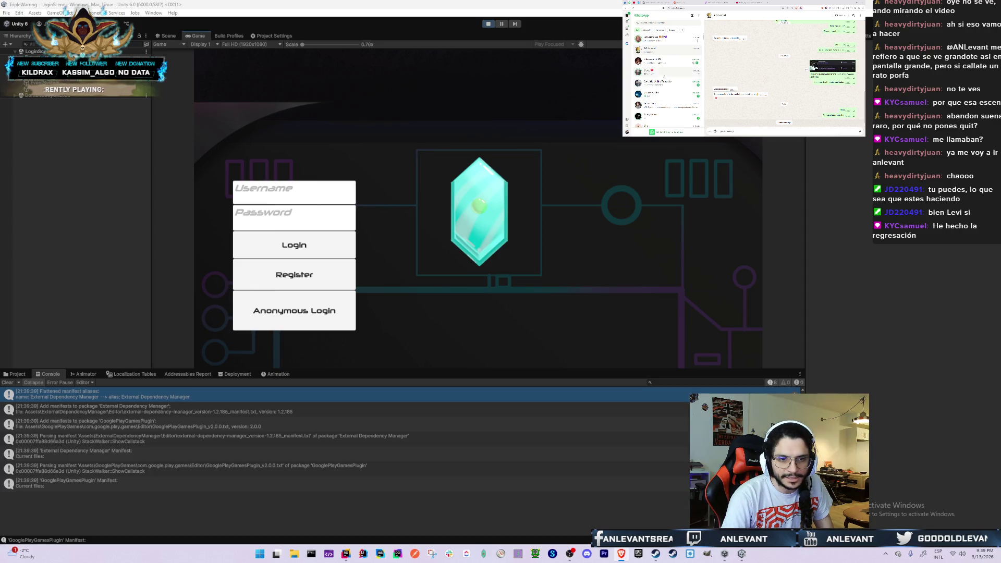
{"action": "scroll", "coordinate": [666, 79], "scroll_direction": "down", "scroll_amount": 5}
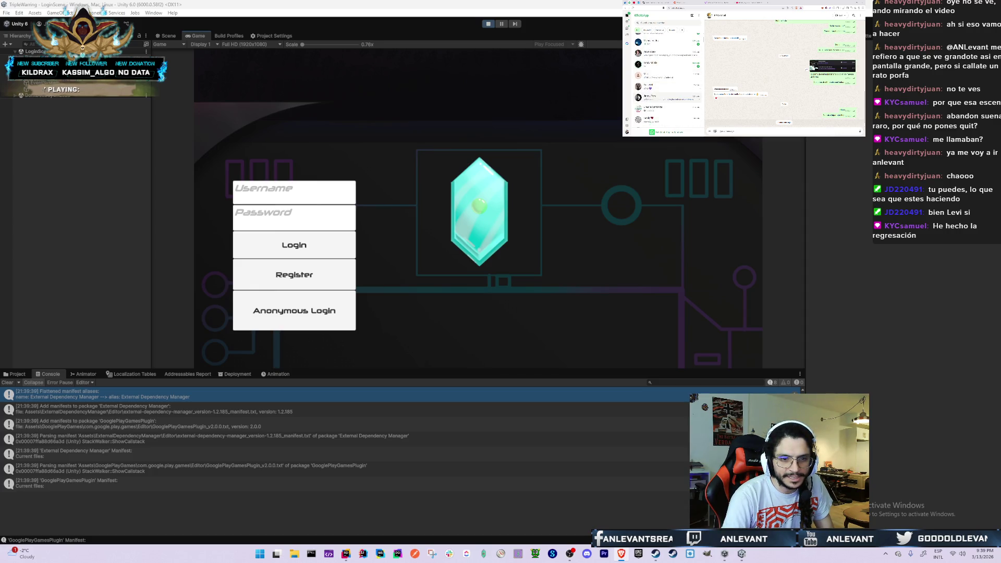
{"action": "scroll", "coordinate": [666, 78], "scroll_direction": "down", "scroll_amount": 3}
{"action": "scroll", "coordinate": [783, 73], "scroll_direction": "down", "scroll_amount": 2}
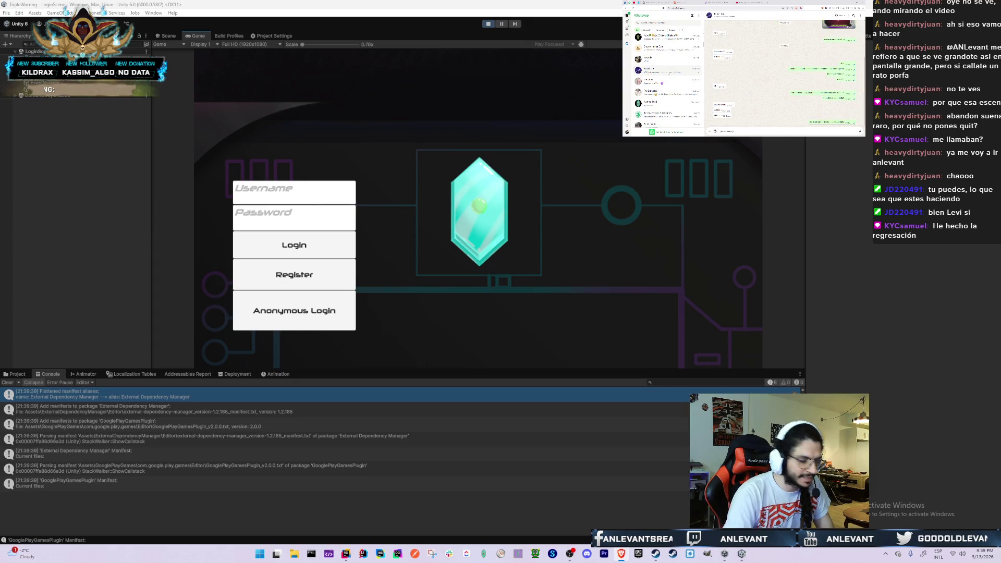
{"action": "scroll", "coordinate": [666, 78], "scroll_direction": "down", "scroll_amount": 3}
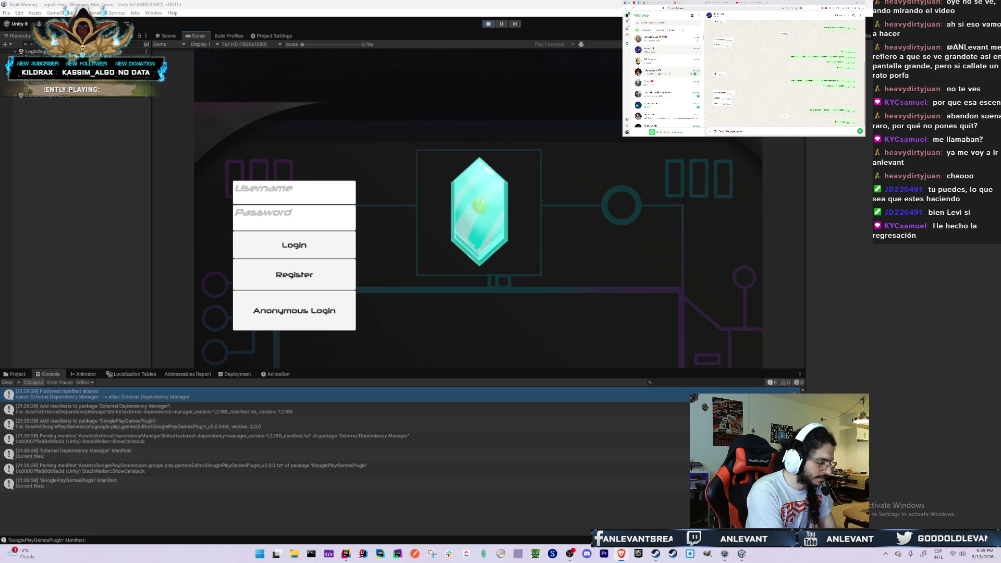
{"action": "key", "text": "Return"}
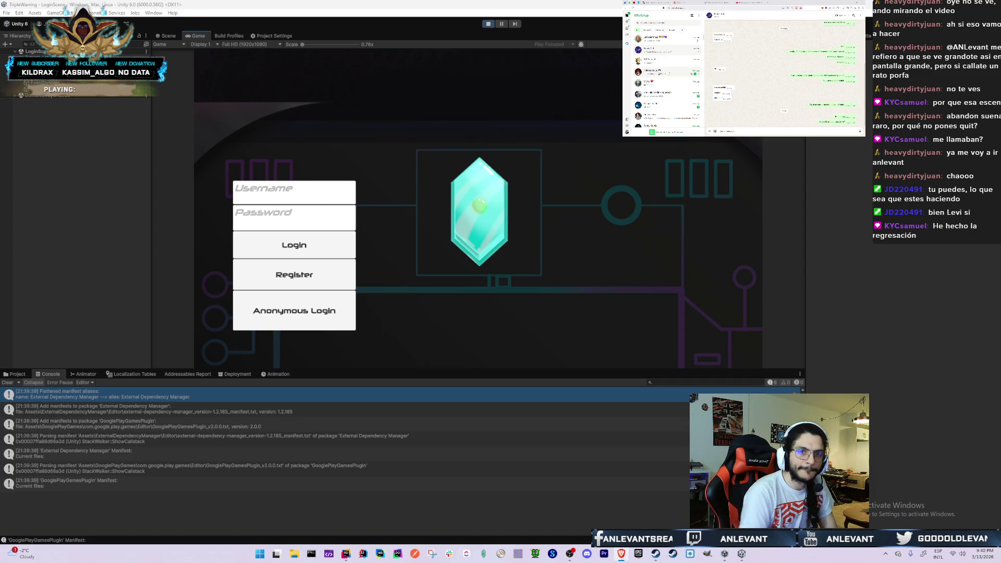
{"action": "key", "text": "ctrl+Tab"}
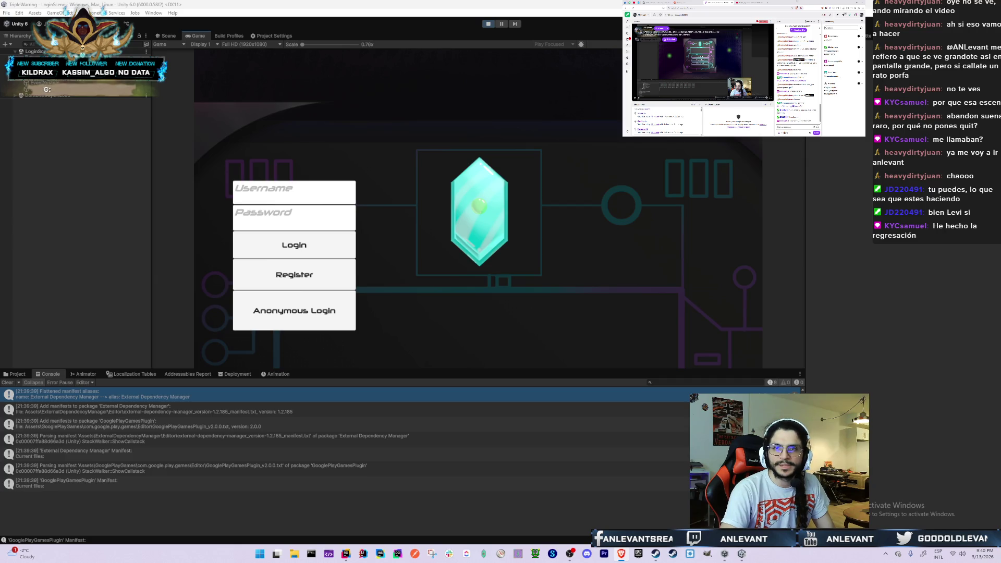
{"action": "key", "text": "alt+Tab"}
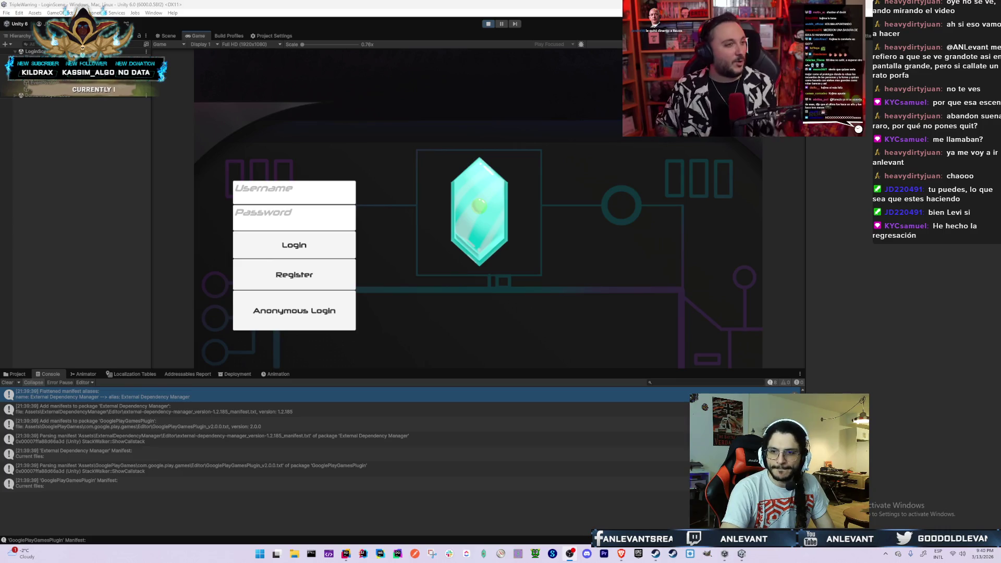
{"action": "left_click", "coordinate": [7, 382]}
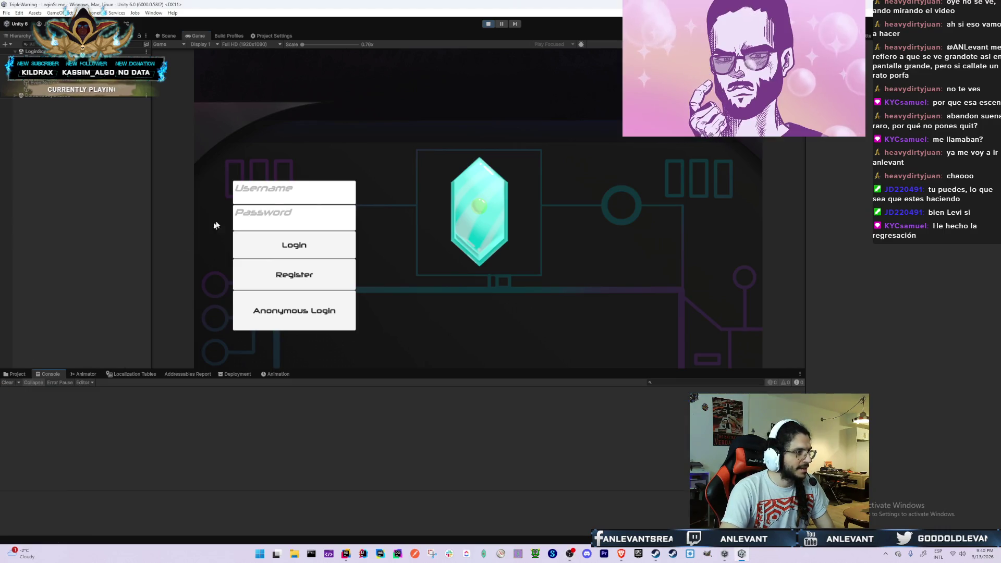
- Log into the game with the test account's username and password
{"action": "left_click", "coordinate": [288, 184]}
{"action": "type", "text": "admin"}
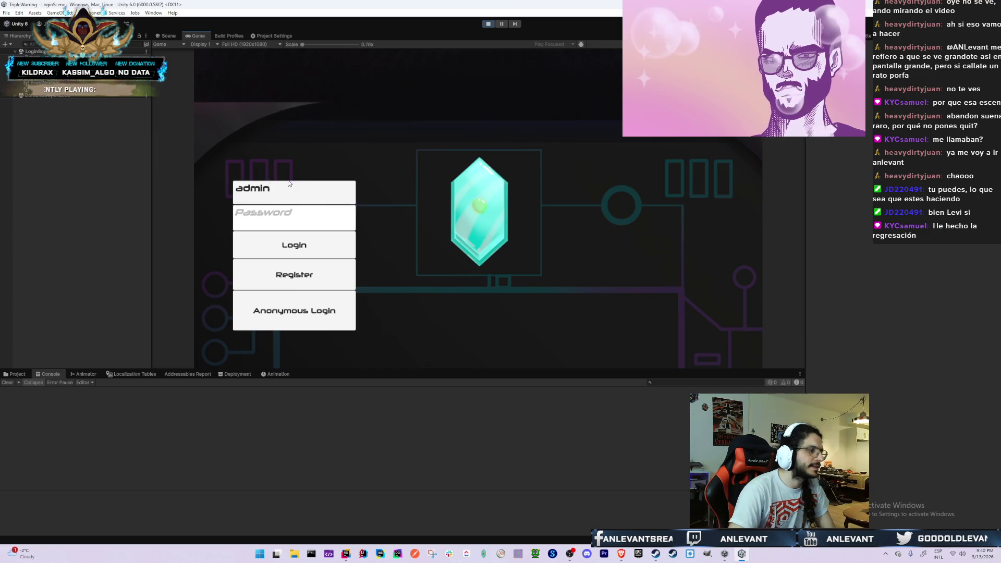
{"action": "left_click", "coordinate": [306, 223]}
{"action": "type", "text": "***********"}
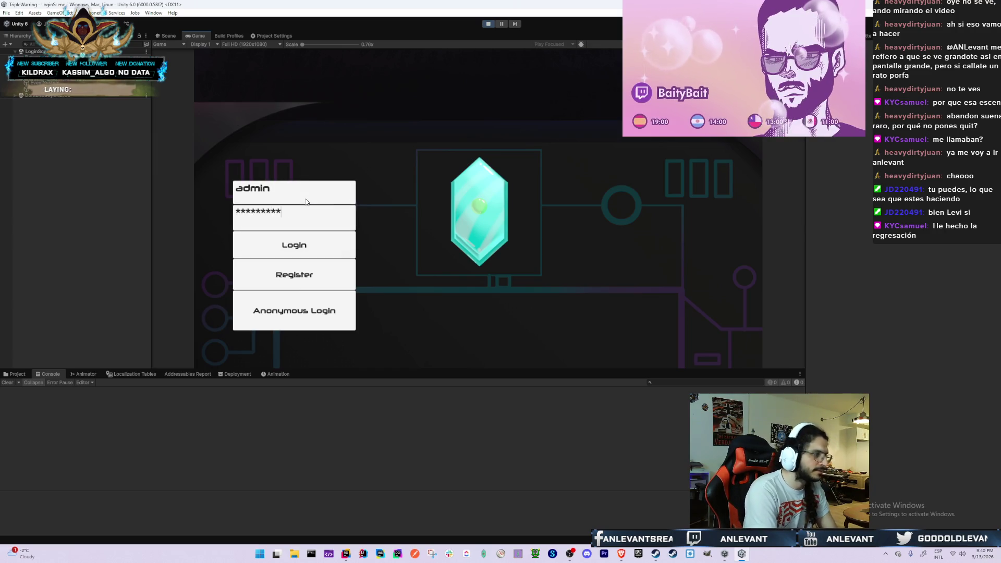
{"action": "key", "text": "Return"}
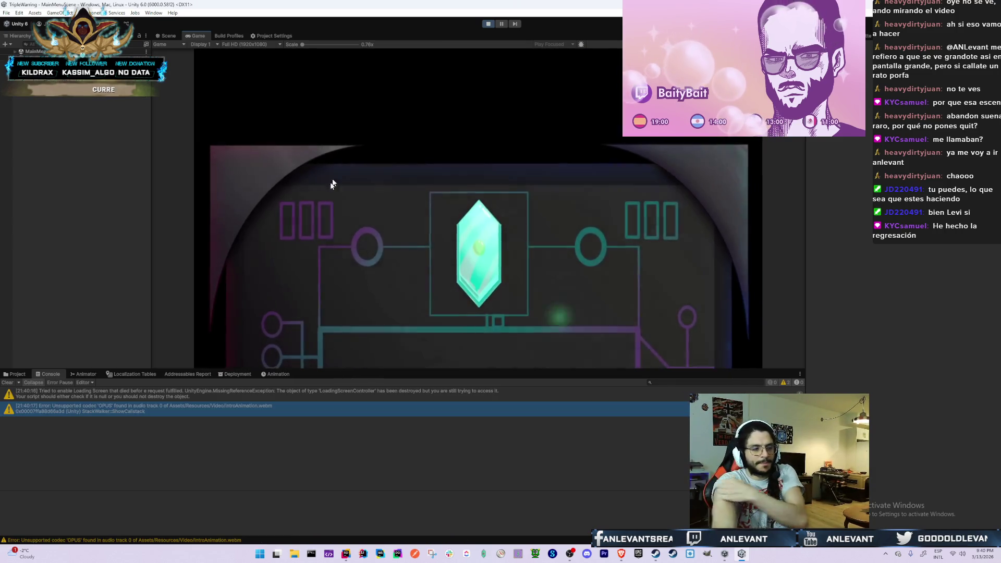
- Clear the Console warnings and start a solo run from the Solo menu
{"action": "left_click", "coordinate": [7, 383]}
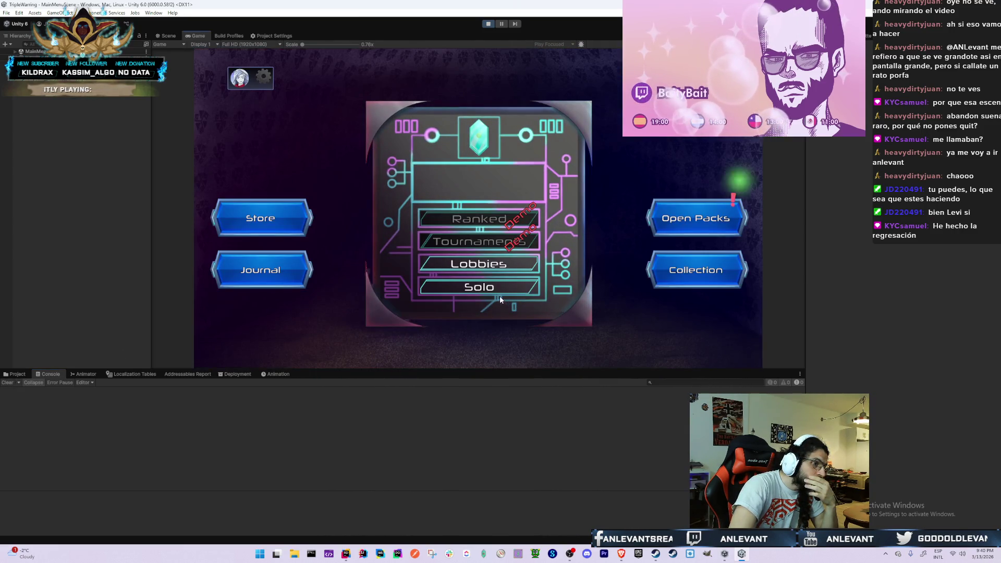
{"action": "left_click", "coordinate": [479, 287]}
{"action": "left_click", "coordinate": [479, 218]}
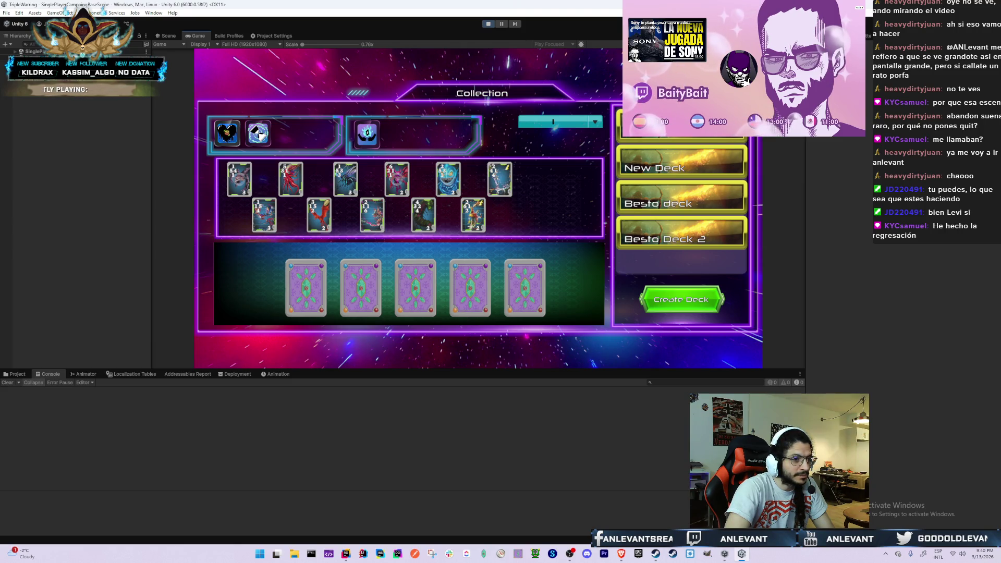
- Open and close Besto Deck 2, then stop play mode with Ctrl+P
{"action": "left_click", "coordinate": [706, 223]}
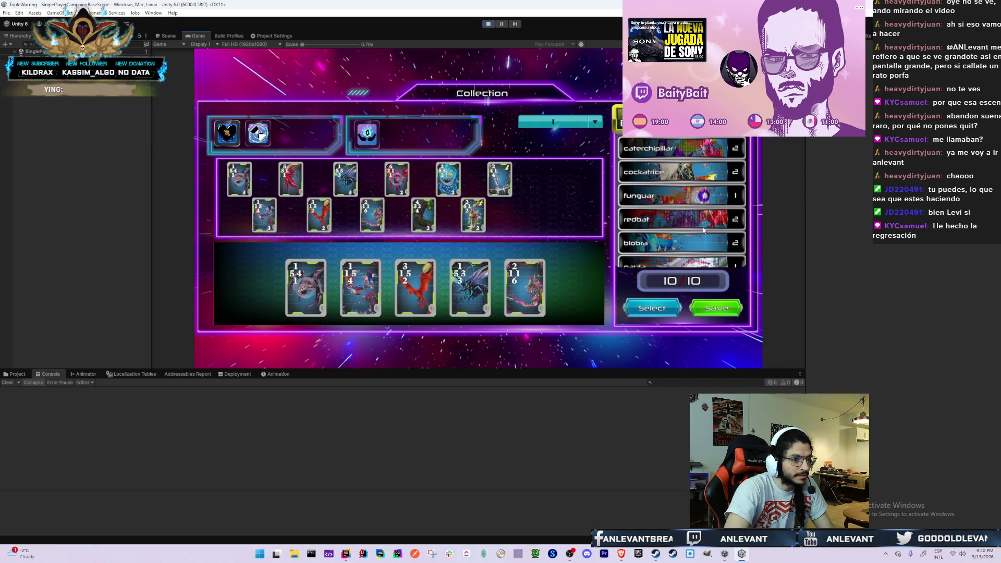
{"action": "left_click", "coordinate": [689, 163]}
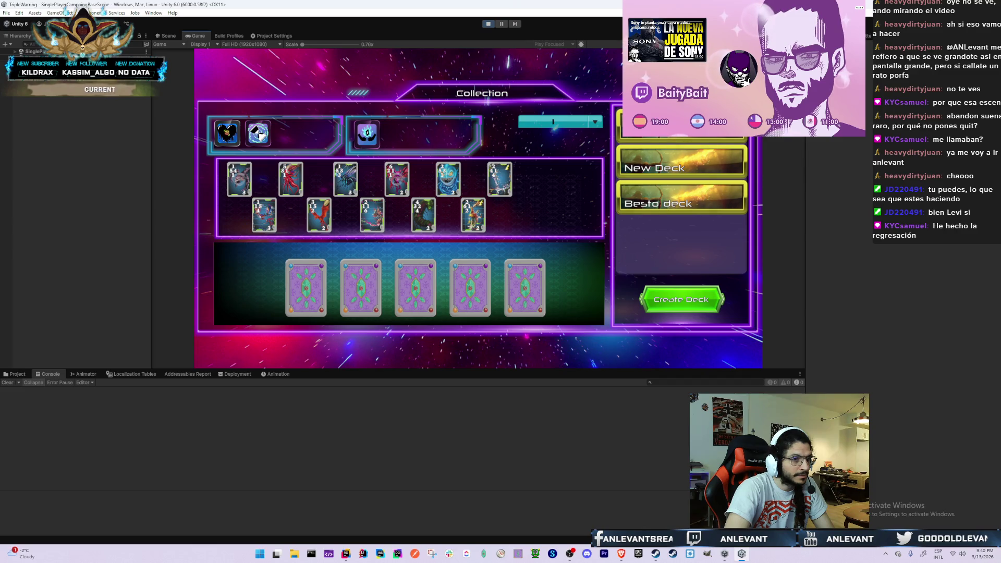
{"action": "key", "text": "ctrl+p"}
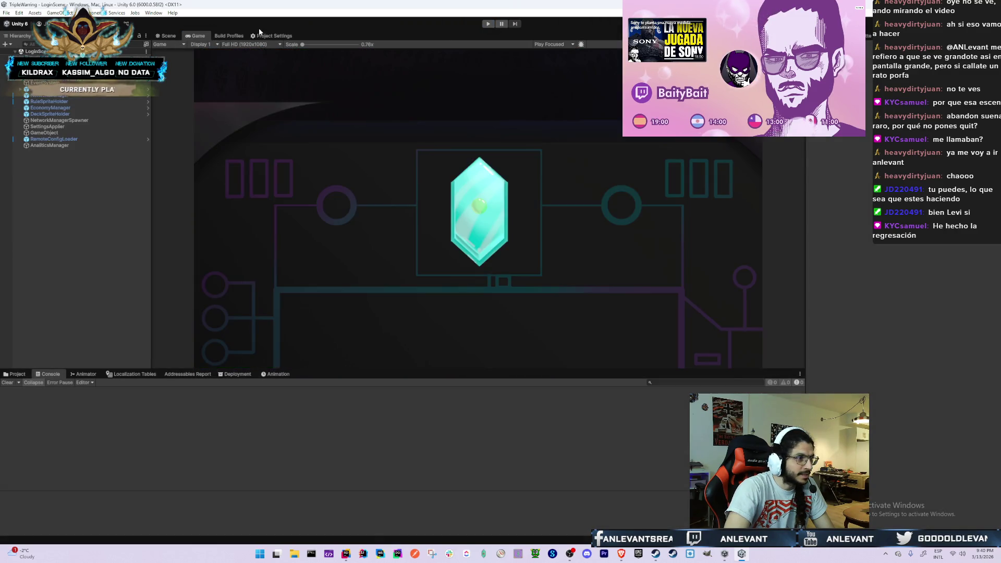
- Build the Windows player from Build Profiles into the Build/Client folder
{"action": "left_click", "coordinate": [232, 36]}
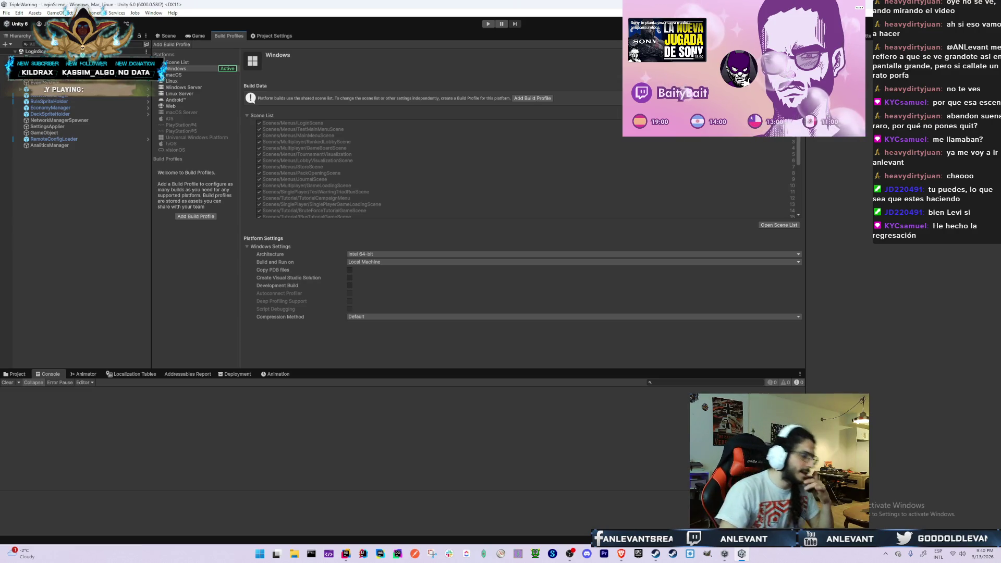
{"action": "key", "text": "ctrl+b"}
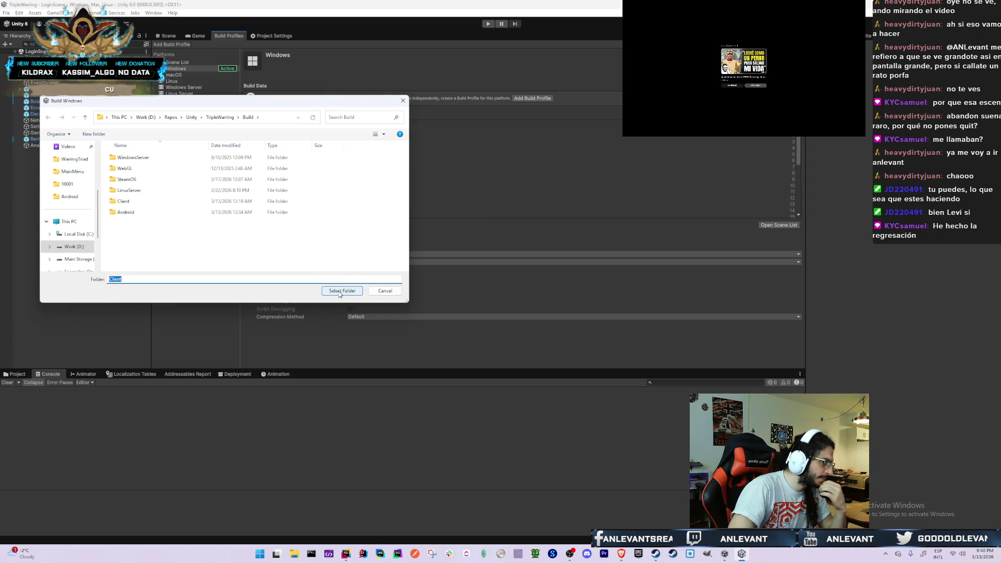
{"action": "left_click", "coordinate": [356, 289]}
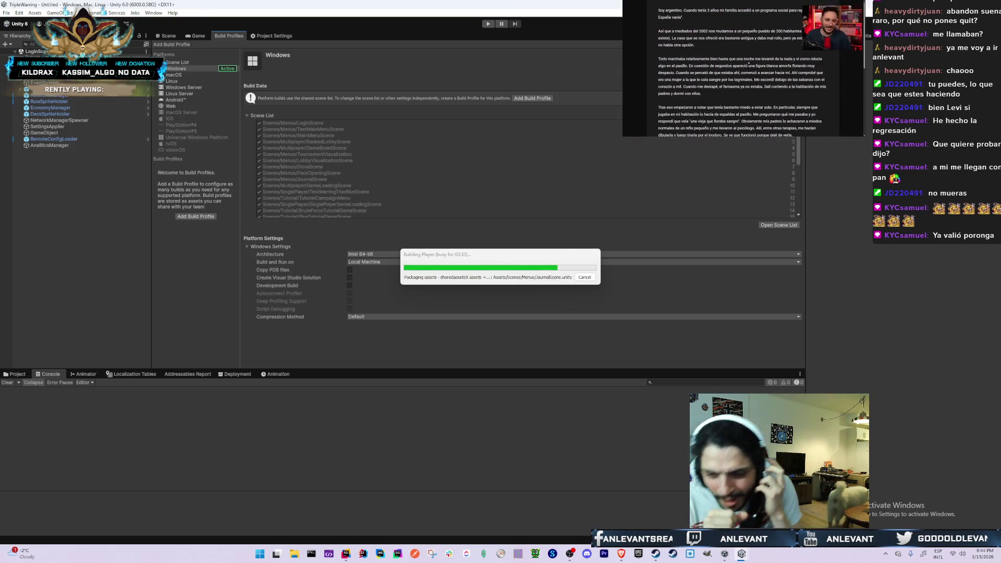
- Wait for the build to finish, showing a StandaloneWindows64 report of 5 bundles (66.21 KB)
{"action": "key", "text": "XF86AudioRaiseVolume"}
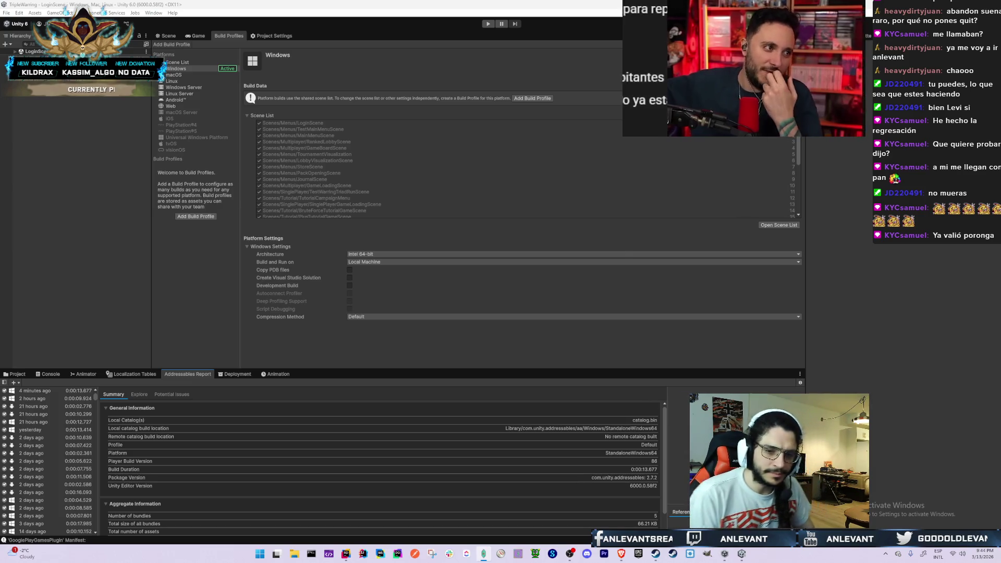
{"action": "key", "text": "alt+Tab"}
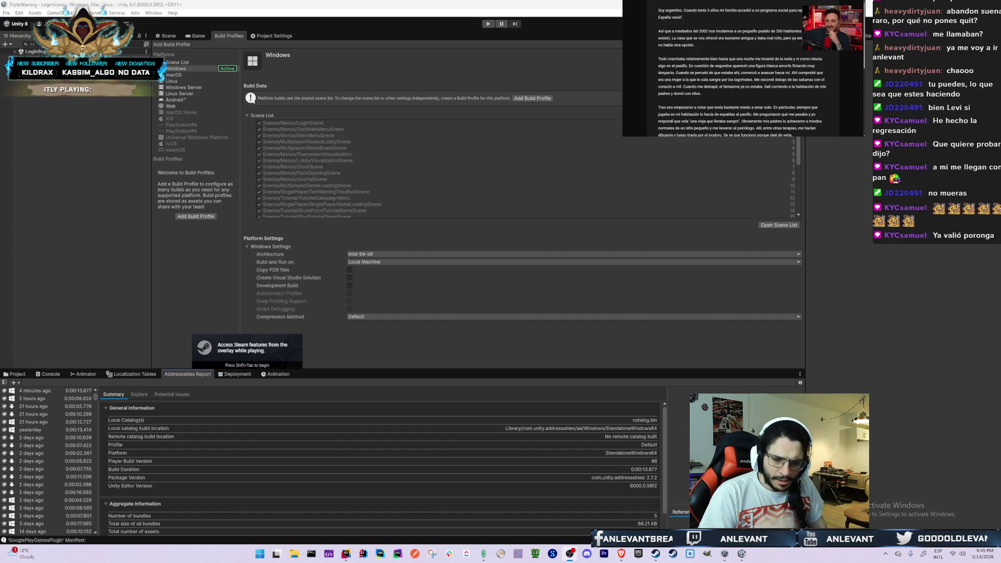
- Switch from the editor to the built TripleWarning game at its main menu
{"action": "key", "text": "alt+Tab"}
{"action": "key", "text": "alt+Tab"}
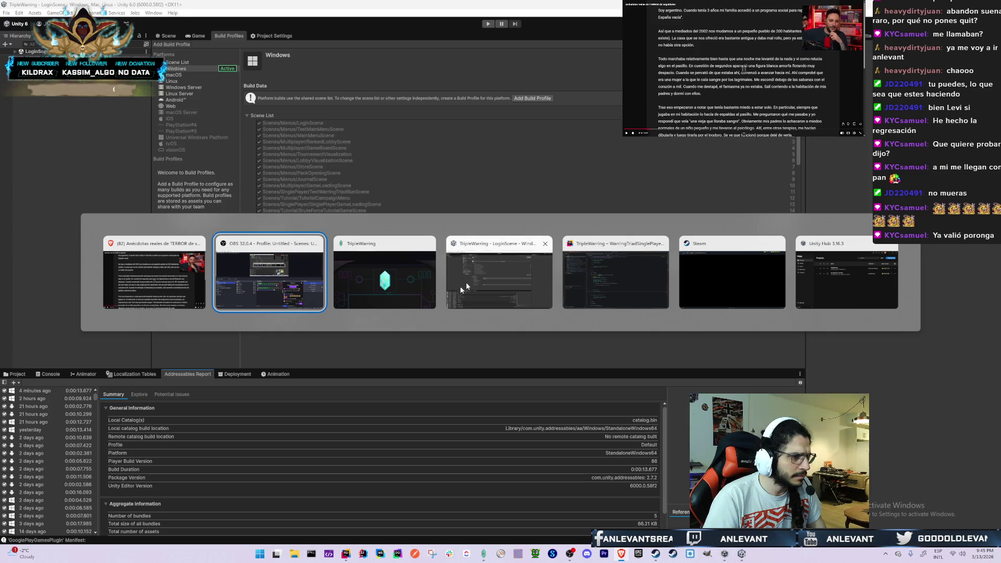
{"action": "left_click", "coordinate": [269, 276]}
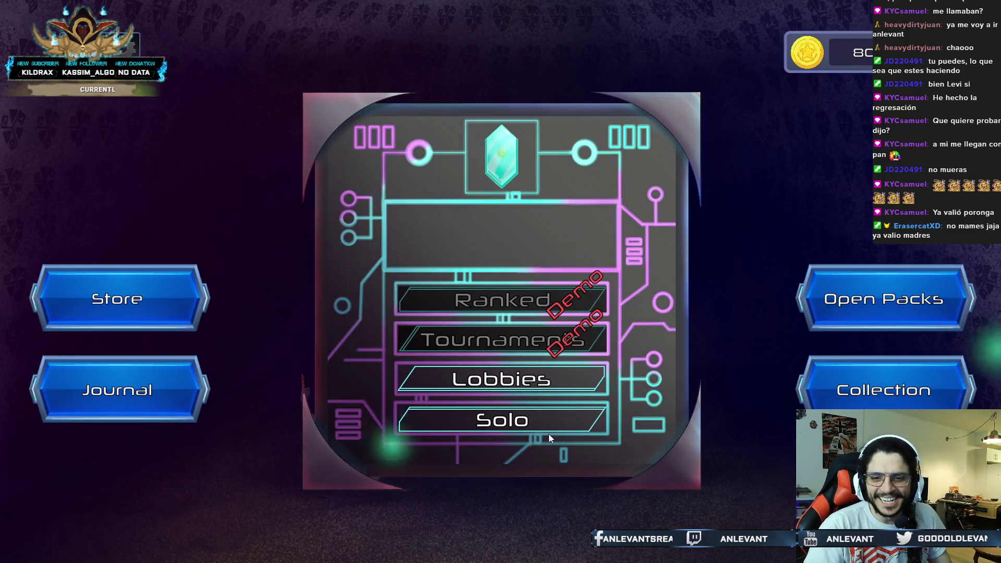
- Choose Solo, then Story, in the TripleWarning main menu
{"action": "left_click", "coordinate": [545, 422]}
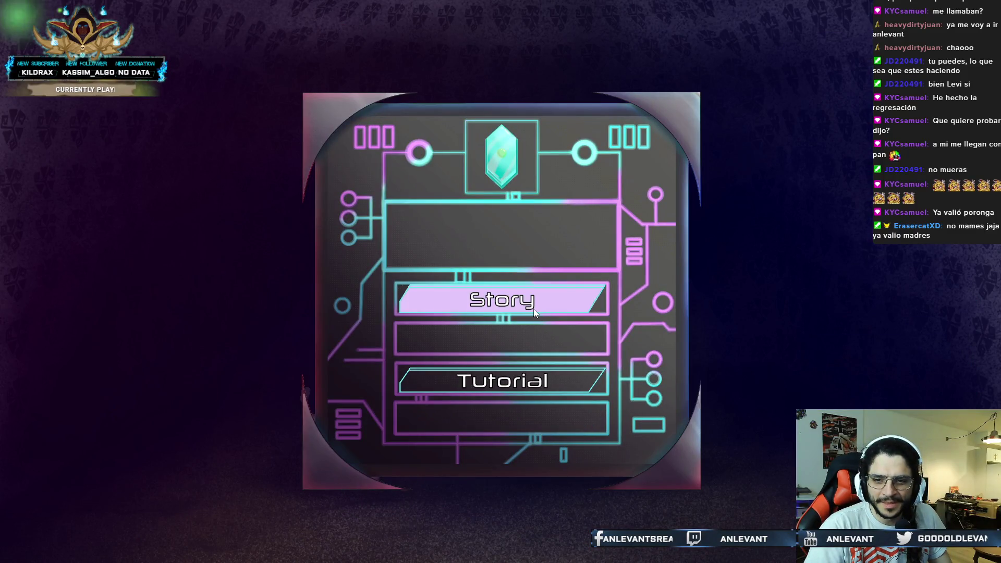
{"action": "left_click", "coordinate": [533, 312]}
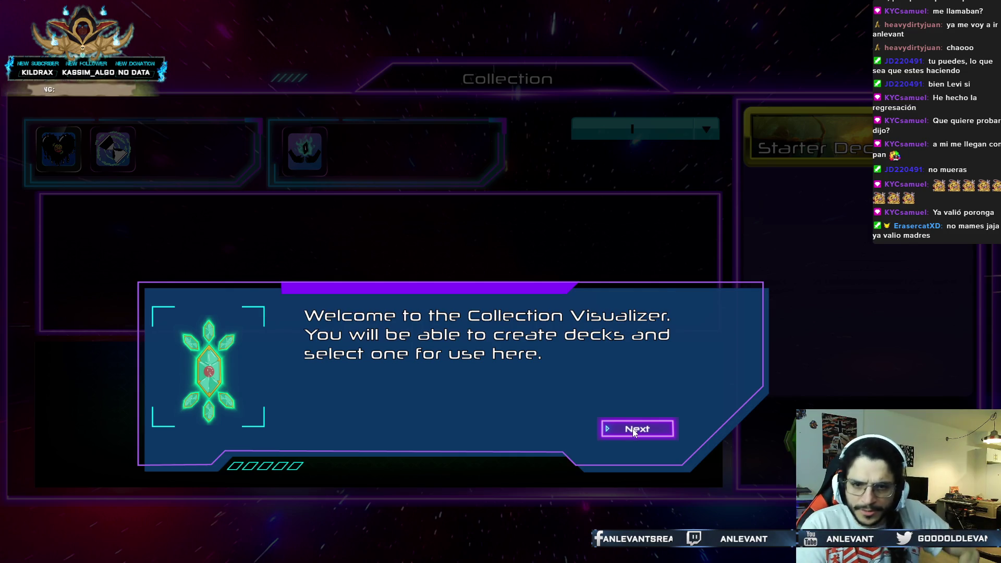
- Page through the Collection Visualizer tutorial tips until the card collection is visible
{"action": "left_click", "coordinate": [634, 433]}
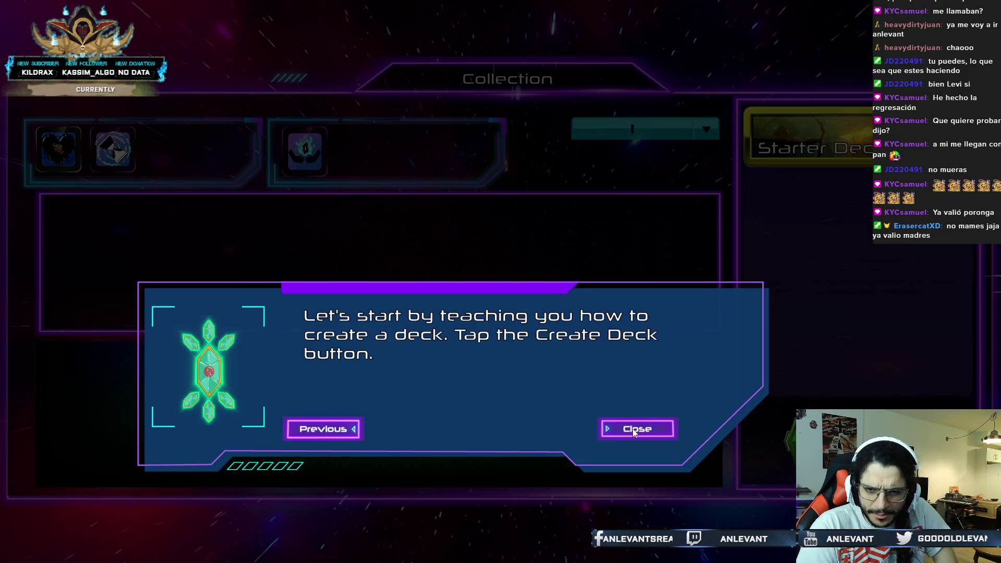
{"action": "left_click", "coordinate": [339, 429]}
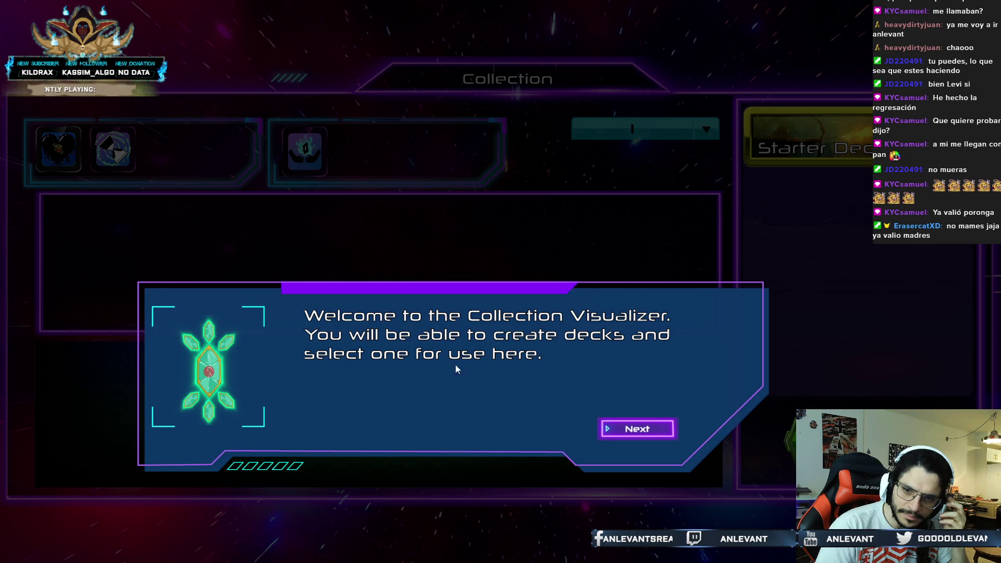
{"action": "left_click", "coordinate": [623, 432]}
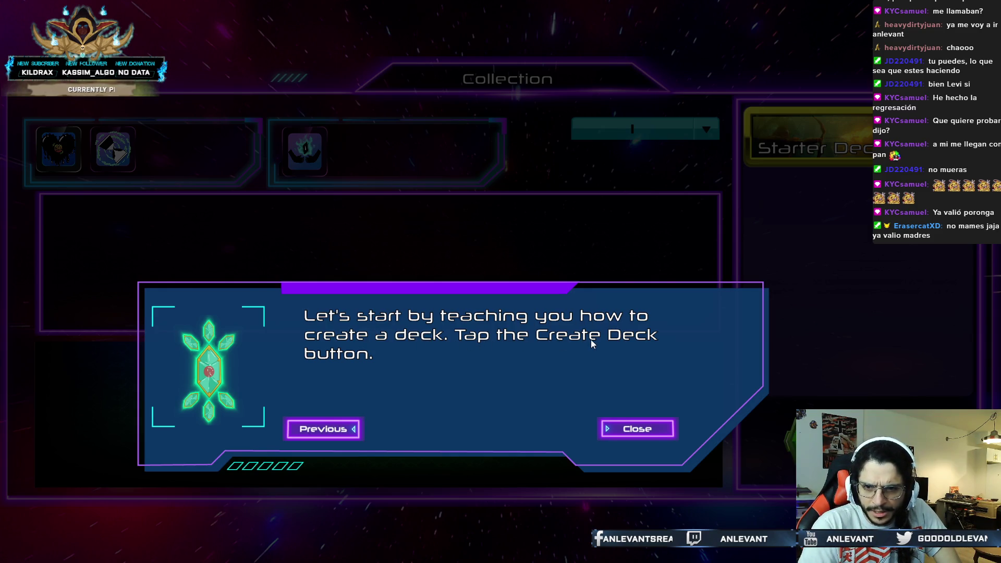
{"action": "left_click", "coordinate": [646, 432]}
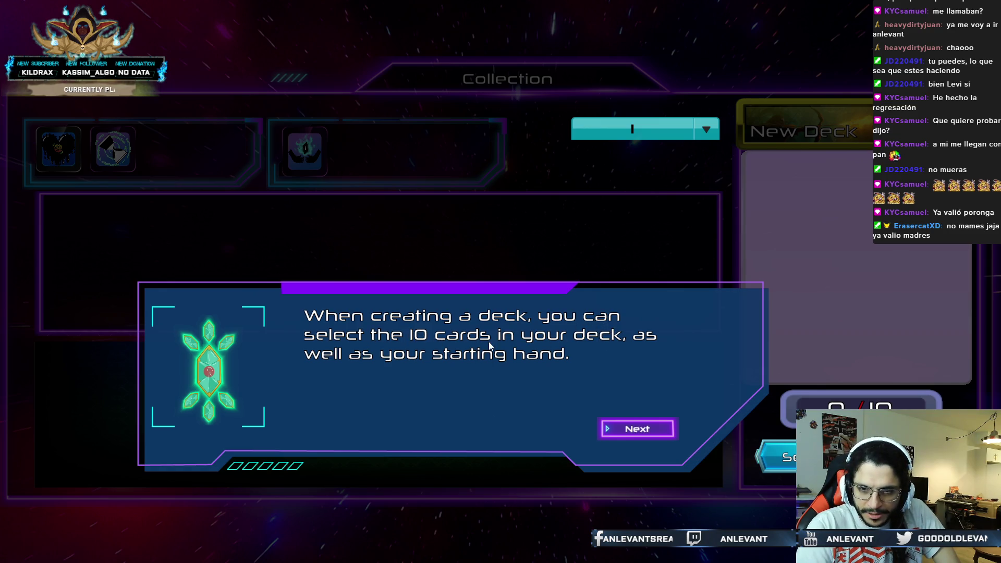
{"action": "left_click", "coordinate": [642, 432]}
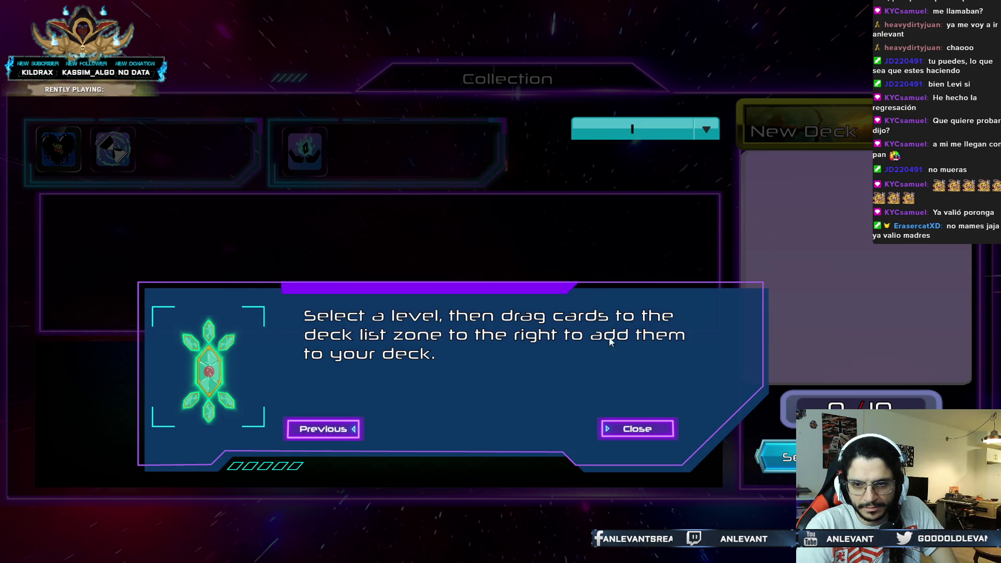
{"action": "left_click", "coordinate": [632, 428]}
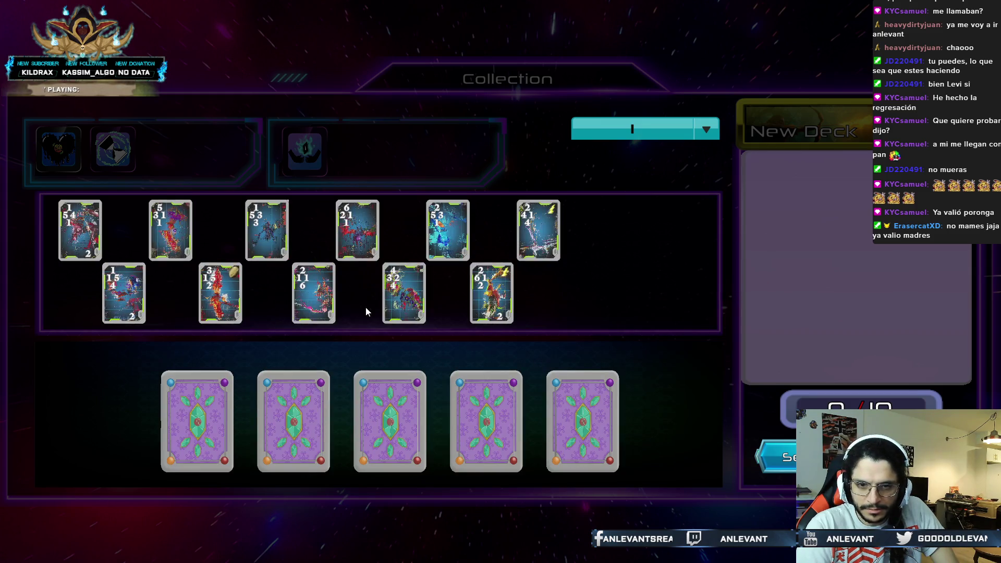
- Add ten cards, including geezard, funguar, bitebug and bloodsoul, filling the New Deck to 10/10
{"action": "left_click", "coordinate": [117, 267]}
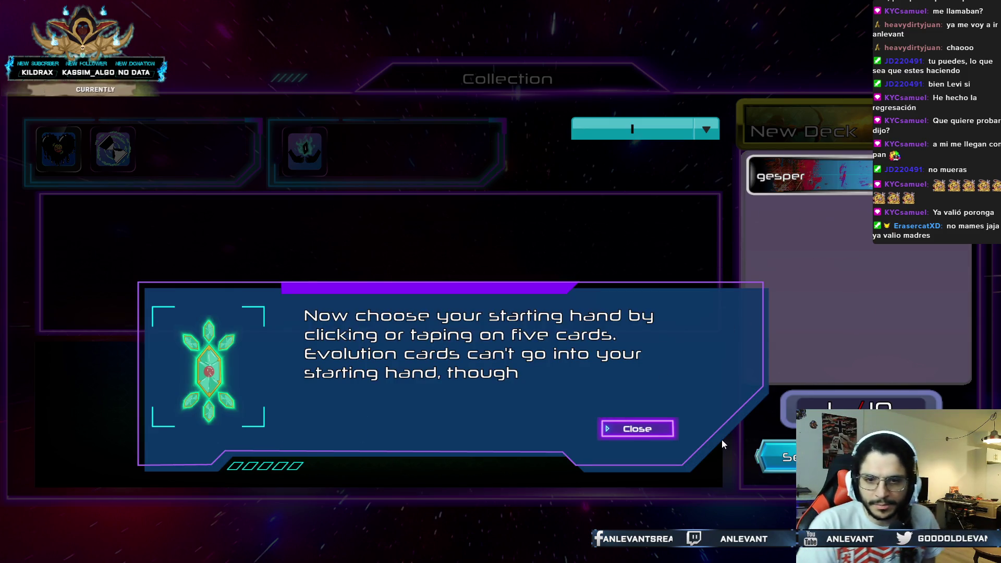
{"action": "left_click", "coordinate": [642, 433]}
{"action": "left_click", "coordinate": [61, 255]}
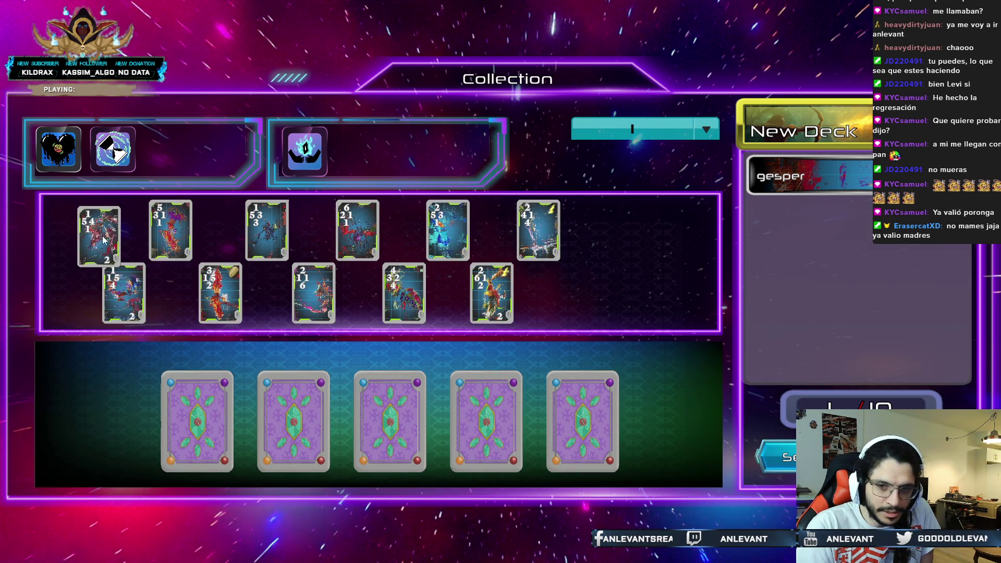
{"action": "left_click", "coordinate": [116, 299]}
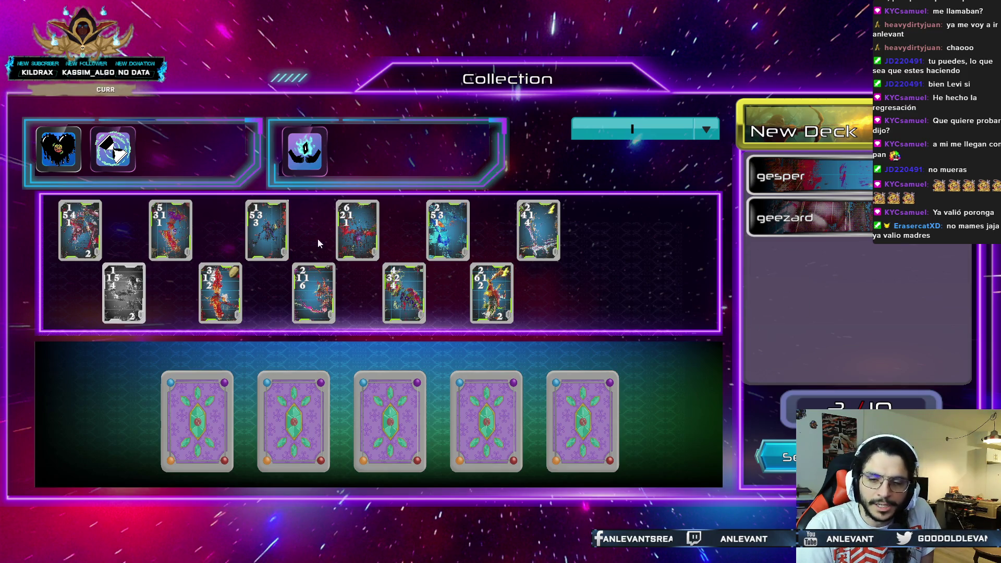
{"action": "left_click", "coordinate": [191, 225]}
{"action": "left_click_drag", "start_coordinate": [219, 292], "coordinate": [839, 315]}
{"action": "left_click_drag", "start_coordinate": [282, 240], "coordinate": [784, 279]}
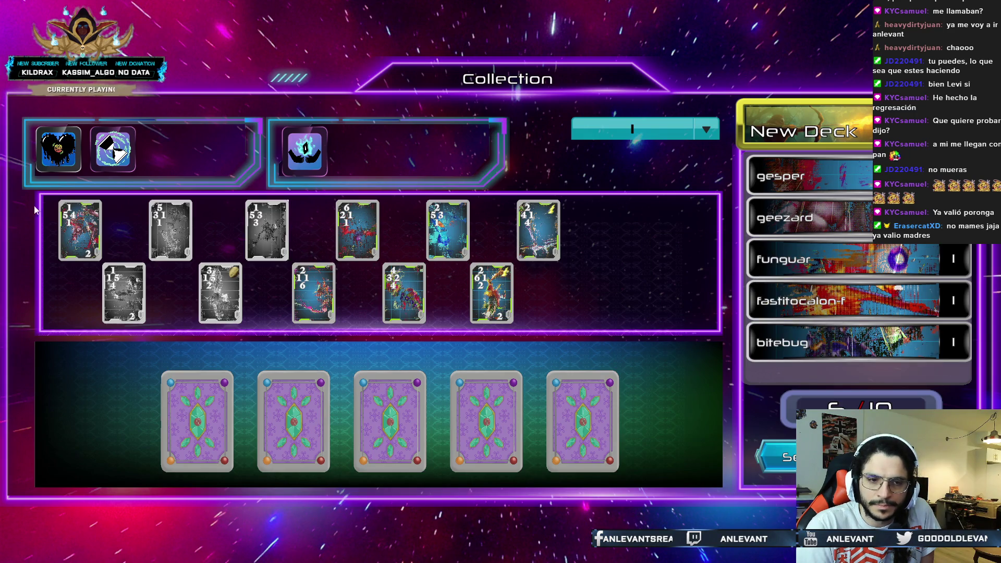
{"action": "left_click", "coordinate": [64, 220]}
{"action": "left_click", "coordinate": [335, 300]}
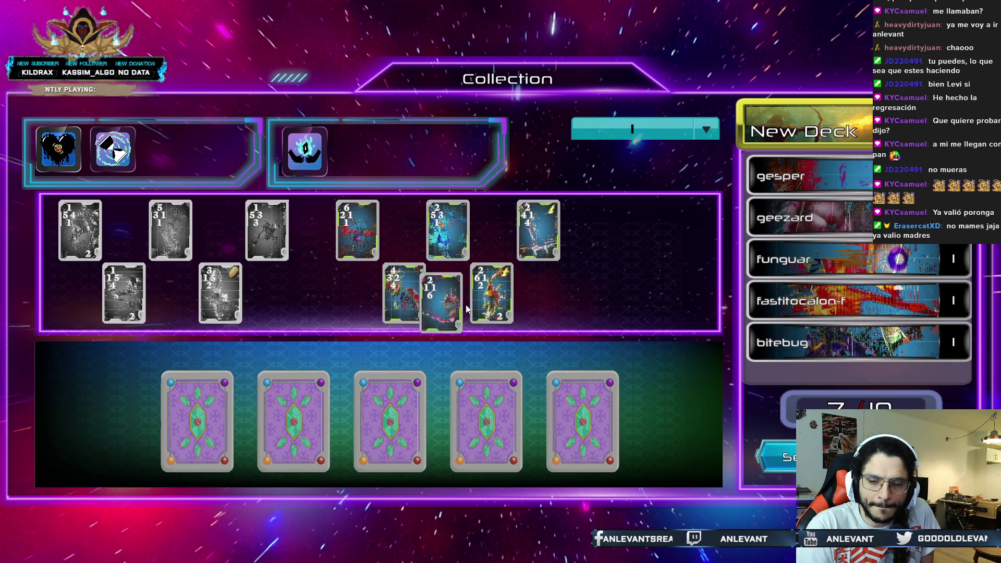
{"action": "left_click", "coordinate": [493, 302]}
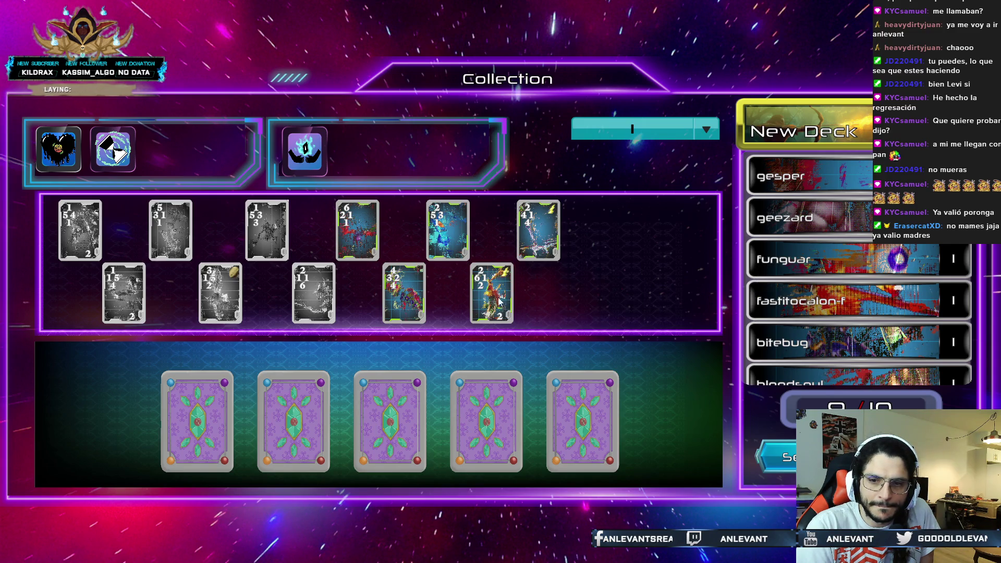
{"action": "left_click_drag", "start_coordinate": [499, 302], "coordinate": [833, 283]}
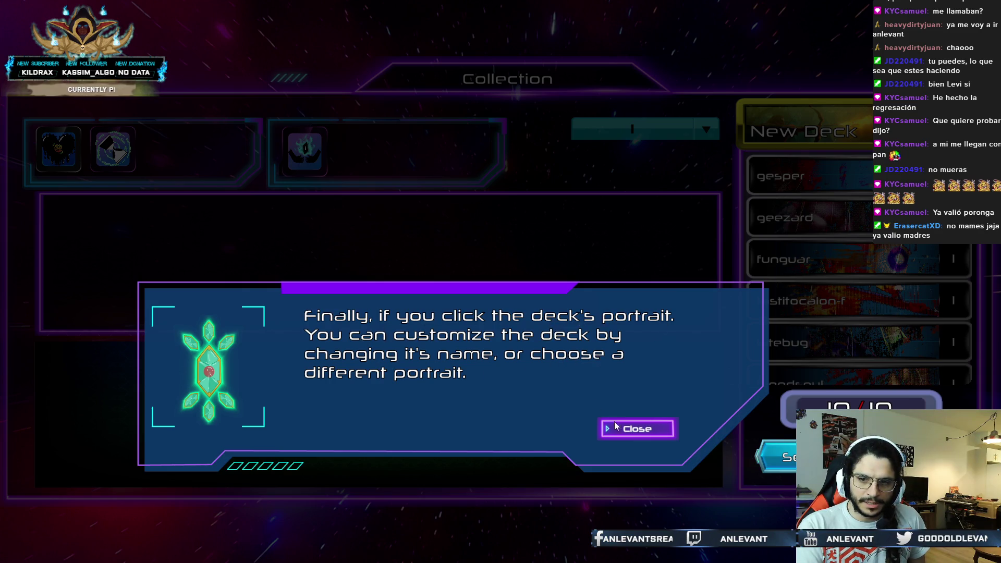
{"action": "left_click", "coordinate": [640, 432]}
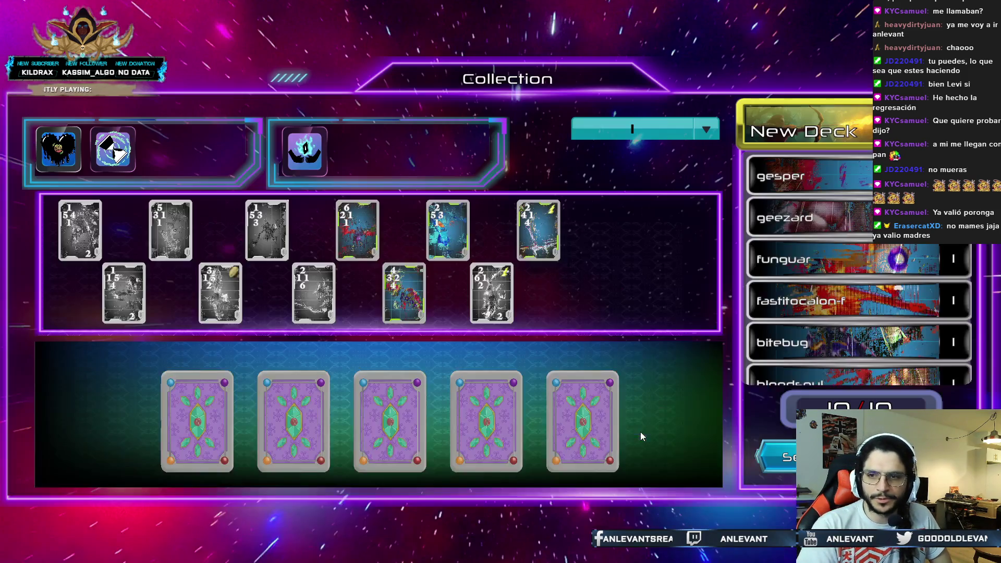
- Rename the new deck to 'Besto Deck'
{"action": "left_click", "coordinate": [826, 147]}
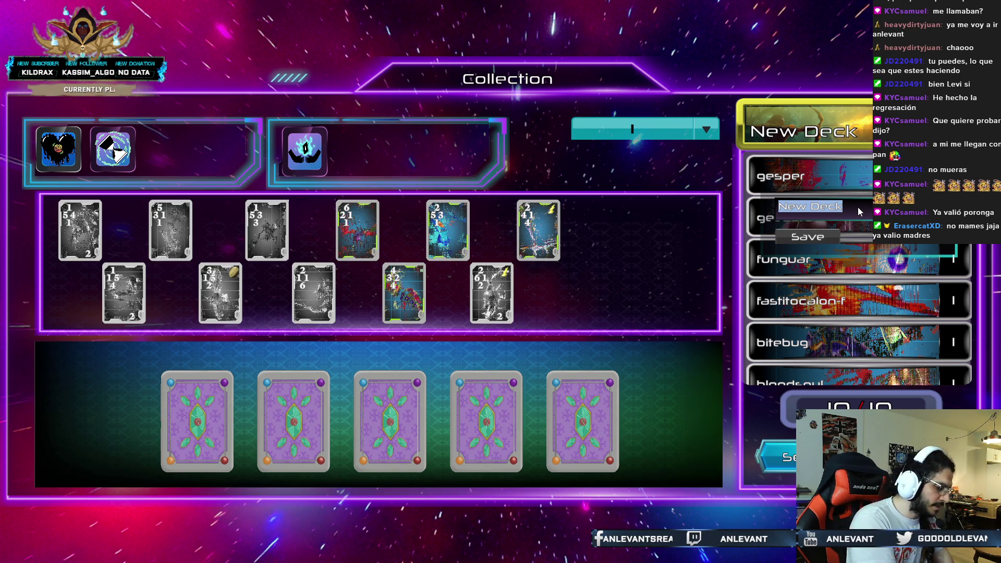
{"action": "type", "text": "Besto De"}
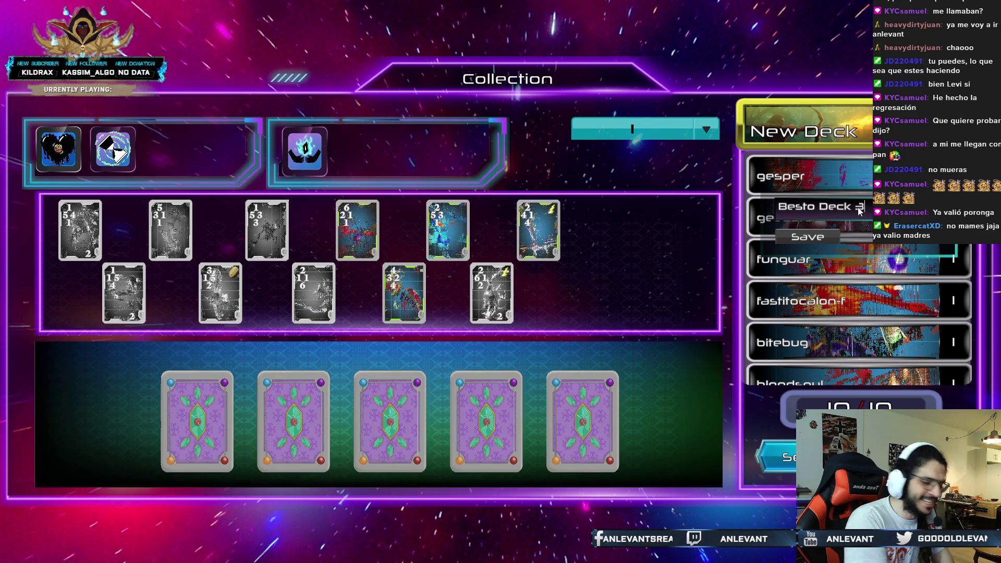
{"action": "left_click", "coordinate": [811, 239]}
- Add four cards to the deck's starting hand
{"action": "scroll", "coordinate": [924, 324], "scroll_direction": "down", "scroll_amount": 2}
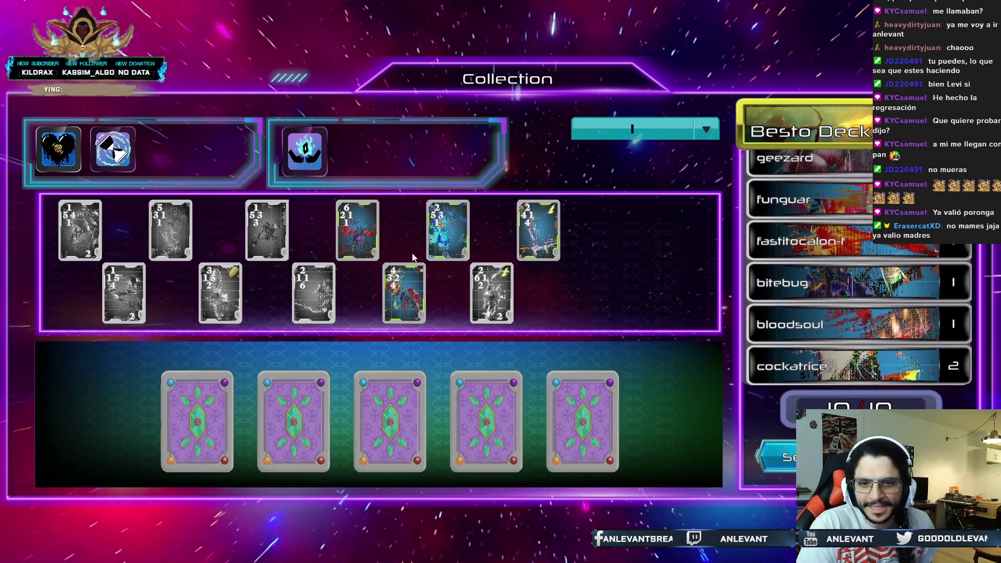
{"action": "left_click", "coordinate": [358, 233]}
{"action": "left_click", "coordinate": [405, 293]}
{"action": "left_click", "coordinate": [448, 231]}
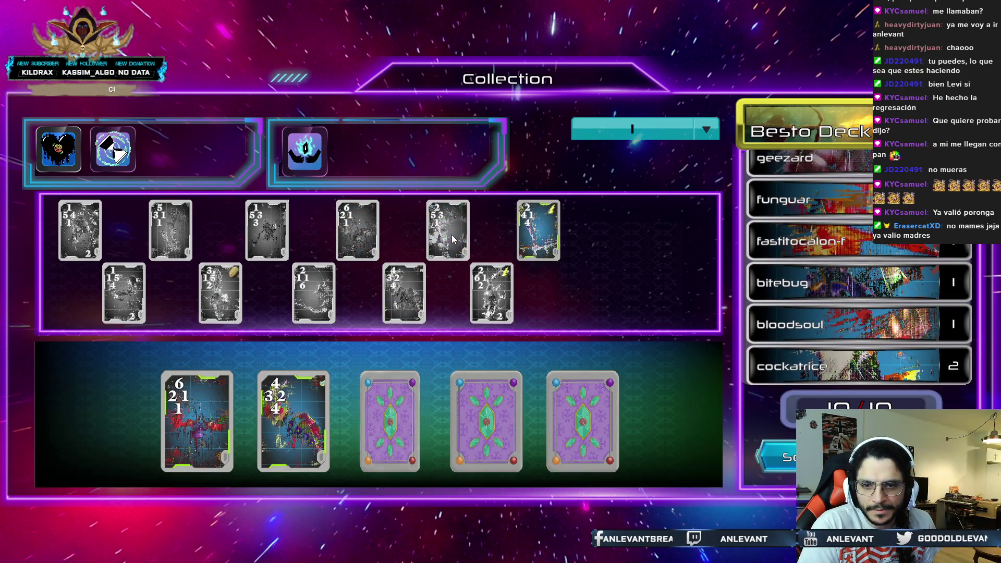
{"action": "left_click", "coordinate": [551, 235]}
- Filter the collection to level 3, then level 4, and dismiss the complete-your-deck reminder
{"action": "left_click", "coordinate": [665, 127]}
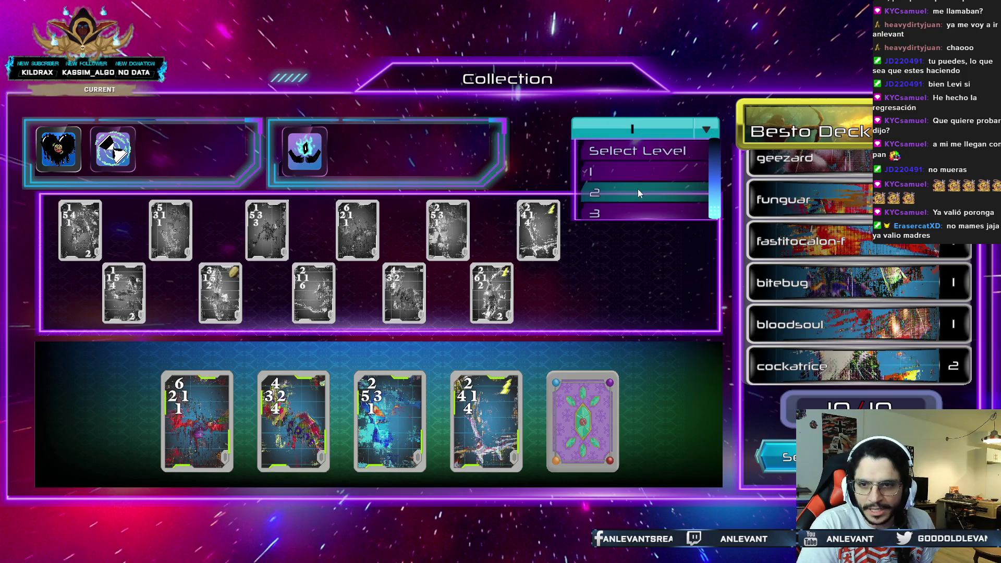
{"action": "left_click", "coordinate": [627, 209]}
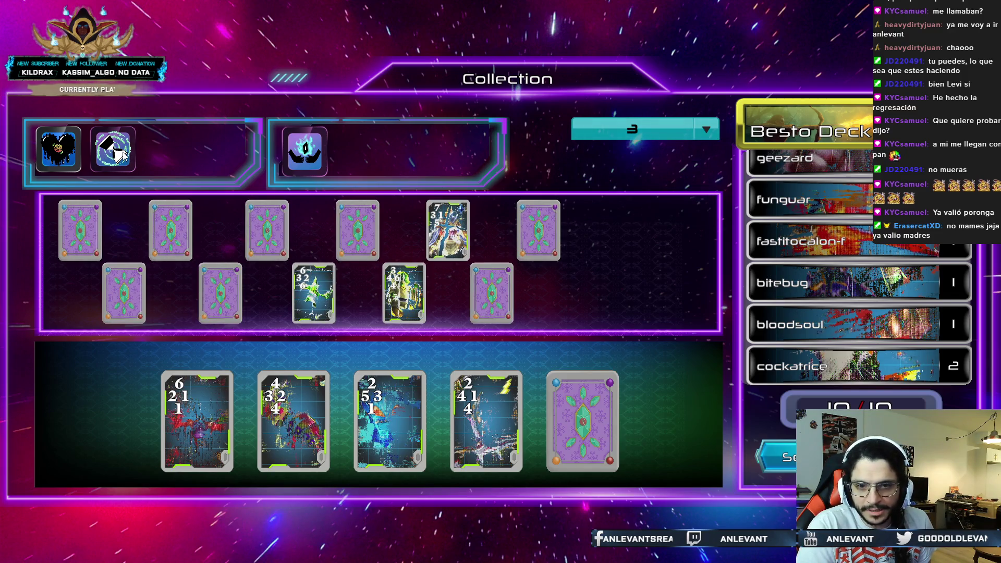
{"action": "left_click", "coordinate": [609, 132]}
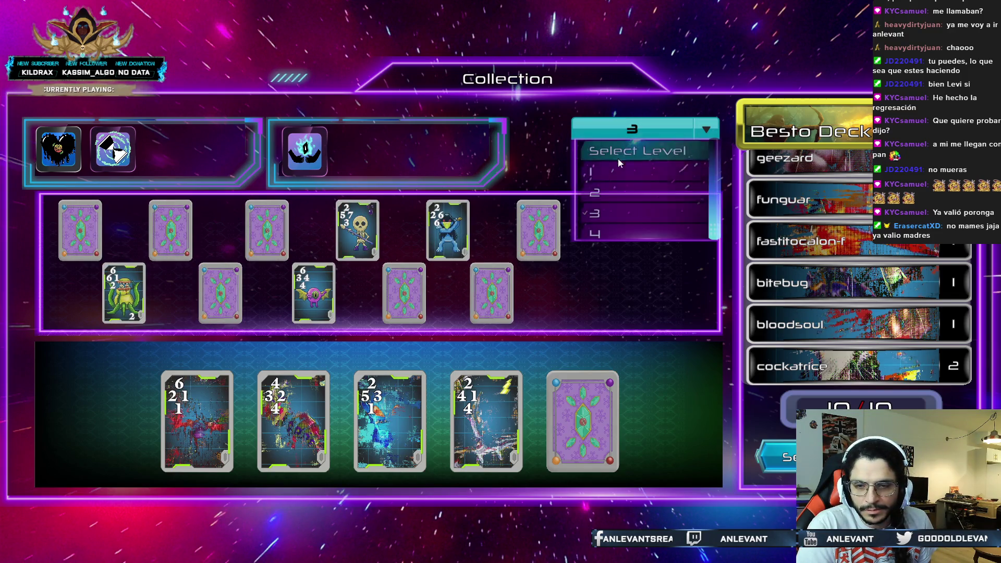
{"action": "left_click", "coordinate": [609, 227]}
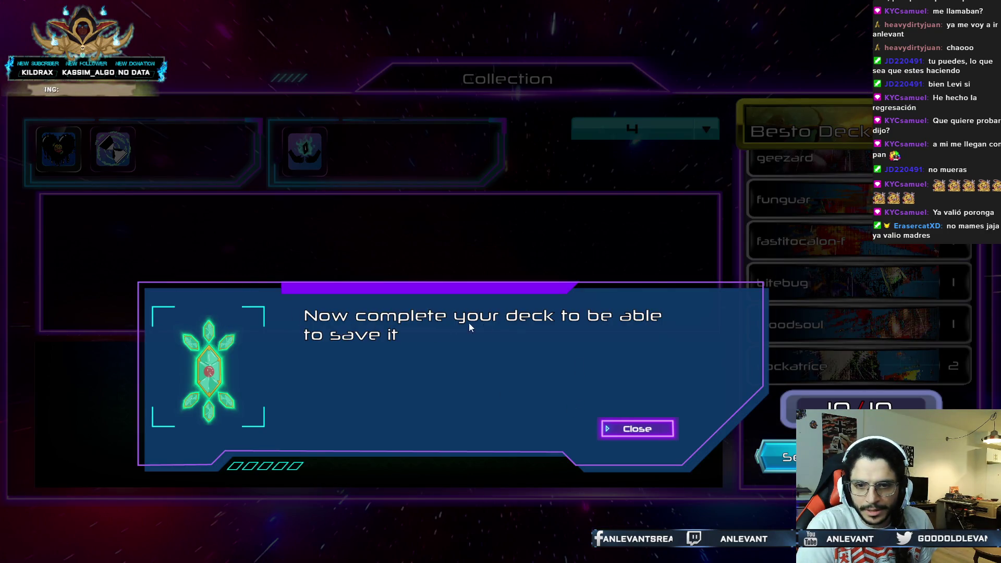
{"action": "left_click", "coordinate": [626, 428]}
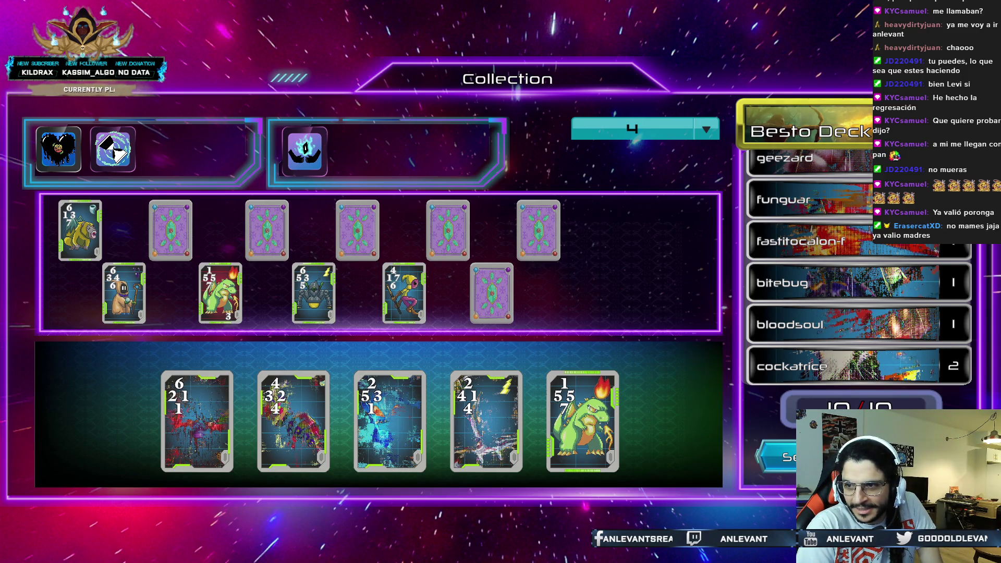
- Save the 10/10 Besto Deck and return to the deck list
{"action": "left_click", "coordinate": [779, 456]}
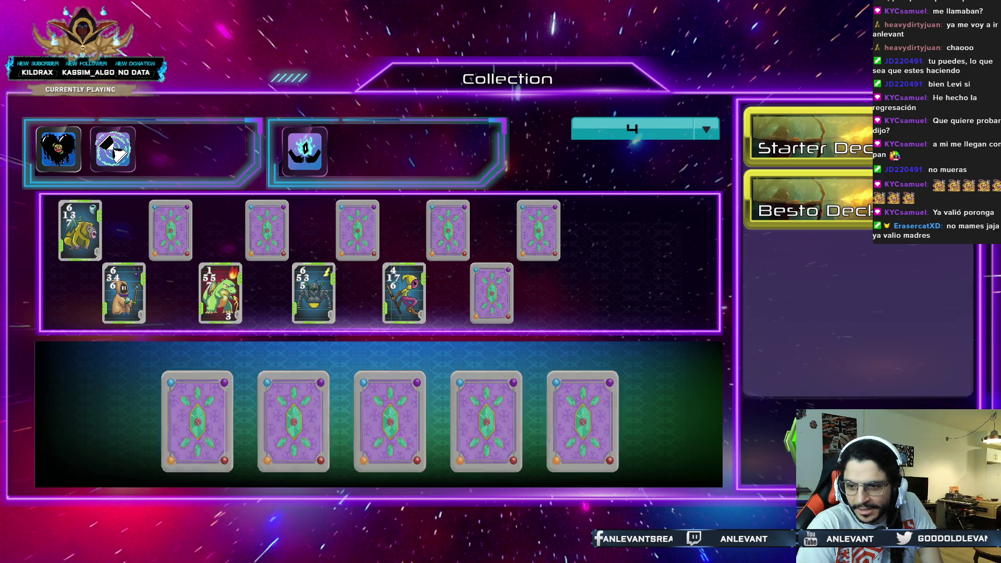
- Reopen Besto Deck and add the gorilla, mage, proto4 robot and thrasher cards
{"action": "left_click", "coordinate": [867, 190]}
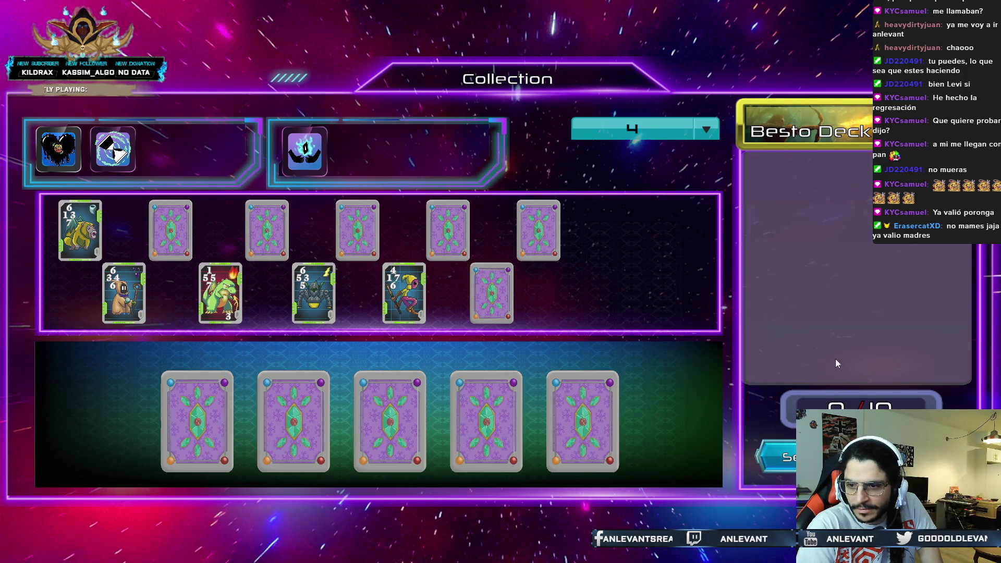
{"action": "left_click", "coordinate": [833, 139]}
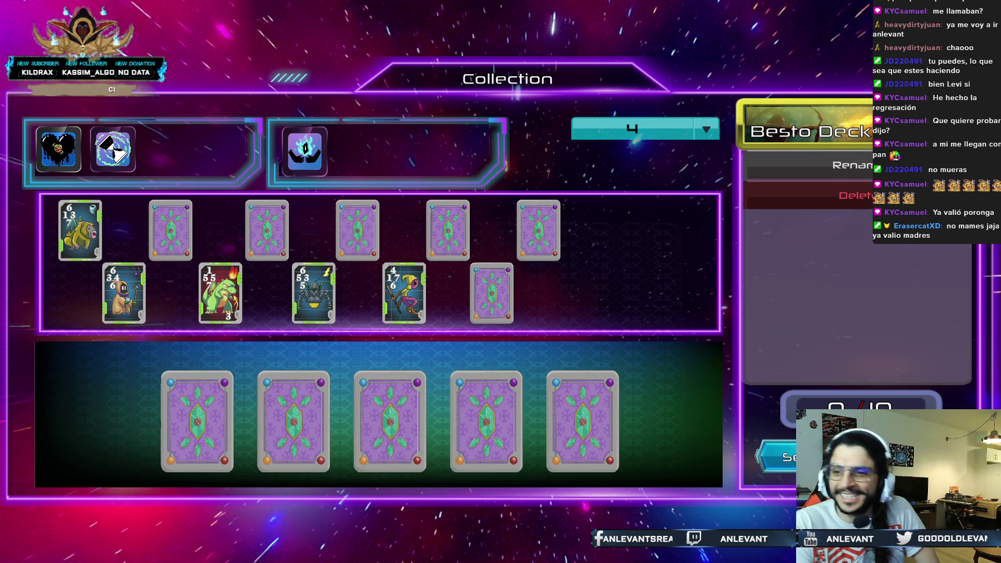
{"action": "left_click", "coordinate": [92, 233]}
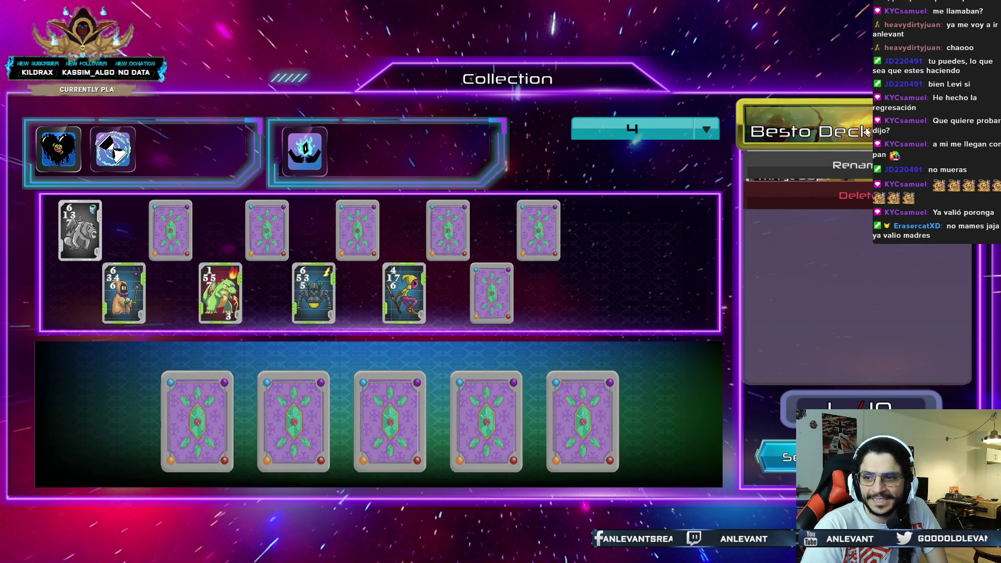
{"action": "left_click", "coordinate": [138, 290]}
{"action": "left_click", "coordinate": [328, 297]}
{"action": "left_click", "coordinate": [417, 294]}
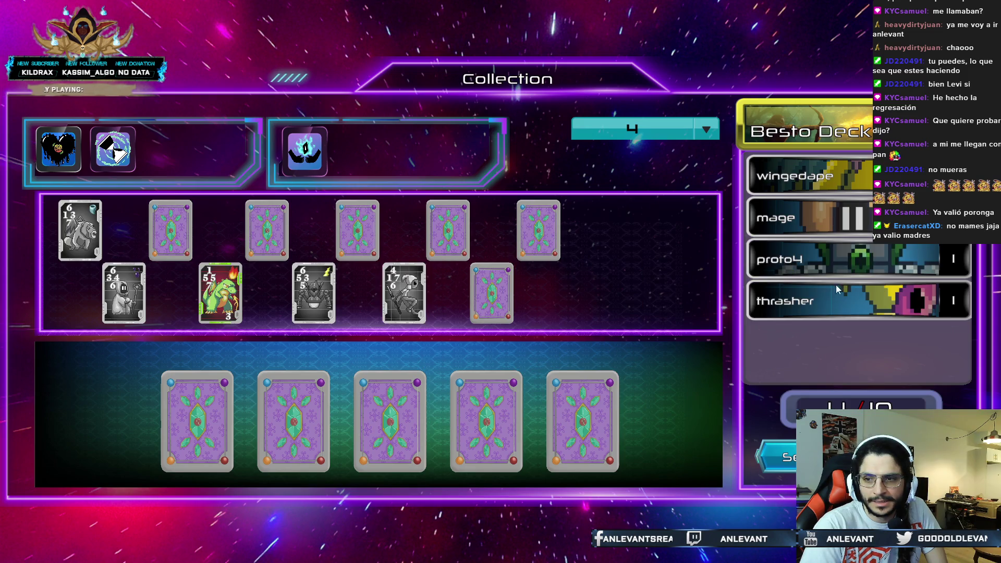
- Add level-3 skeleton, blue, bat and two green cards, plus a level-4 green fire card
{"action": "left_click", "coordinate": [653, 128]}
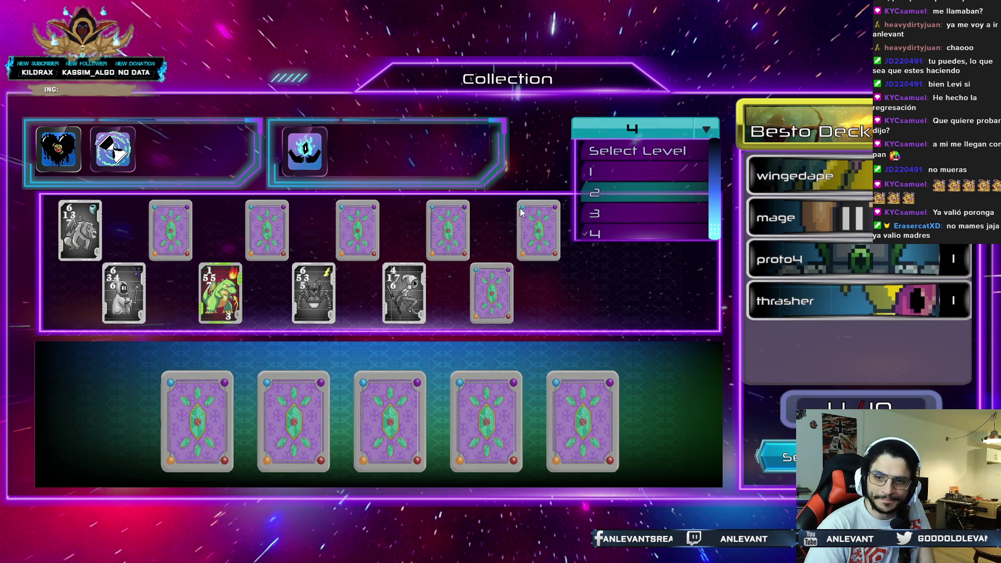
{"action": "left_click", "coordinate": [607, 210]}
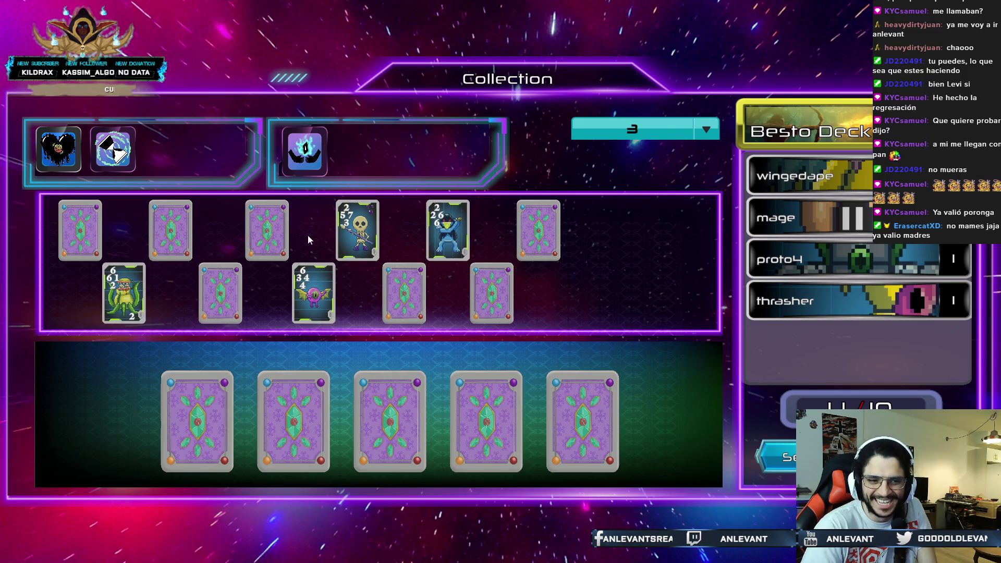
{"action": "left_click_drag", "start_coordinate": [354, 233], "coordinate": [764, 289]}
{"action": "left_click_drag", "start_coordinate": [454, 238], "coordinate": [745, 264]}
{"action": "mouse_move", "coordinate": [329, 303]}
{"action": "left_mouse_down"}
{"action": "mouse_move", "coordinate": [610, 297]}
{"action": "mouse_move", "coordinate": [855, 274]}
{"action": "left_mouse_up"}
{"action": "mouse_move", "coordinate": [116, 300]}
{"action": "left_mouse_down"}
{"action": "mouse_move", "coordinate": [160, 308]}
{"action": "mouse_move", "coordinate": [889, 292]}
{"action": "left_mouse_up"}
{"action": "left_click_drag", "start_coordinate": [134, 304], "coordinate": [785, 297]}
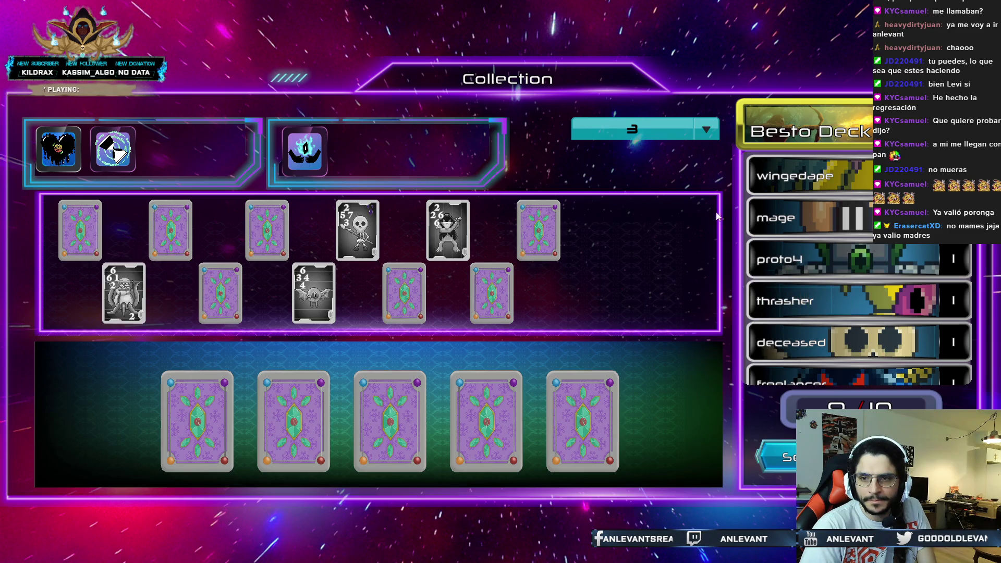
{"action": "left_click", "coordinate": [695, 141]}
{"action": "left_click", "coordinate": [642, 227]}
{"action": "mouse_move", "coordinate": [220, 293]}
{"action": "left_mouse_down"}
{"action": "mouse_move", "coordinate": [681, 287]}
{"action": "mouse_move", "coordinate": [809, 302]}
{"action": "left_mouse_up"}
{"action": "left_click", "coordinate": [643, 431]}
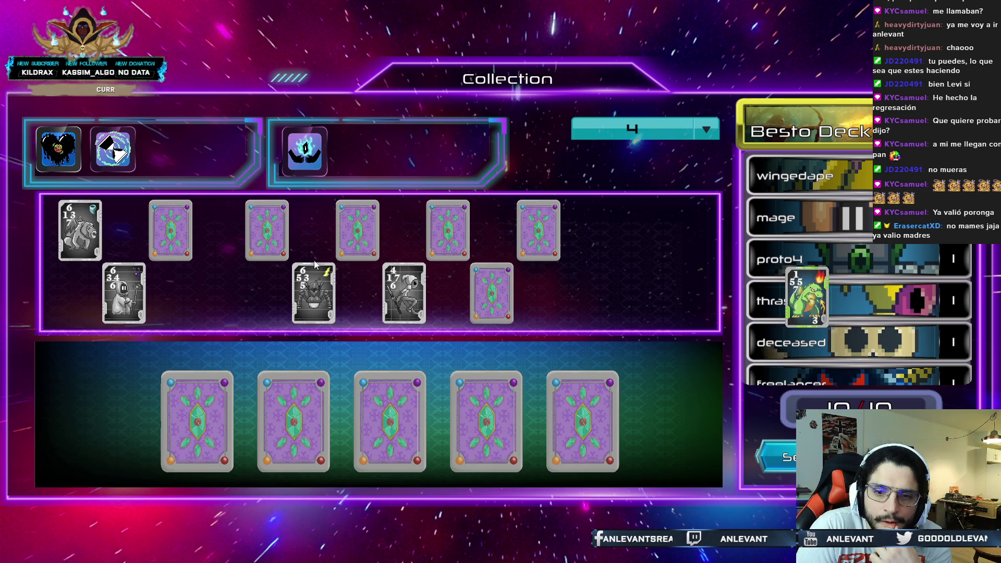
- Show level-2 cards, remove thrasher, freelancer, deceased and redscout, and add frog and octopus
{"action": "left_click", "coordinate": [642, 129]}
{"action": "left_click", "coordinate": [636, 208]}
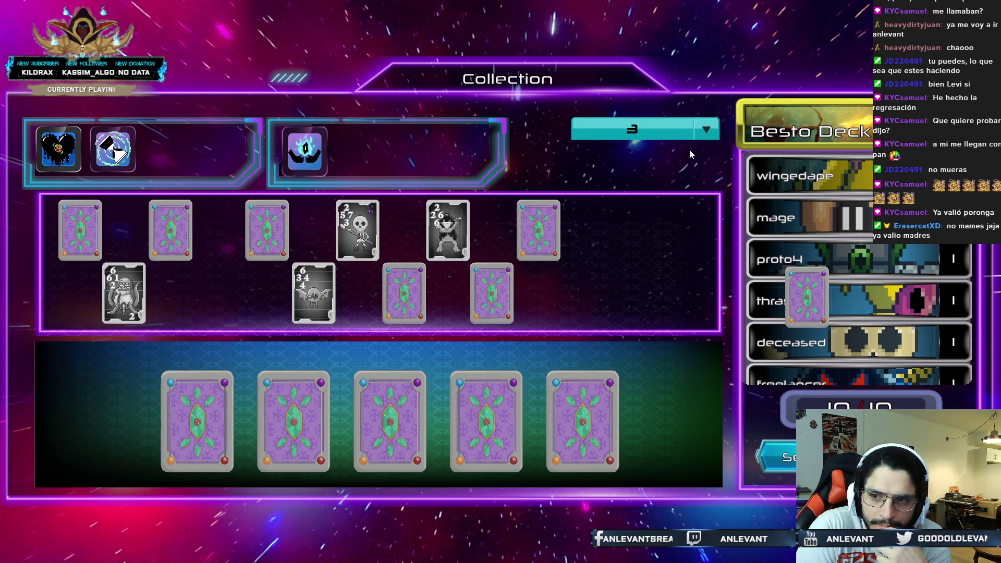
{"action": "left_click", "coordinate": [678, 136]}
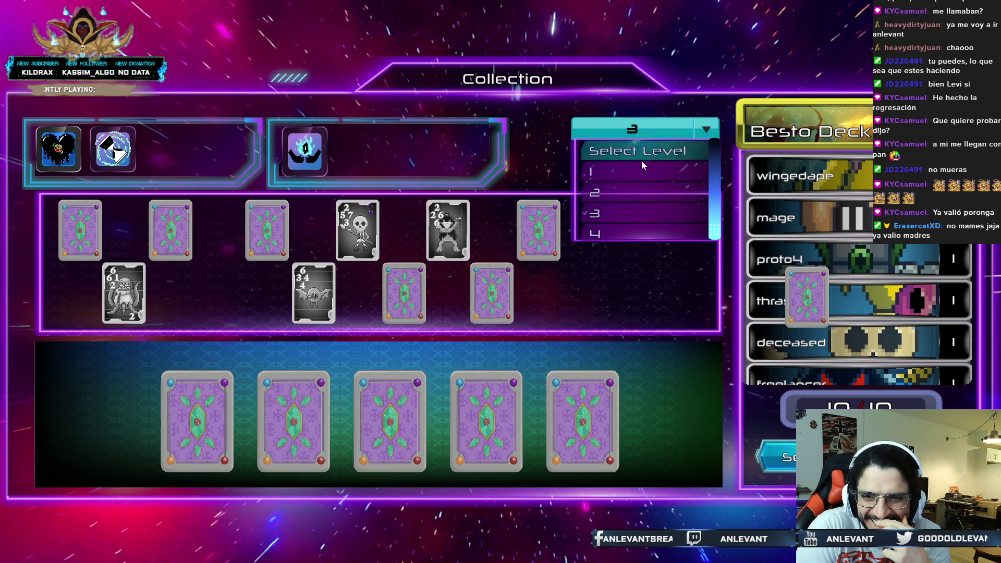
{"action": "left_click", "coordinate": [637, 183]}
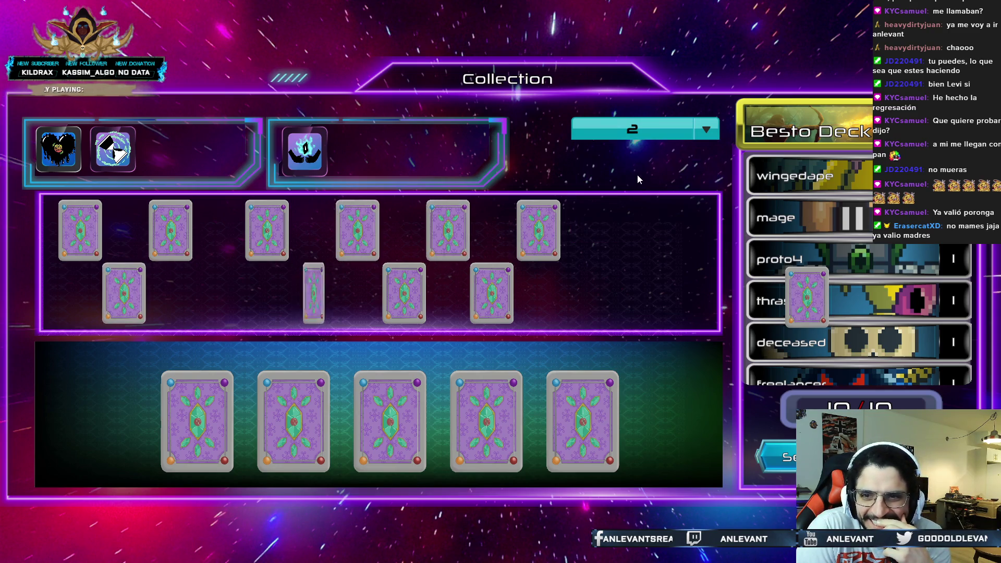
{"action": "left_click", "coordinate": [788, 295]}
{"action": "left_click", "coordinate": [820, 326]}
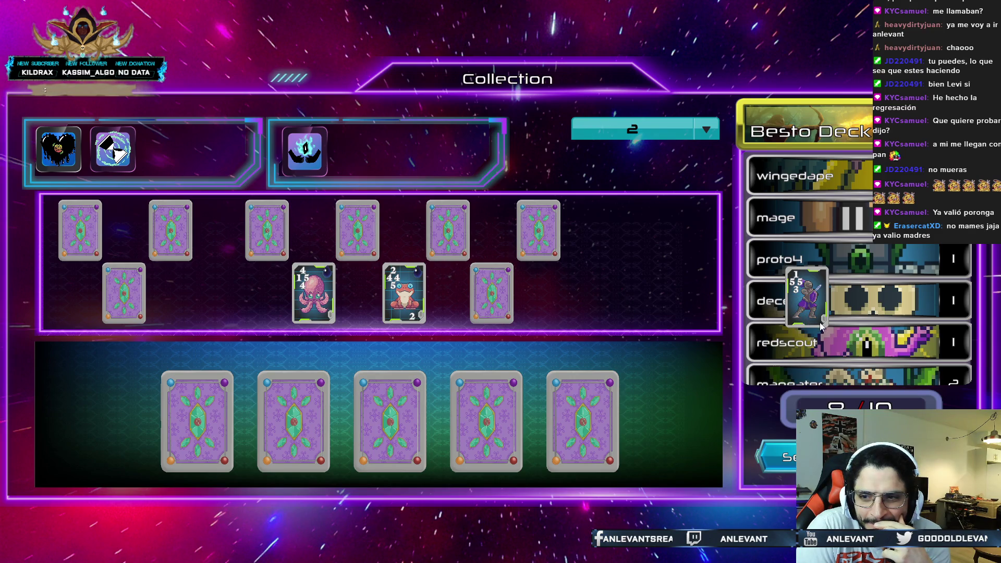
{"action": "left_click", "coordinate": [821, 289]}
{"action": "left_click", "coordinate": [792, 317]}
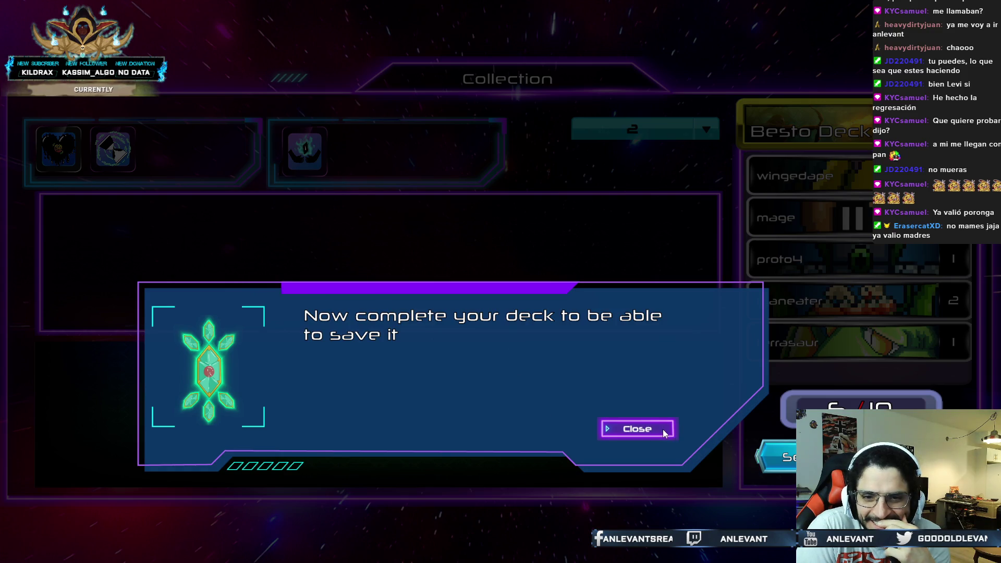
{"action": "left_click", "coordinate": [664, 431]}
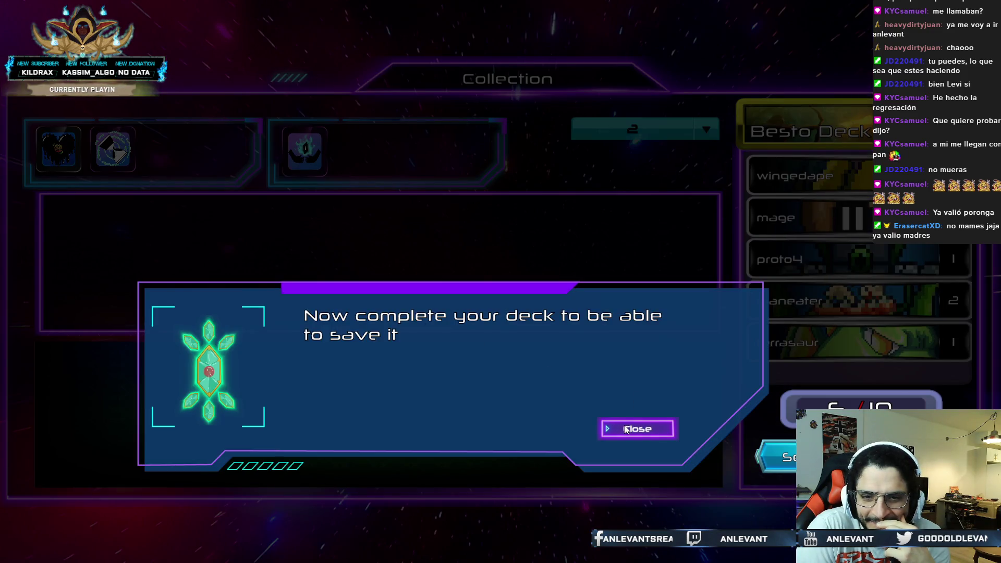
{"action": "left_click", "coordinate": [626, 428]}
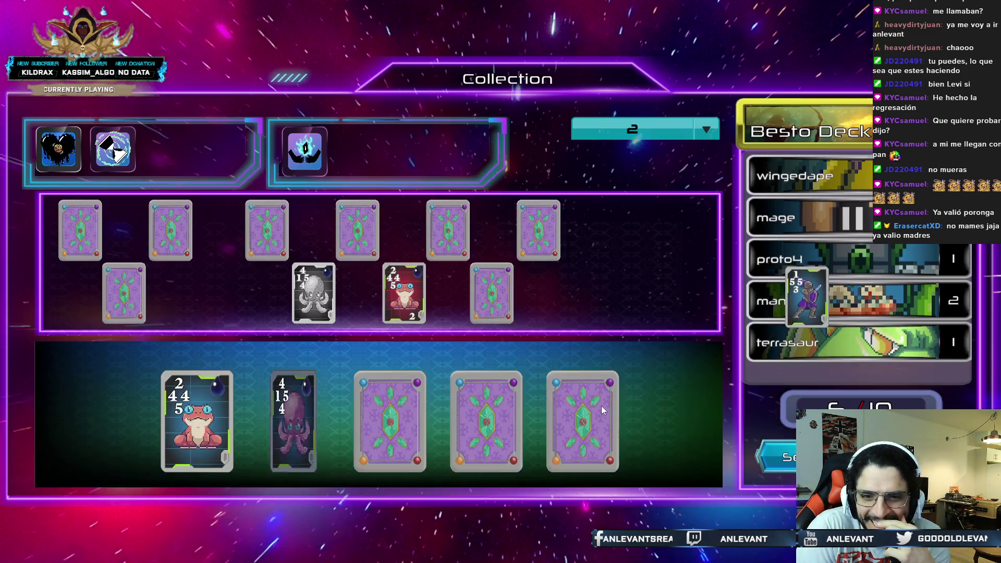
{"action": "left_click", "coordinate": [386, 297]}
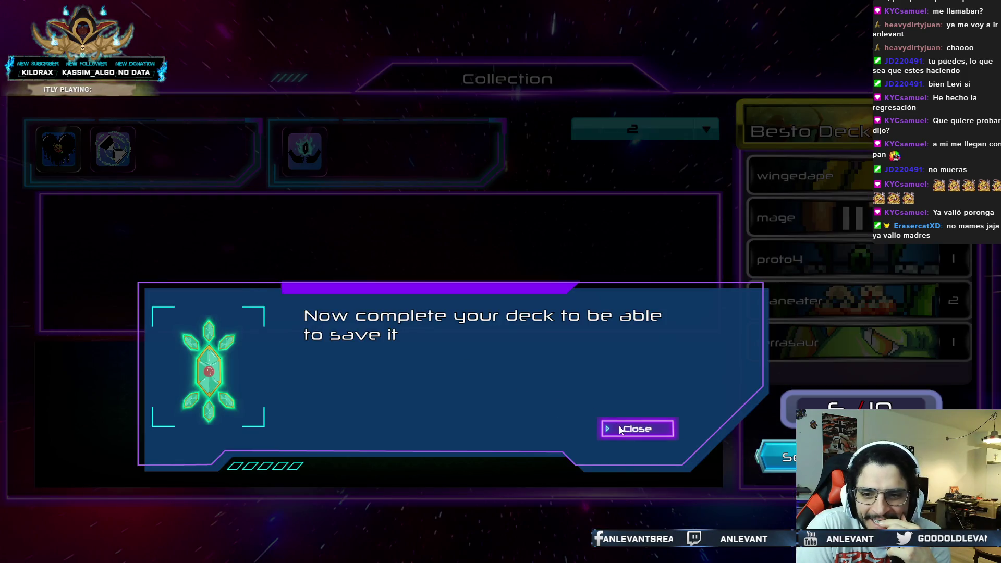
{"action": "left_click", "coordinate": [621, 431]}
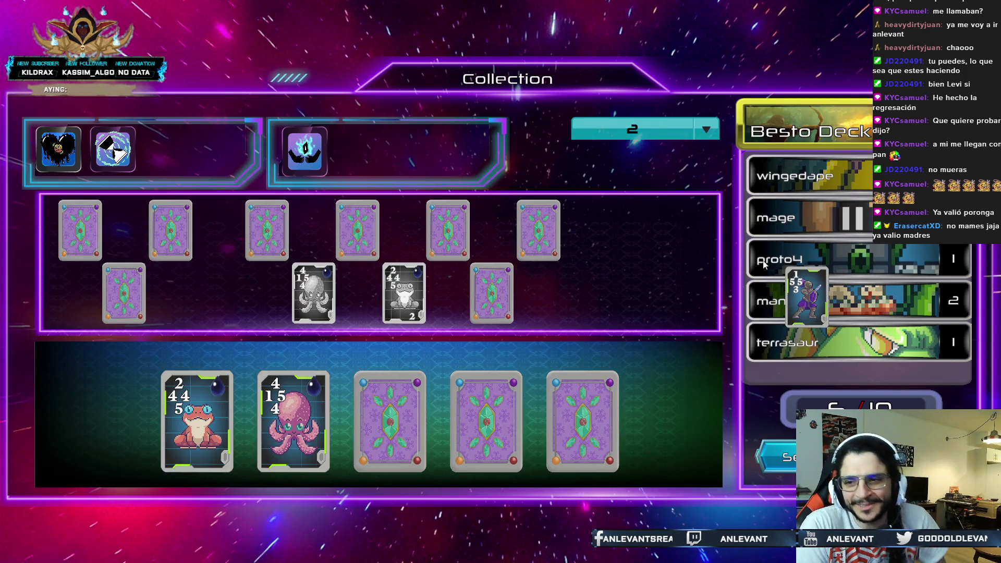
- Browse level-4 then level-2 cards and pick the frog card
{"action": "left_click", "coordinate": [613, 137]}
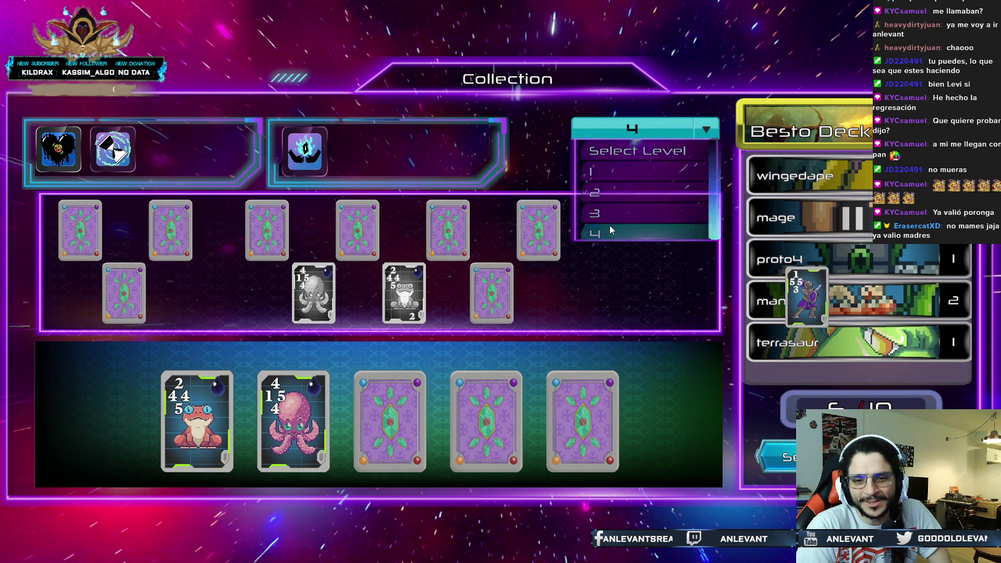
{"action": "left_click", "coordinate": [609, 225]}
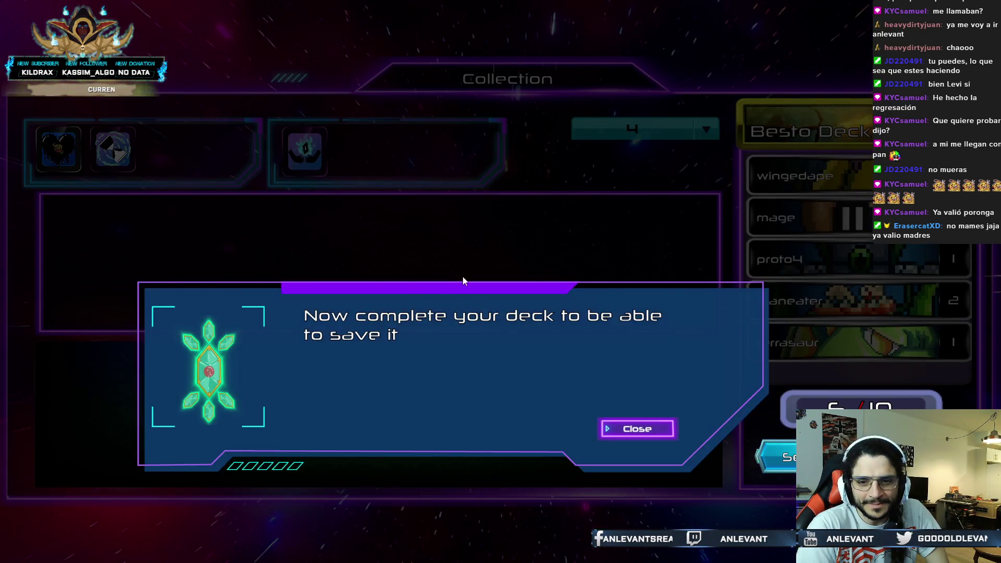
{"action": "left_click", "coordinate": [610, 433]}
{"action": "left_click", "coordinate": [649, 136]}
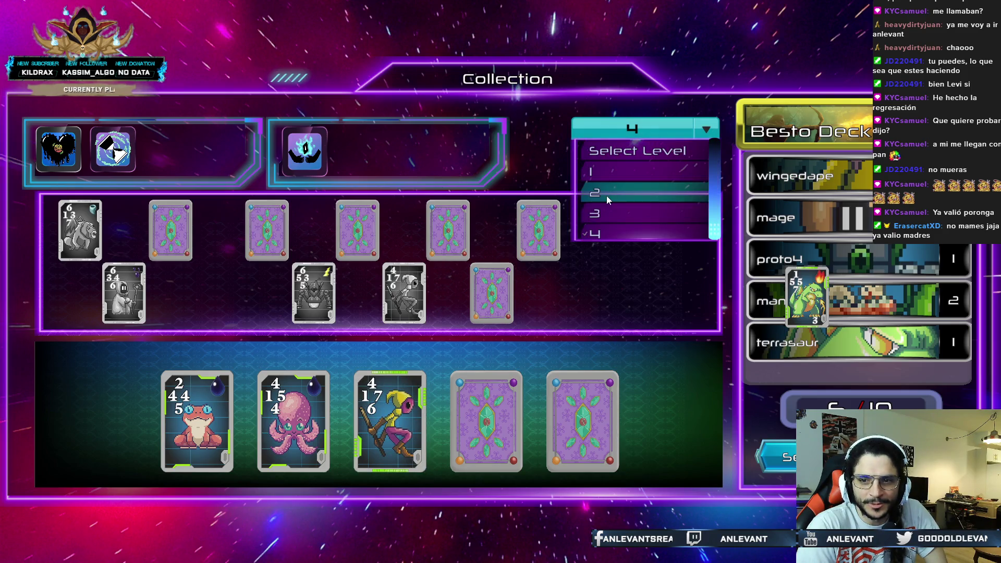
{"action": "left_click", "coordinate": [609, 197]}
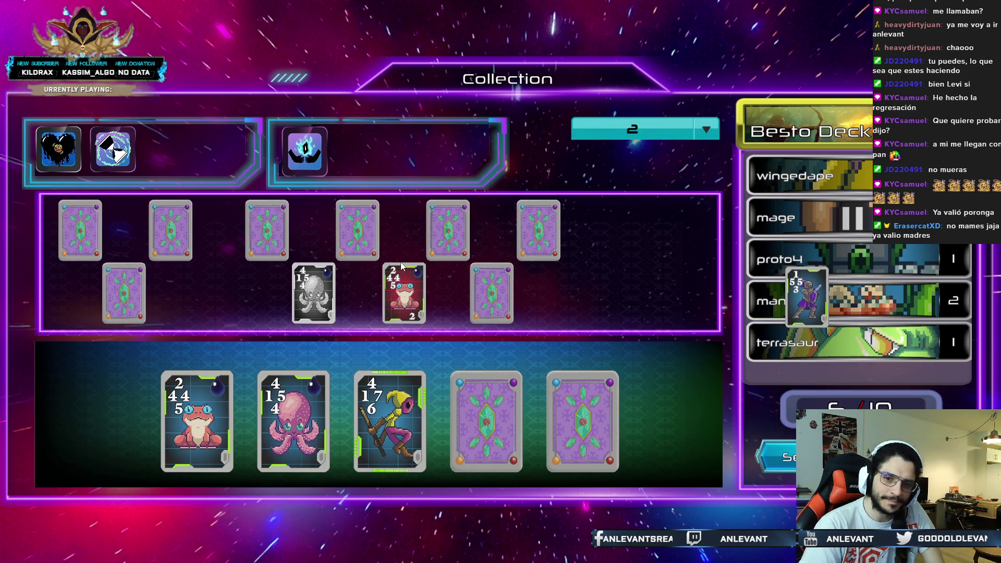
{"action": "left_click", "coordinate": [397, 301]}
{"action": "left_click", "coordinate": [636, 428]}
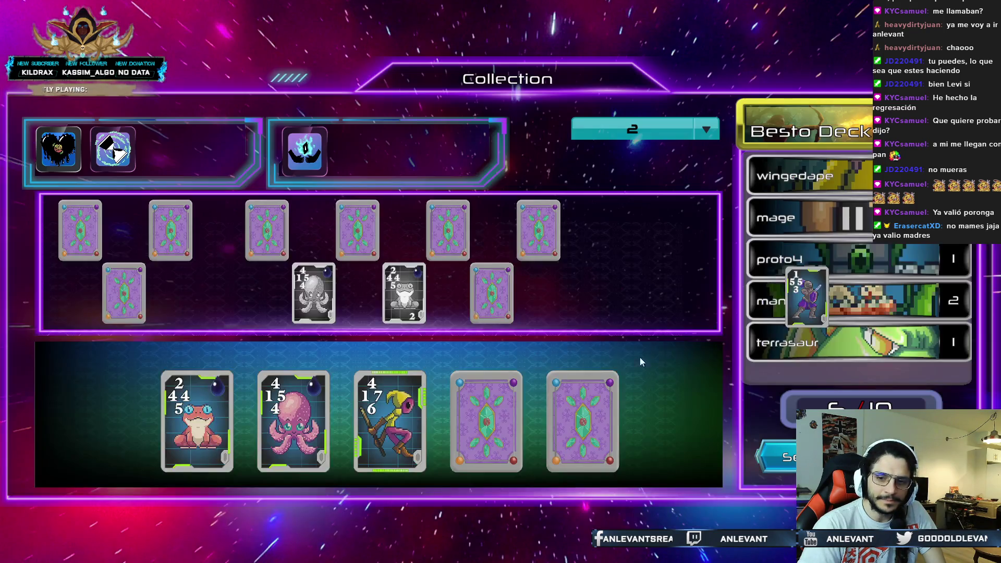
- Show level-1 cards, add the dino and another card, then leave the Collection with Esc
{"action": "left_click", "coordinate": [641, 132]}
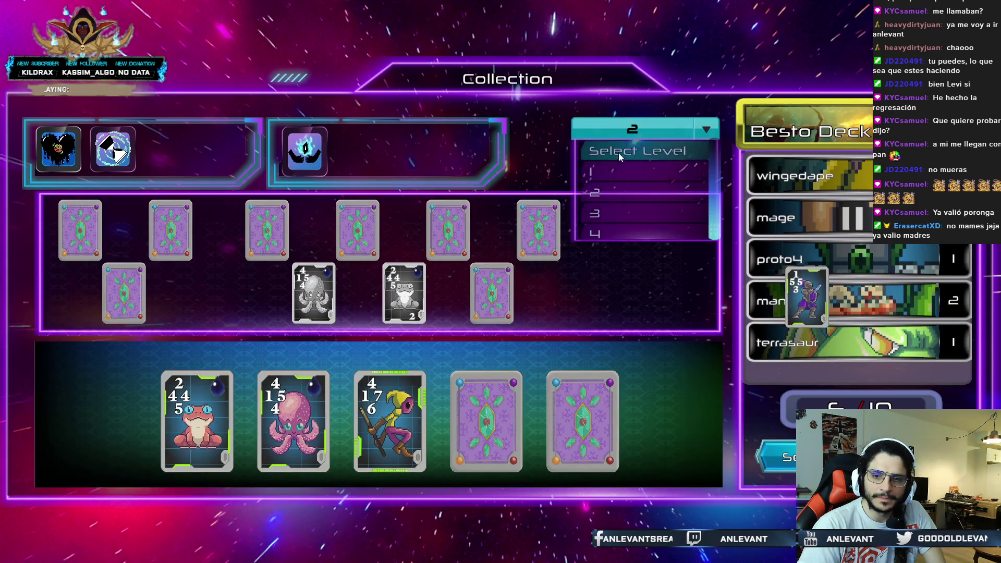
{"action": "left_click", "coordinate": [605, 179]}
{"action": "left_click", "coordinate": [329, 289]}
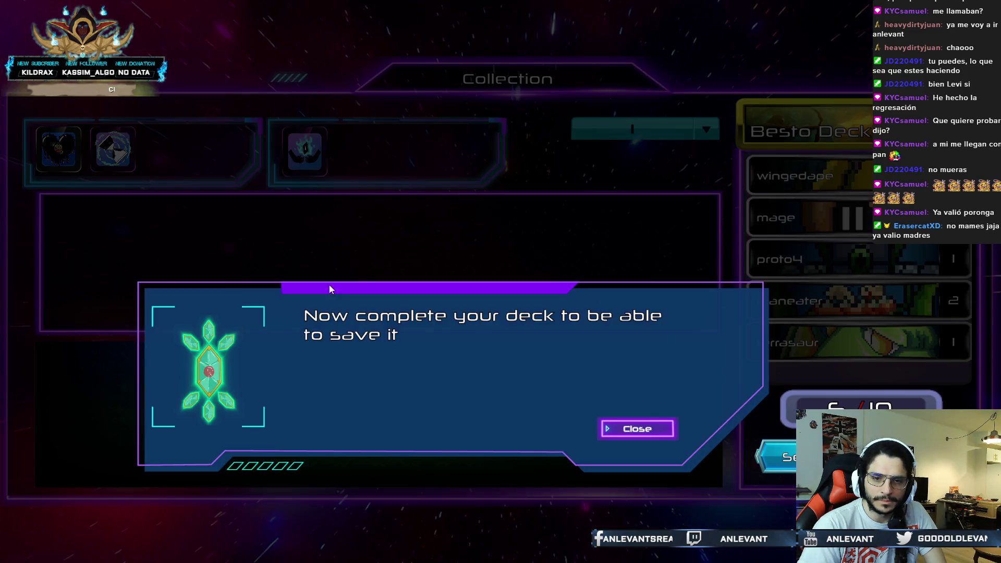
{"action": "left_click", "coordinate": [619, 431]}
{"action": "left_click", "coordinate": [400, 282]}
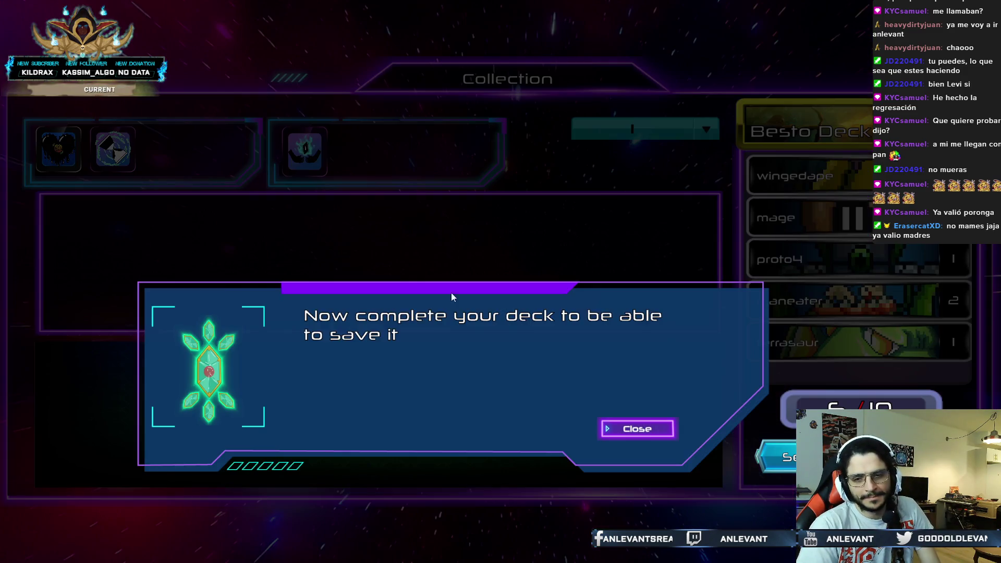
{"action": "left_click", "coordinate": [614, 424]}
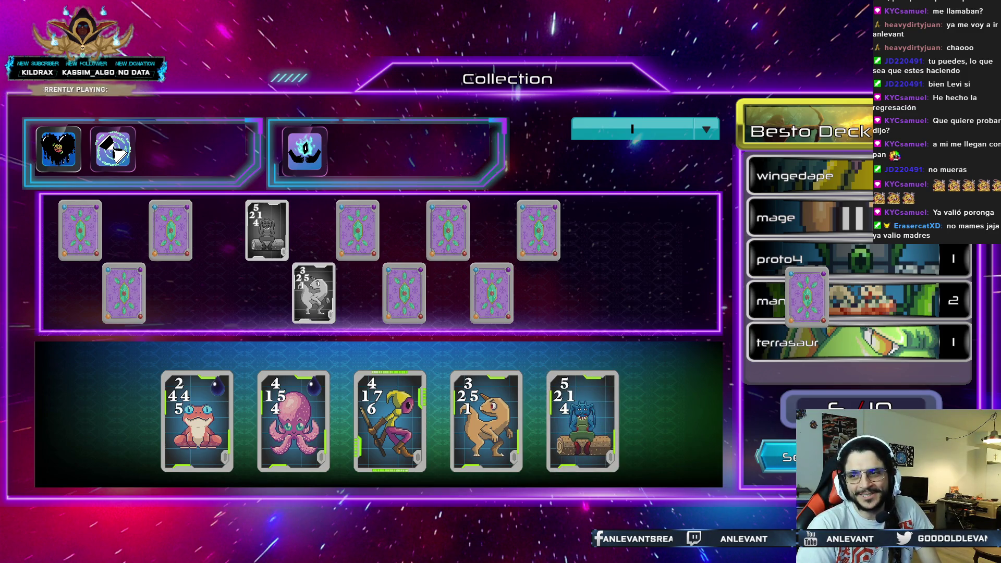
{"action": "key", "text": "Escape"}
{"action": "key", "text": "Escape"}
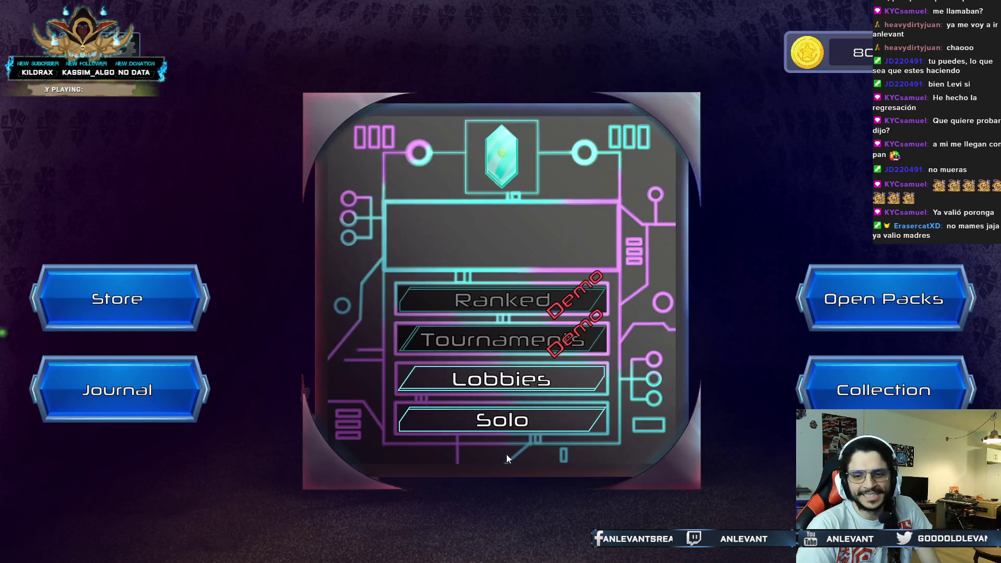
- Start a Solo Story run, opening and closing the card collection twice along the way
{"action": "left_click", "coordinate": [540, 414]}
{"action": "left_click", "coordinate": [519, 310]}
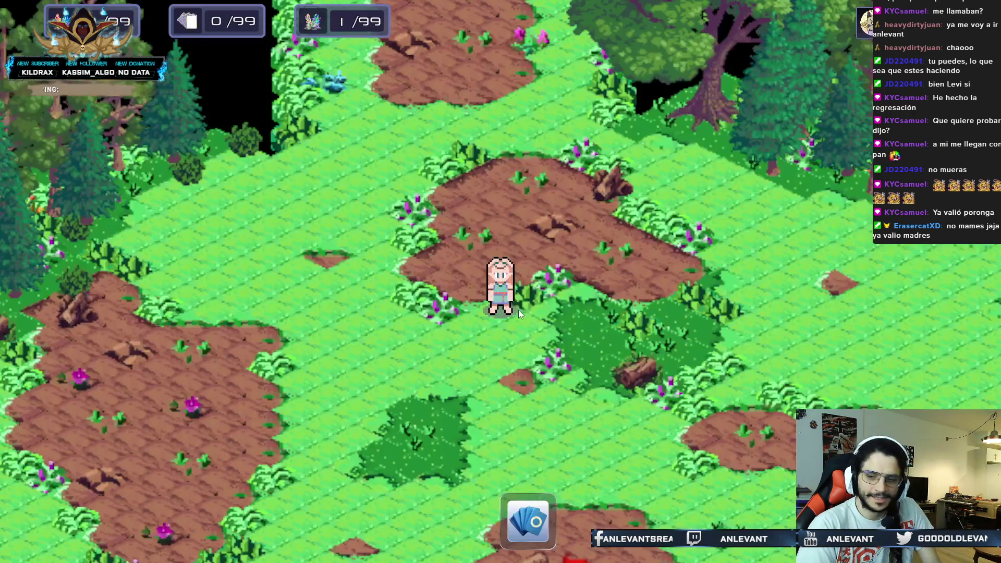
{"action": "left_click", "coordinate": [528, 521]}
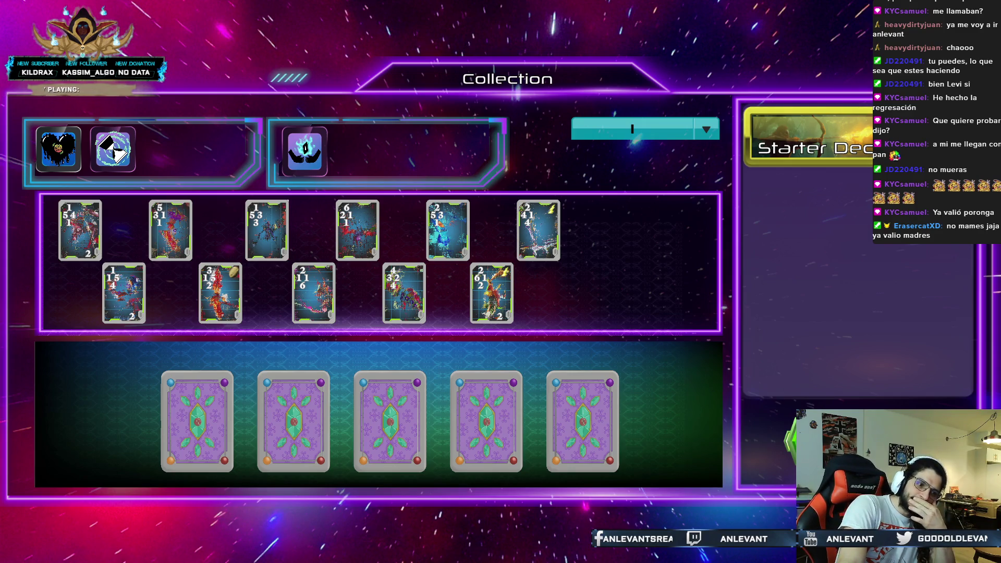
{"action": "key", "text": "Escape"}
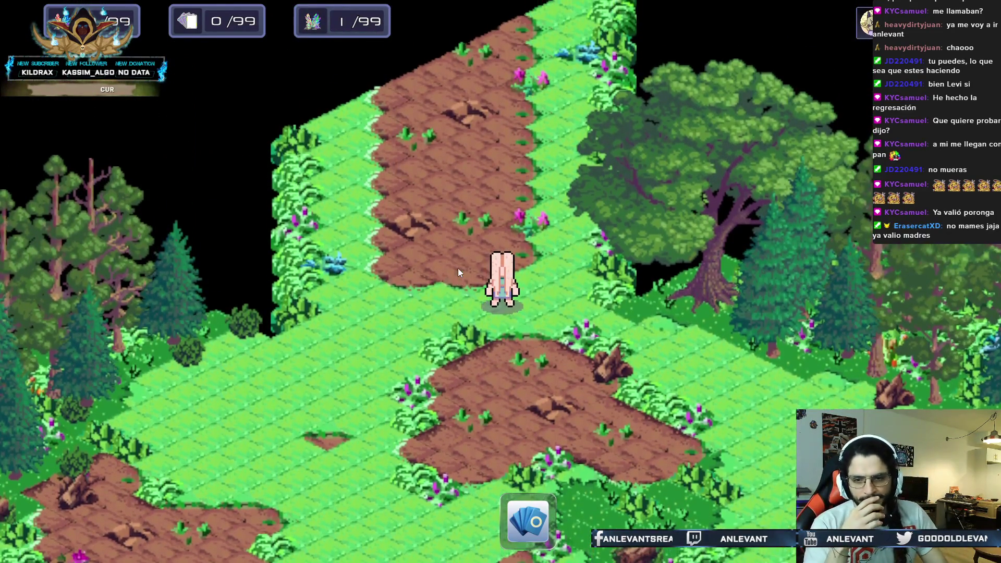
{"action": "key", "text": "c"}
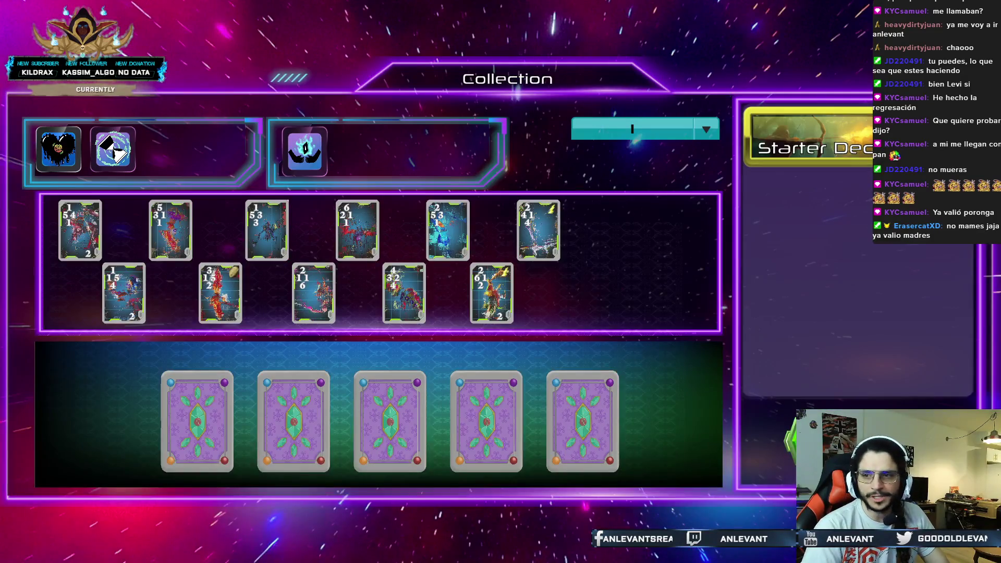
{"action": "key", "text": "Escape"}
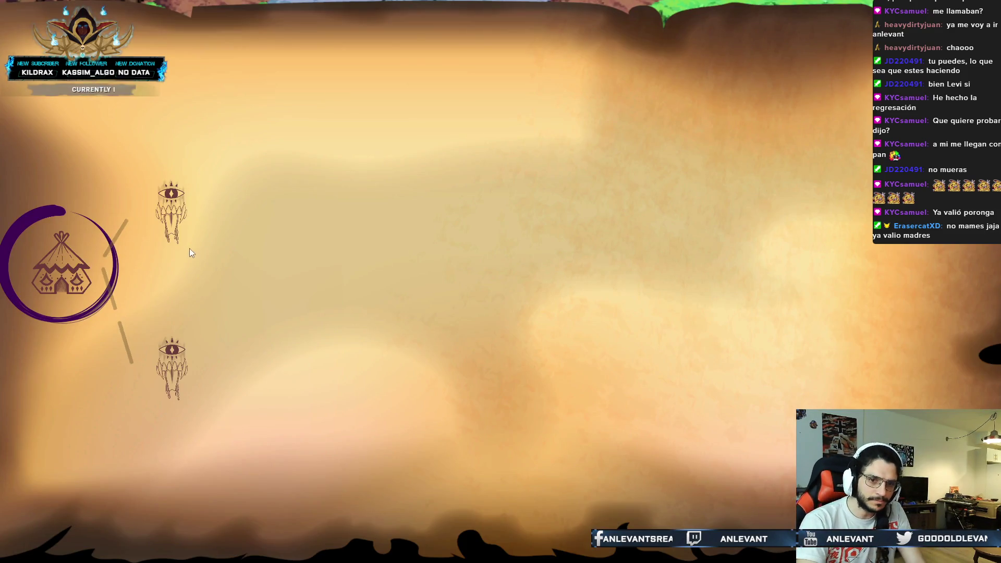
- Advance past the camp node and enter the lower eye-totem encounter
{"action": "left_click", "coordinate": [187, 217]}
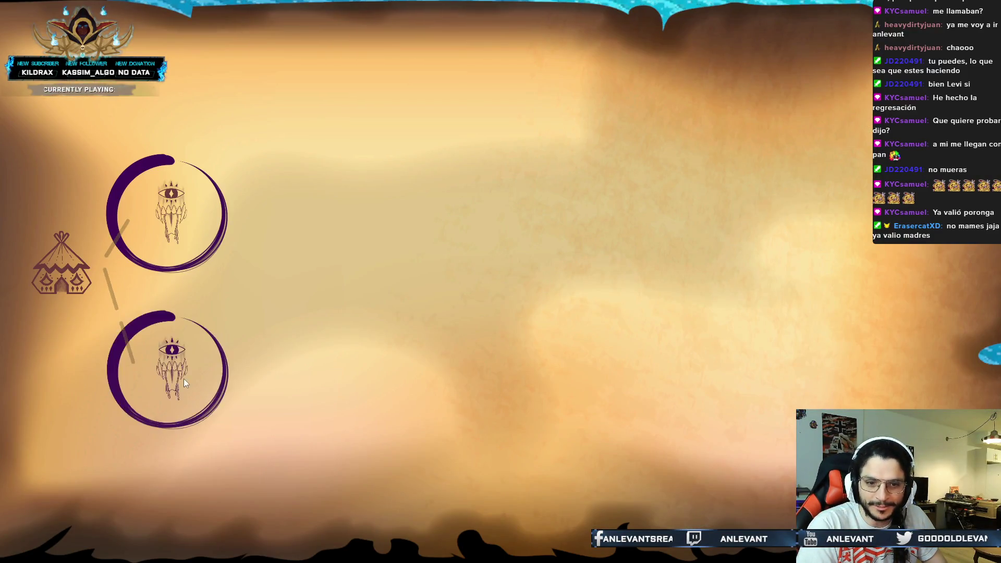
{"action": "left_click", "coordinate": [184, 379]}
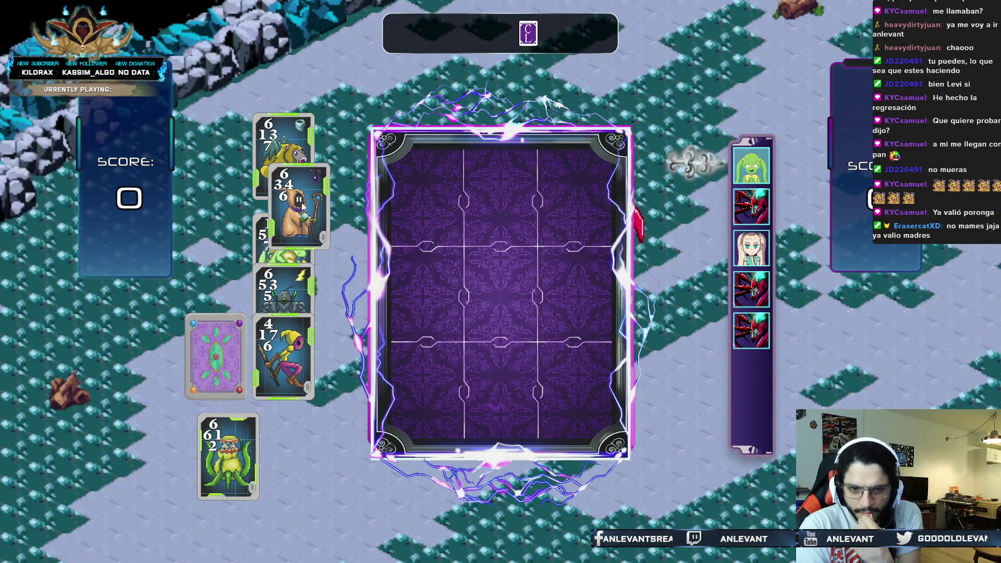
- Win the battle playing 4/17/6, 6/34/6, green 1/55/7 and 6/34/4 cards, inspecting the spider
{"action": "mouse_move", "coordinate": [283, 360]}
{"action": "left_mouse_down"}
{"action": "mouse_move", "coordinate": [377, 329]}
{"action": "mouse_move", "coordinate": [433, 196]}
{"action": "left_mouse_up"}
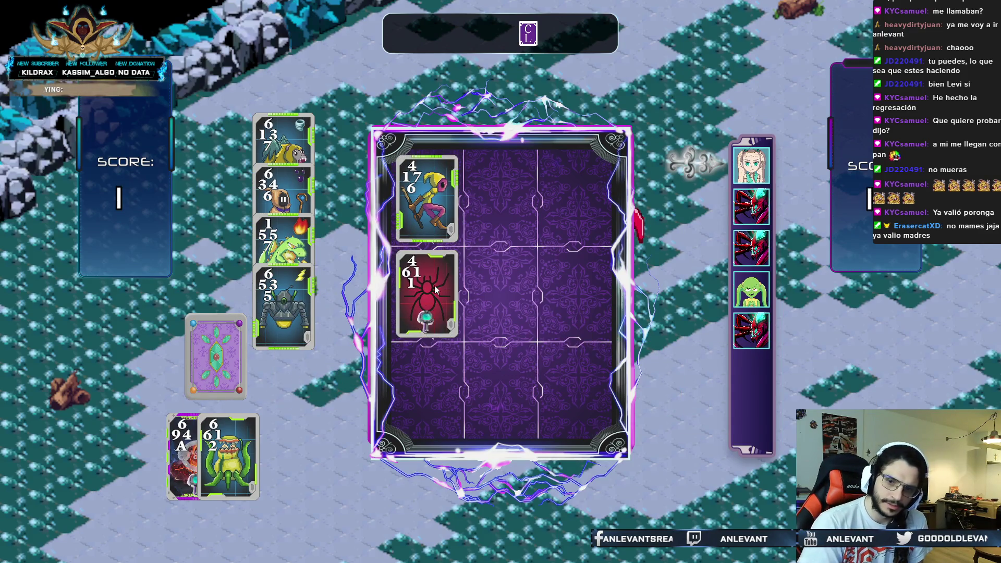
{"action": "right_click", "coordinate": [435, 290]}
{"action": "left_click", "coordinate": [308, 195]}
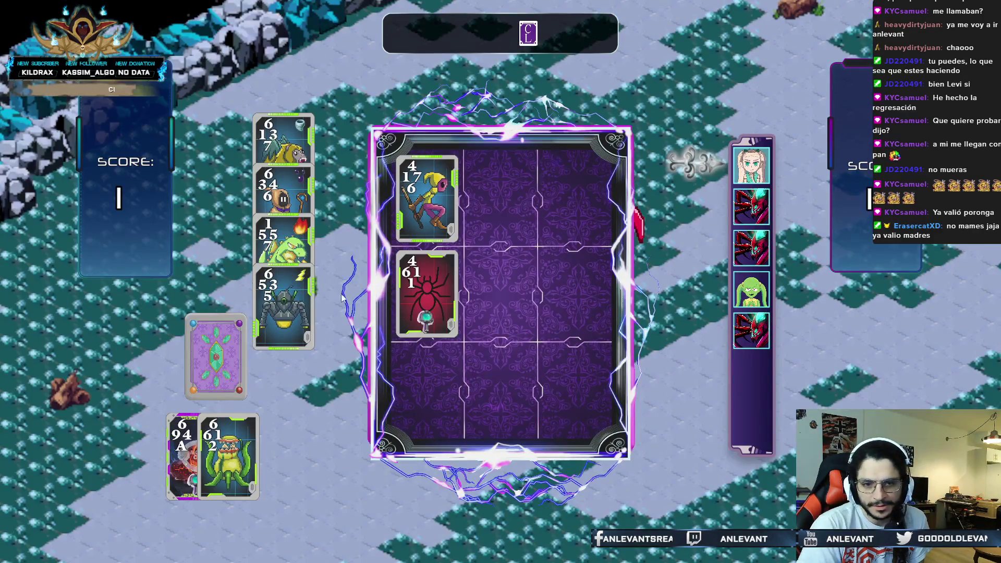
{"action": "mouse_move", "coordinate": [272, 179]}
{"action": "left_mouse_down"}
{"action": "mouse_move", "coordinate": [354, 263]}
{"action": "mouse_move", "coordinate": [413, 371]}
{"action": "left_mouse_up"}
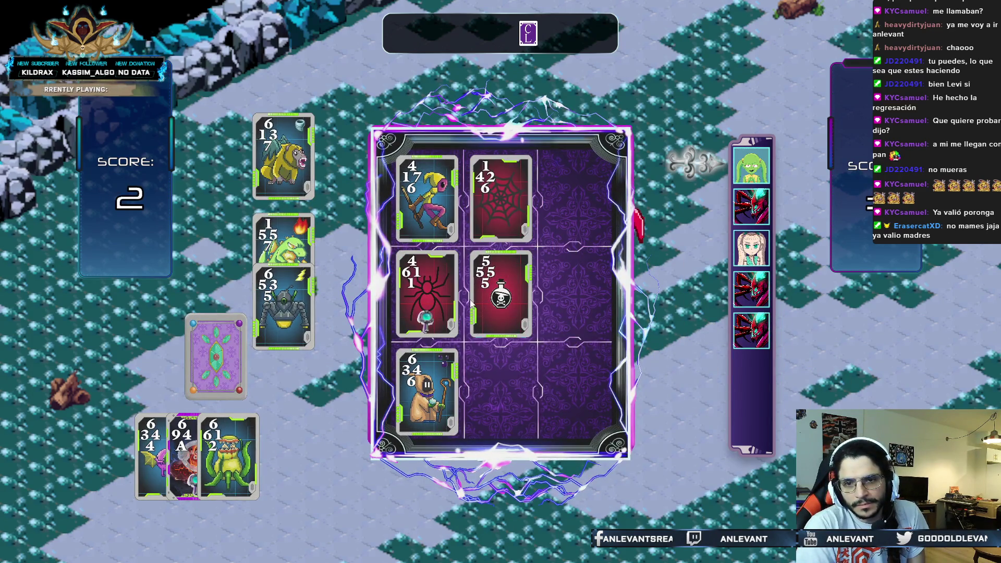
{"action": "left_click_drag", "start_coordinate": [300, 242], "coordinate": [579, 188]}
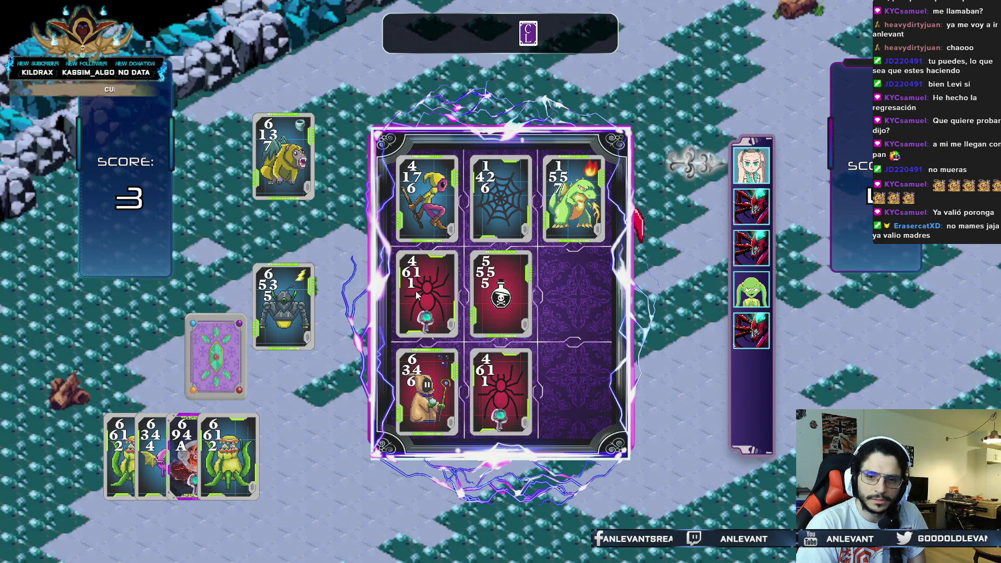
{"action": "left_click", "coordinate": [504, 422]}
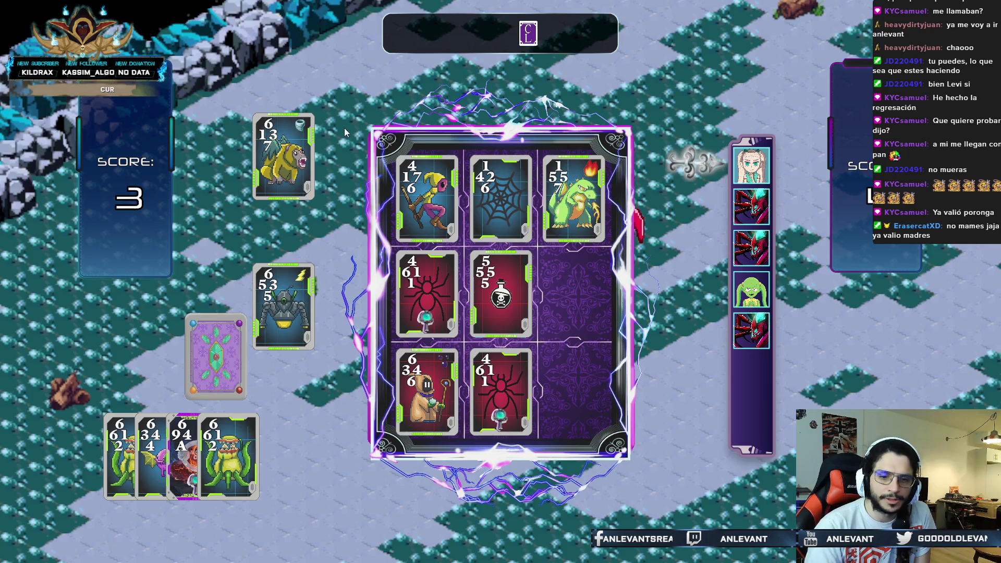
{"action": "left_click_drag", "start_coordinate": [151, 456], "coordinate": [543, 396]}
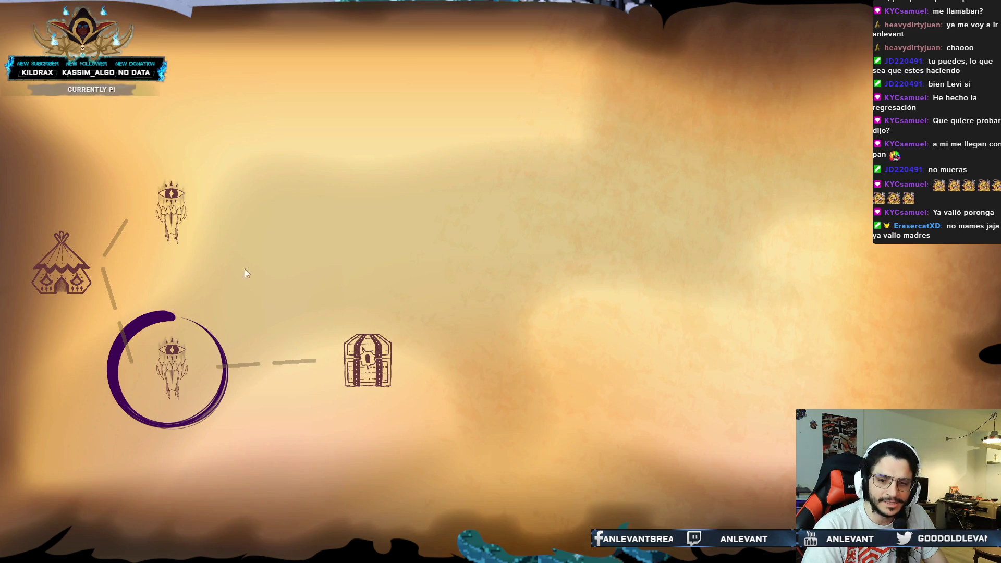
- Travel via the upper eye-totem to the treasure chest node and challenge the canyon creature
{"action": "left_click", "coordinate": [178, 210]}
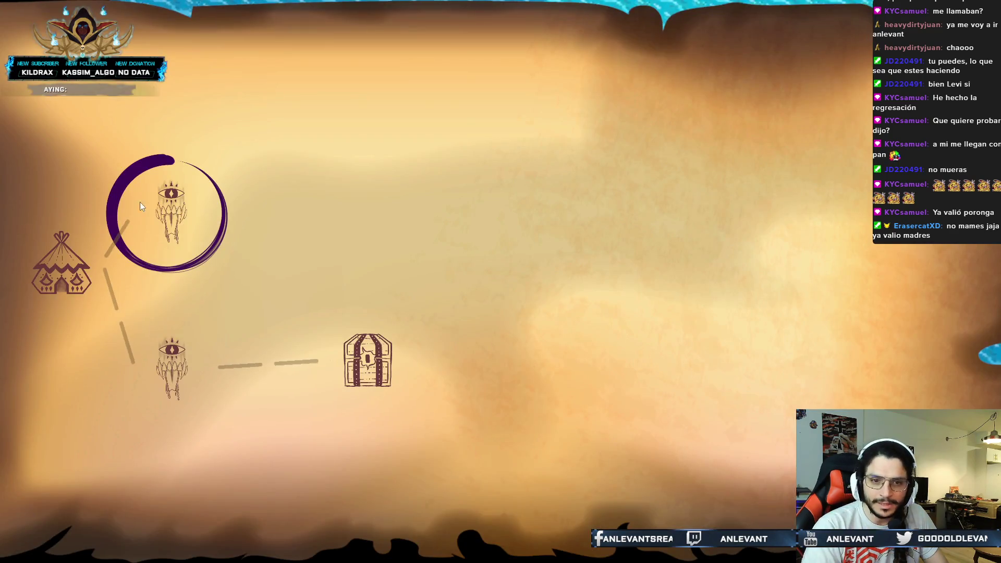
{"action": "left_click", "coordinate": [364, 362]}
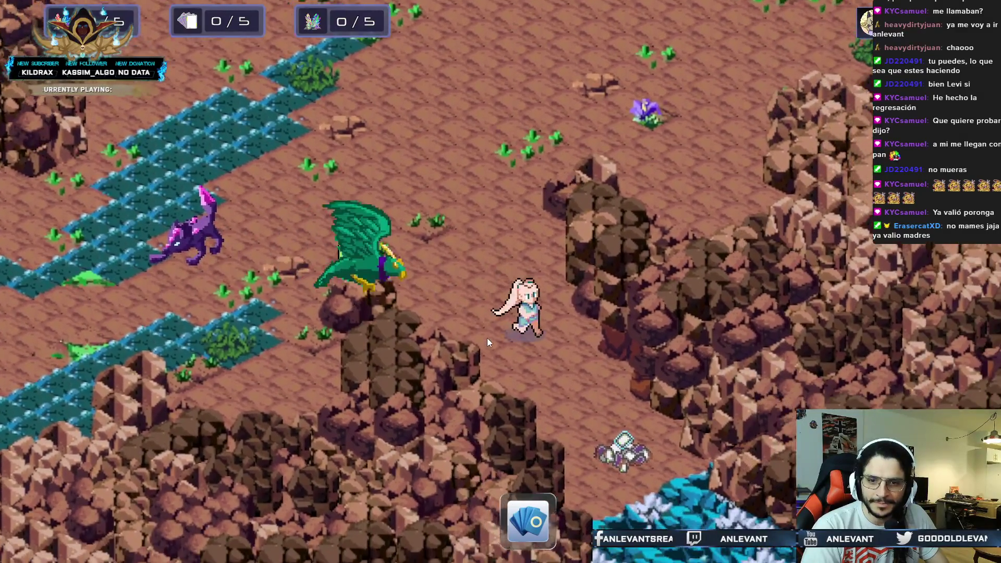
{"action": "key", "text": "e"}
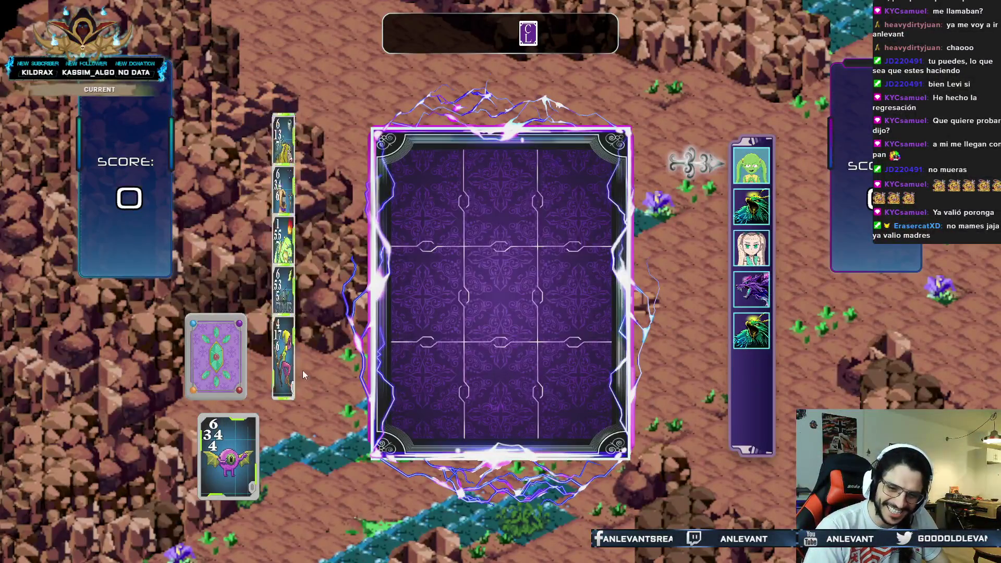
- Win the canyon battle with 4/17/6, 6/34/6 and 6/34/4 bat cards, inspecting the eagle-wing card
{"action": "left_click_drag", "start_coordinate": [304, 371], "coordinate": [436, 201]}
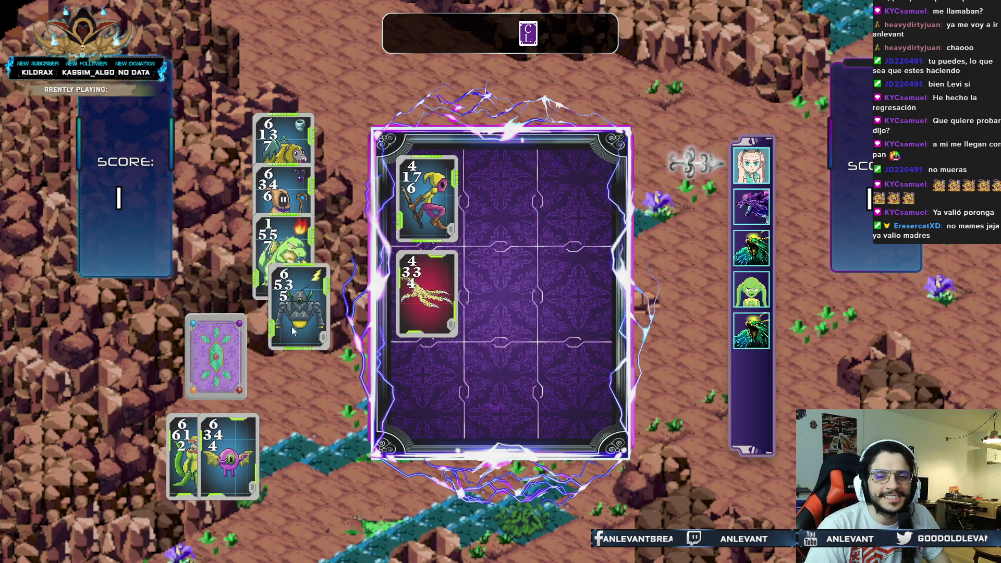
{"action": "mouse_move", "coordinate": [283, 188]}
{"action": "left_mouse_down"}
{"action": "mouse_move", "coordinate": [339, 250]}
{"action": "mouse_move", "coordinate": [428, 391]}
{"action": "left_mouse_up"}
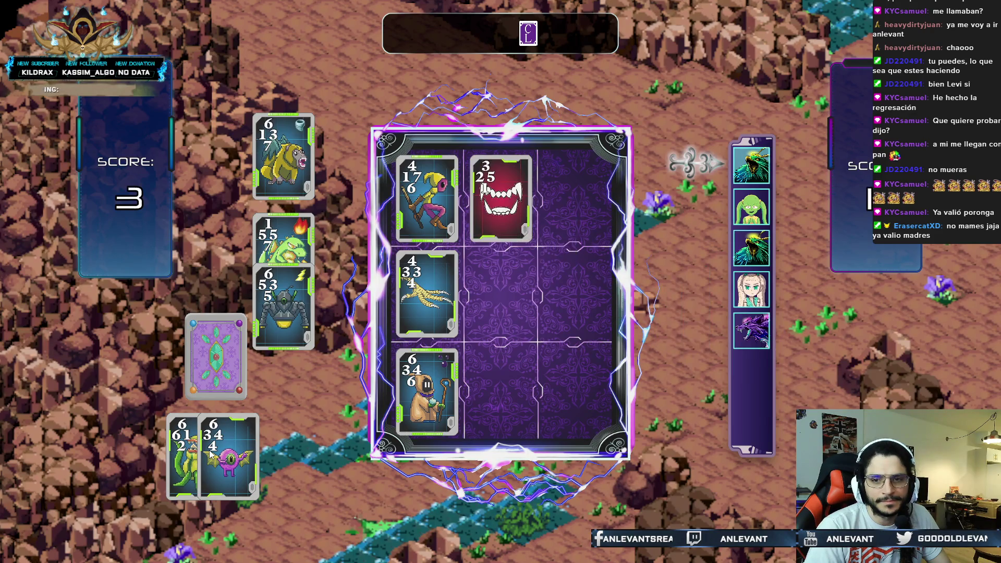
{"action": "mouse_move", "coordinate": [225, 462]}
{"action": "left_mouse_down"}
{"action": "mouse_move", "coordinate": [338, 388]}
{"action": "mouse_move", "coordinate": [514, 392]}
{"action": "left_mouse_up"}
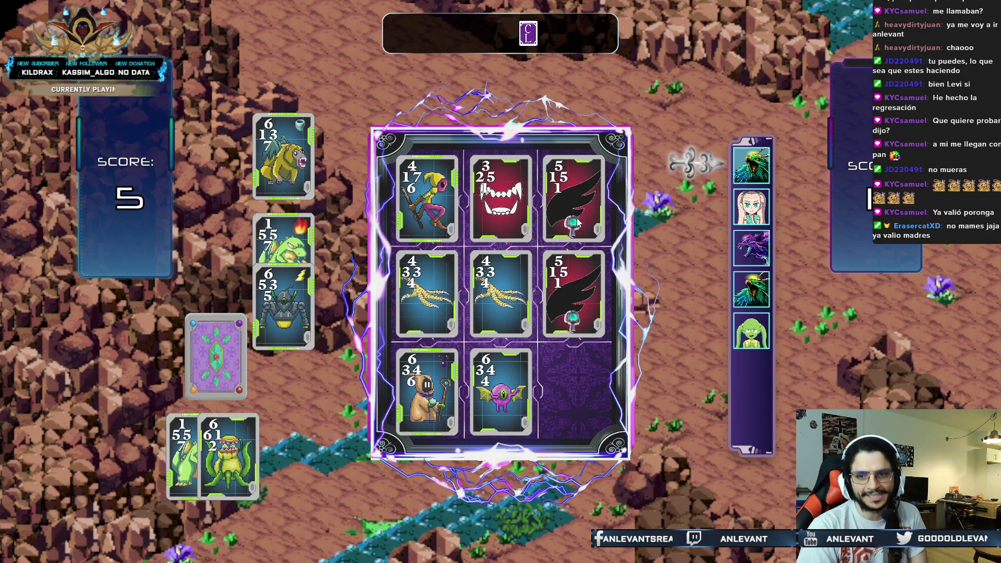
{"action": "right_click", "coordinate": [578, 200]}
{"action": "right_click", "coordinate": [577, 197]}
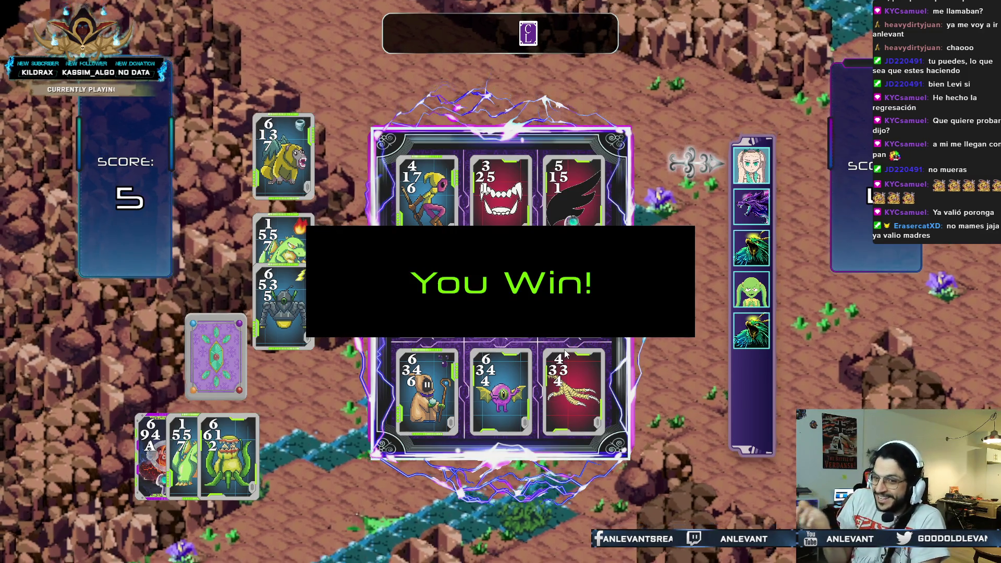
{"action": "key", "text": "Right"}
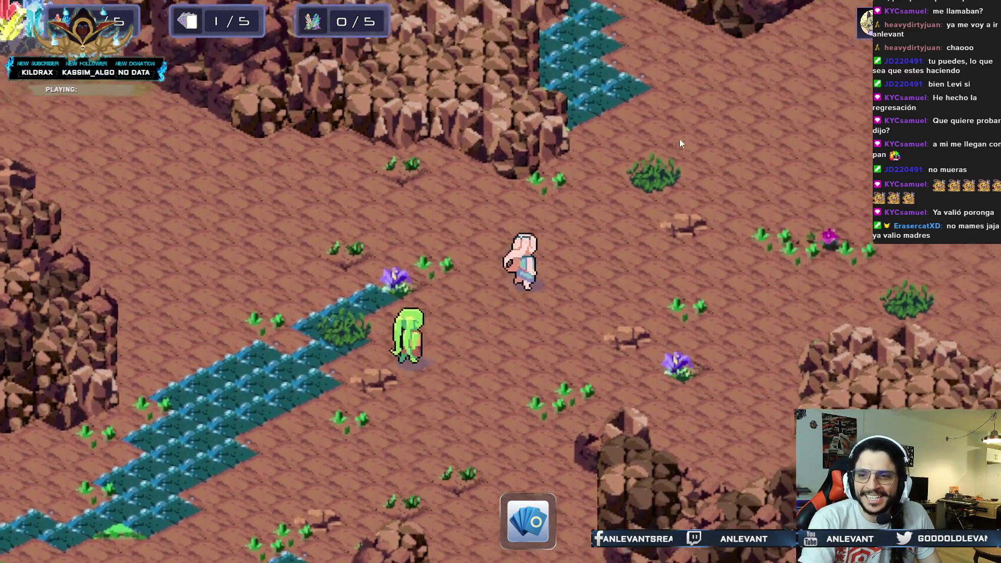
- Walk right and left through the canyon, then choose the next route-map node
{"action": "key", "text": "Right"}
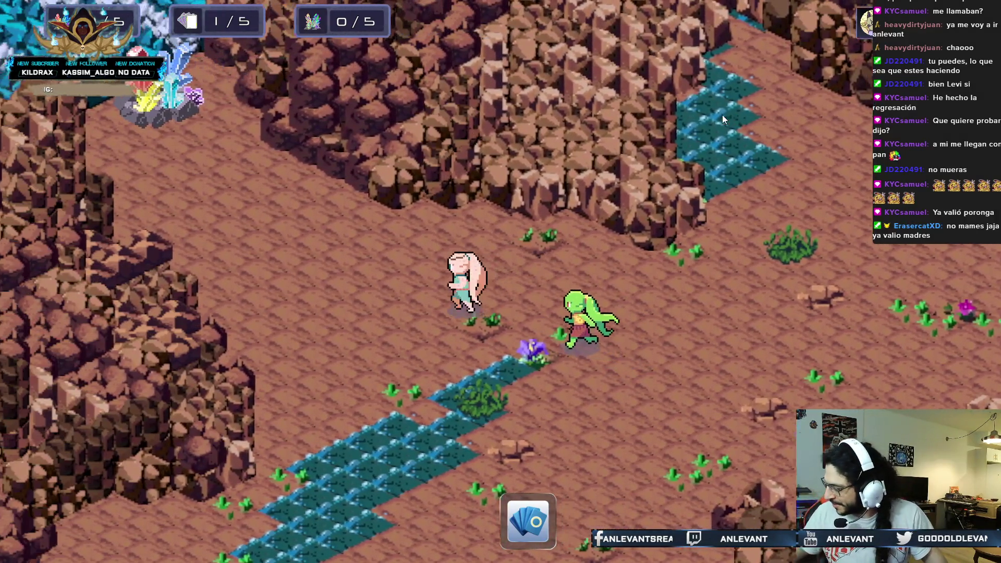
{"action": "key", "text": "Left"}
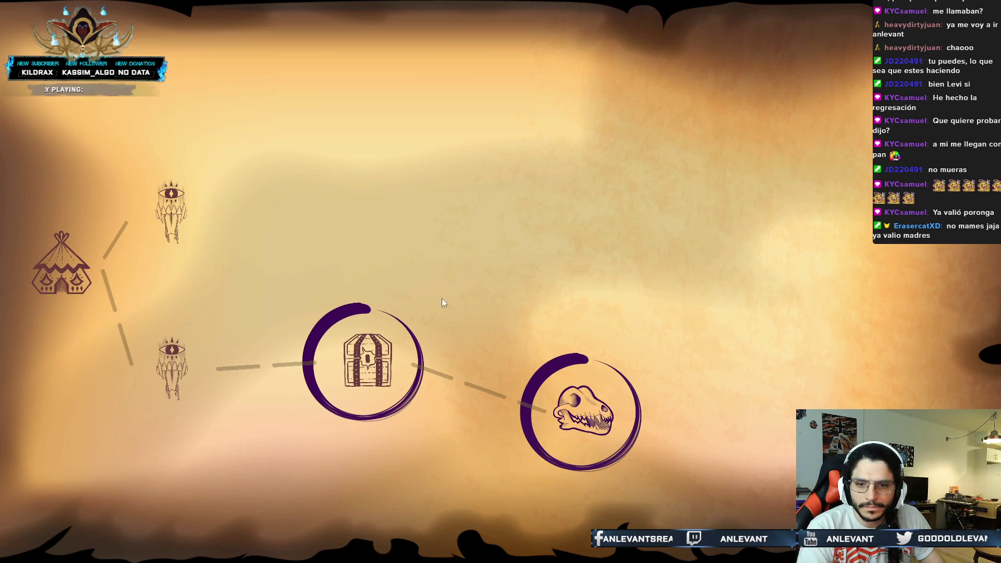
{"action": "left_click", "coordinate": [166, 372]}
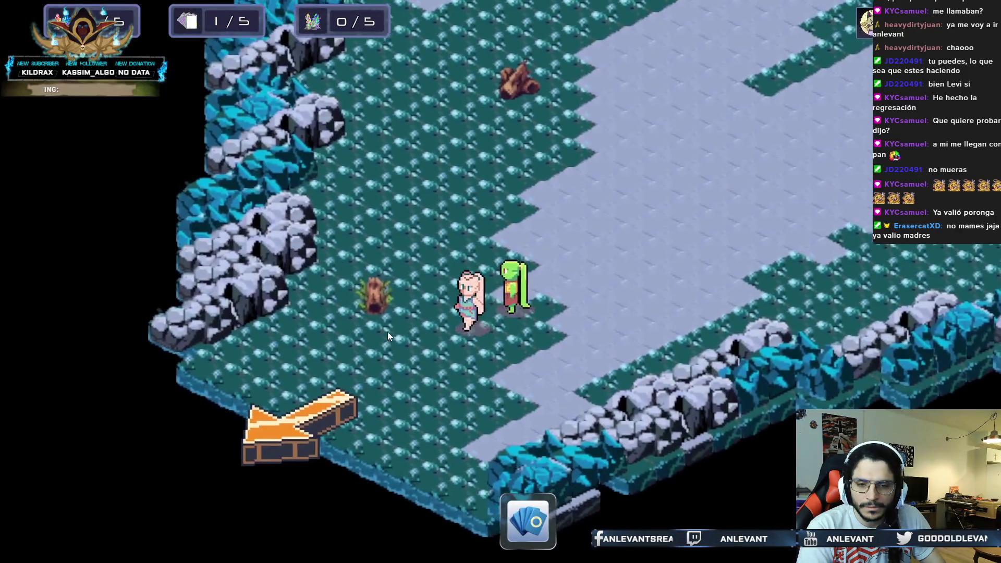